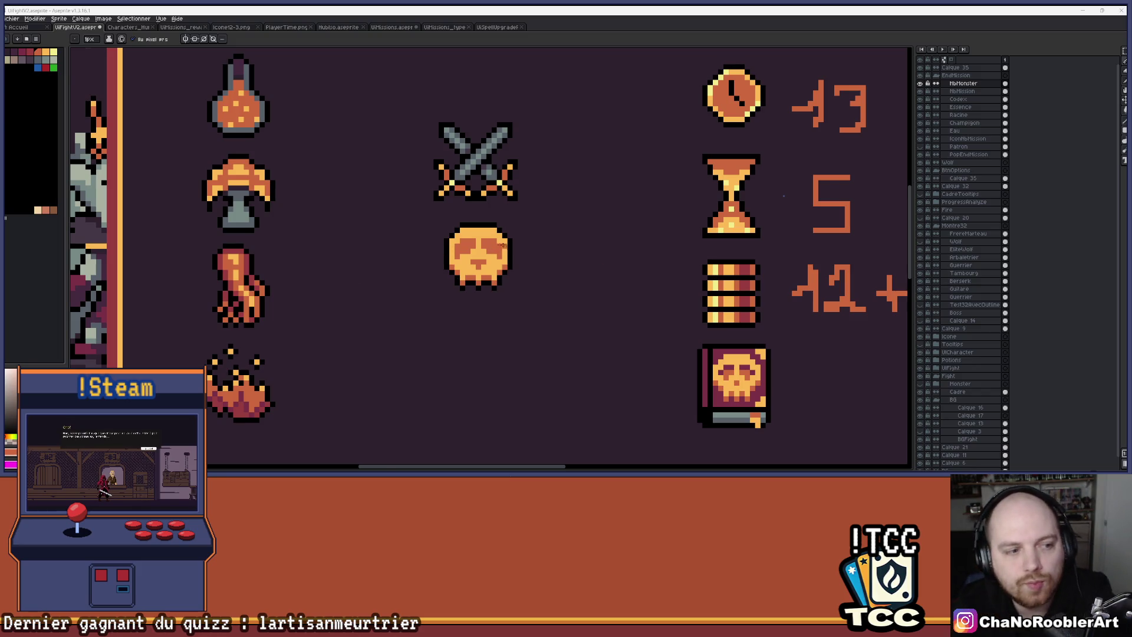
# Step: Select the crossed swords icon with a rectangular marquee selection
pyautogui.scroll(3, 502, 244)
pyautogui.scroll(-3, 552, 243)
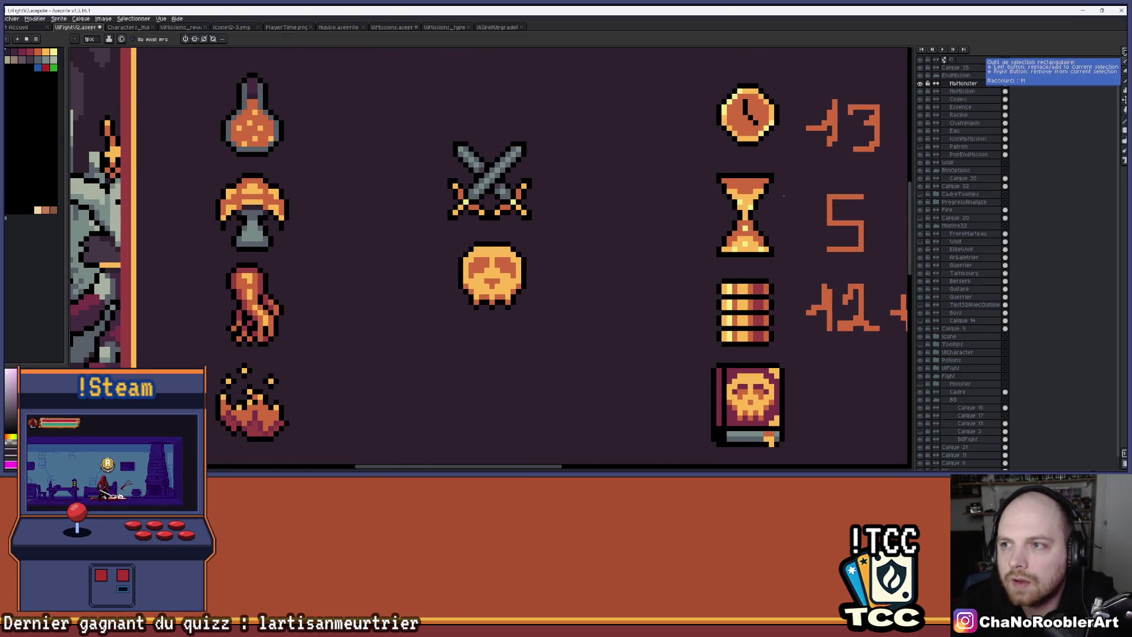
pyautogui.click(1124, 52)
pyautogui.scroll(2, 568, 169)
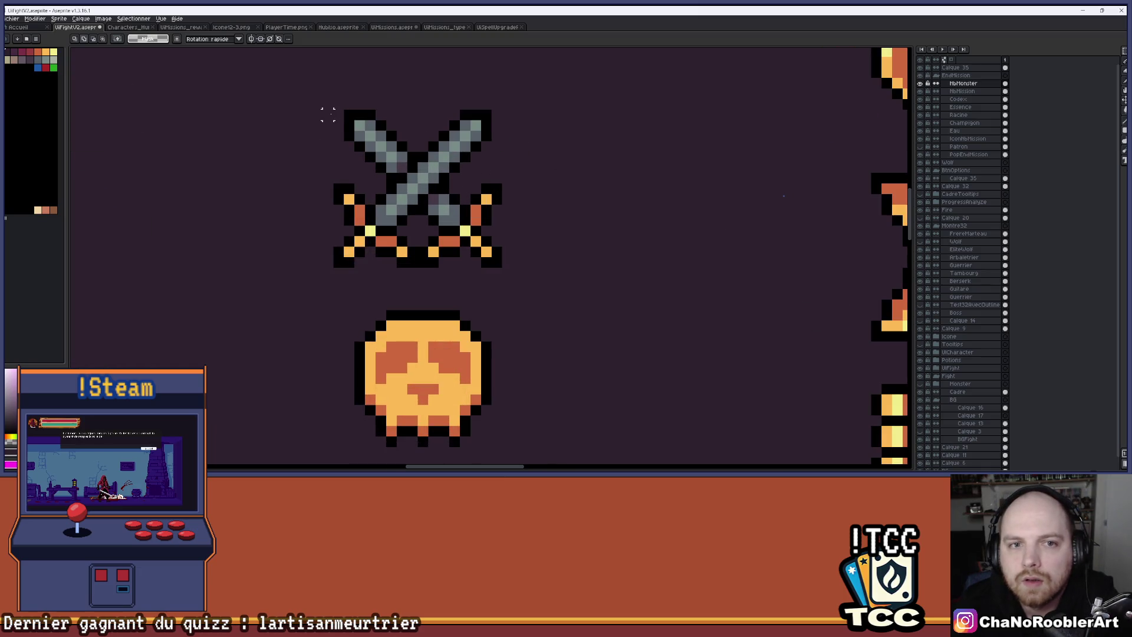
pyautogui.moveTo(333, 266)
pyautogui.mouseDown()
pyautogui.moveTo(366, 95)
pyautogui.moveTo(497, 100)
pyautogui.mouseUp()
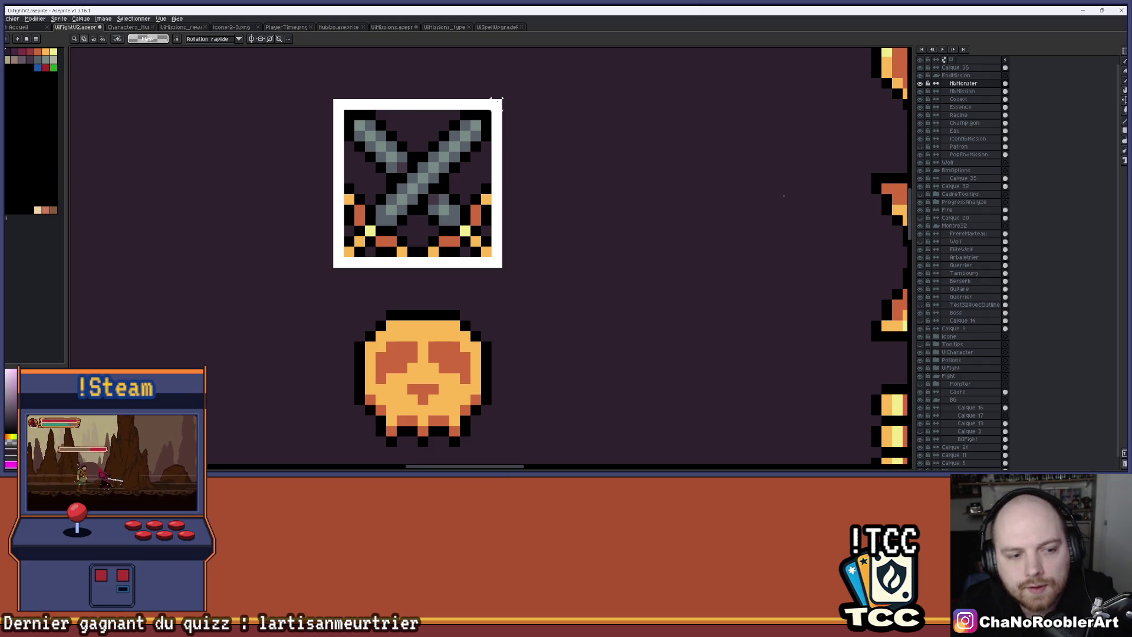
pyautogui.scroll(-3, 595, 235)
pyautogui.scroll(-1, 600, 184)
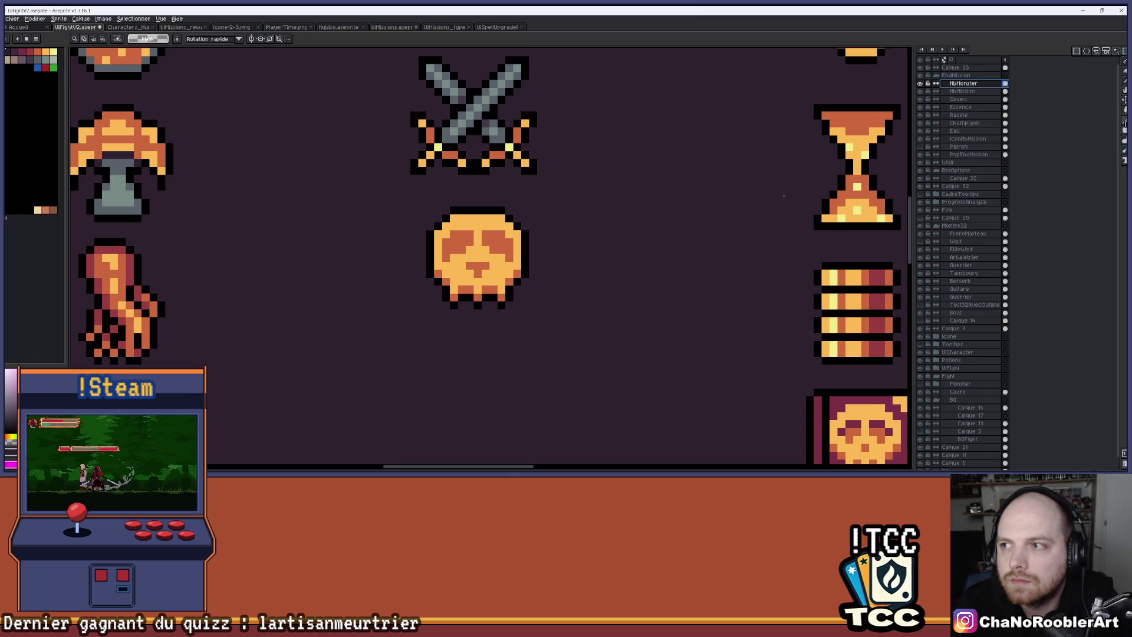
# Step: Draw a solid orange filled square below the skull icon, then maximize the YouTube window
pyautogui.click(1123, 135)
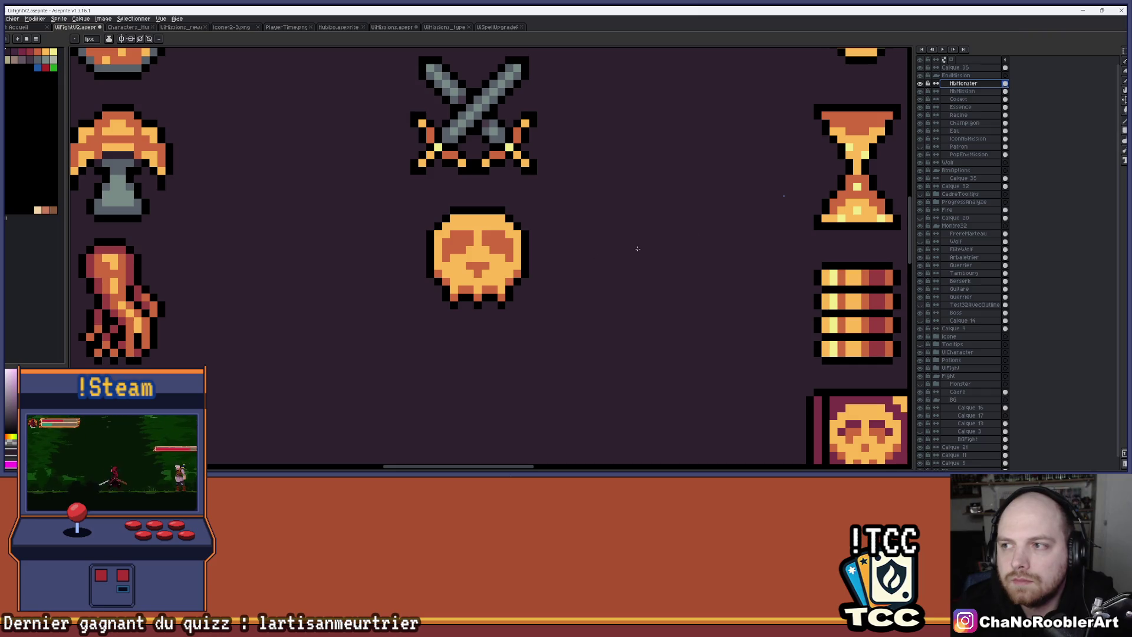
pyautogui.scroll(-3, 637, 249)
pyautogui.scroll(1, 109, 60)
pyautogui.click(38, 52)
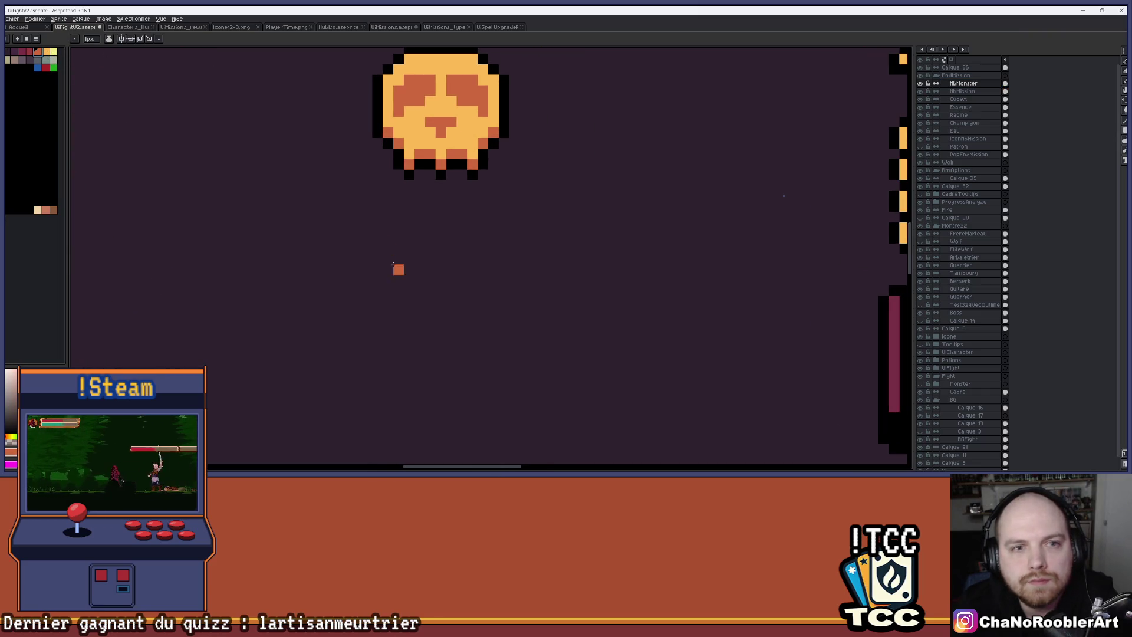
pyautogui.moveTo(363, 215)
pyautogui.mouseDown()
pyautogui.moveTo(528, 345)
pyautogui.moveTo(539, 379)
pyautogui.moveTo(528, 379)
pyautogui.mouseUp()
pyautogui.press('g')
pyautogui.click(513, 324)
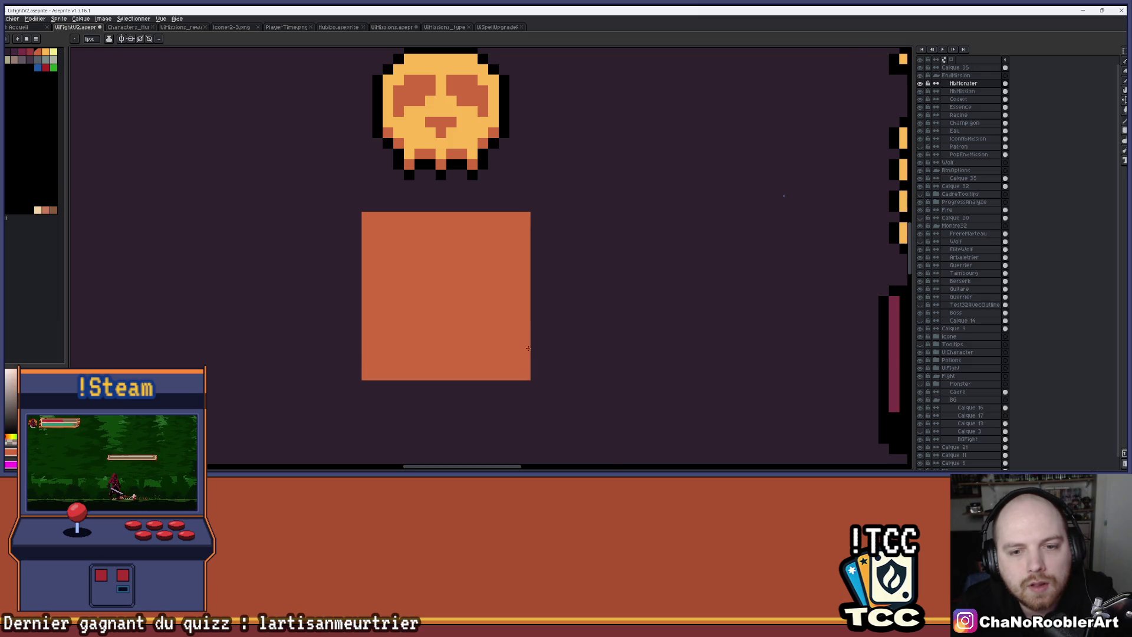
pyautogui.scroll(-1, 522, 324)
pyautogui.scroll(2, 439, 215)
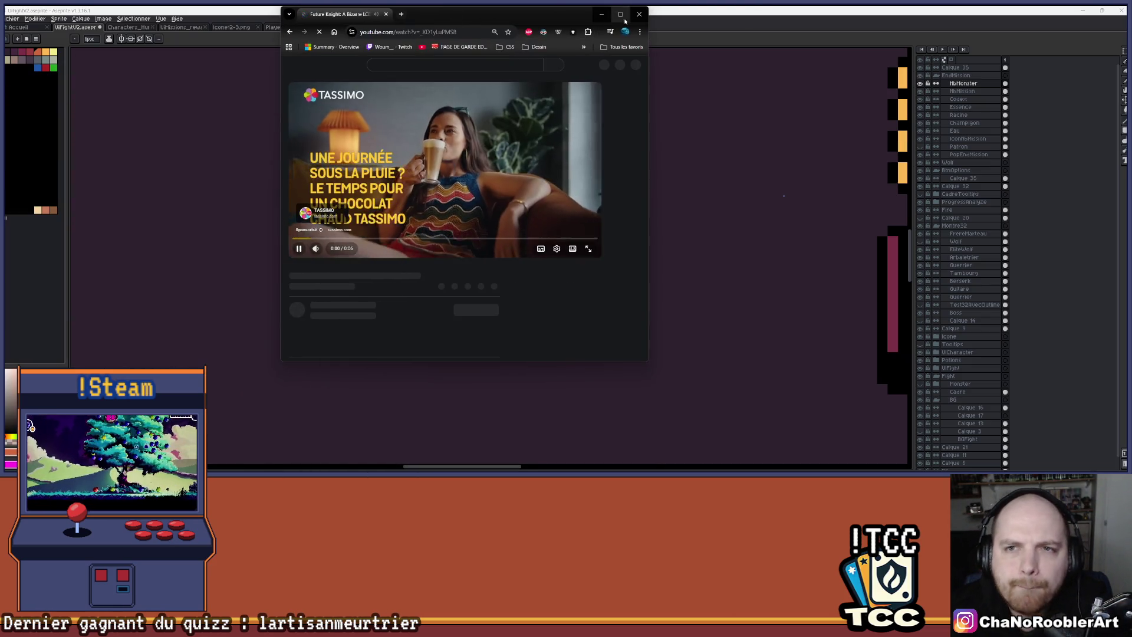
pyautogui.doubleClick(617, 24)
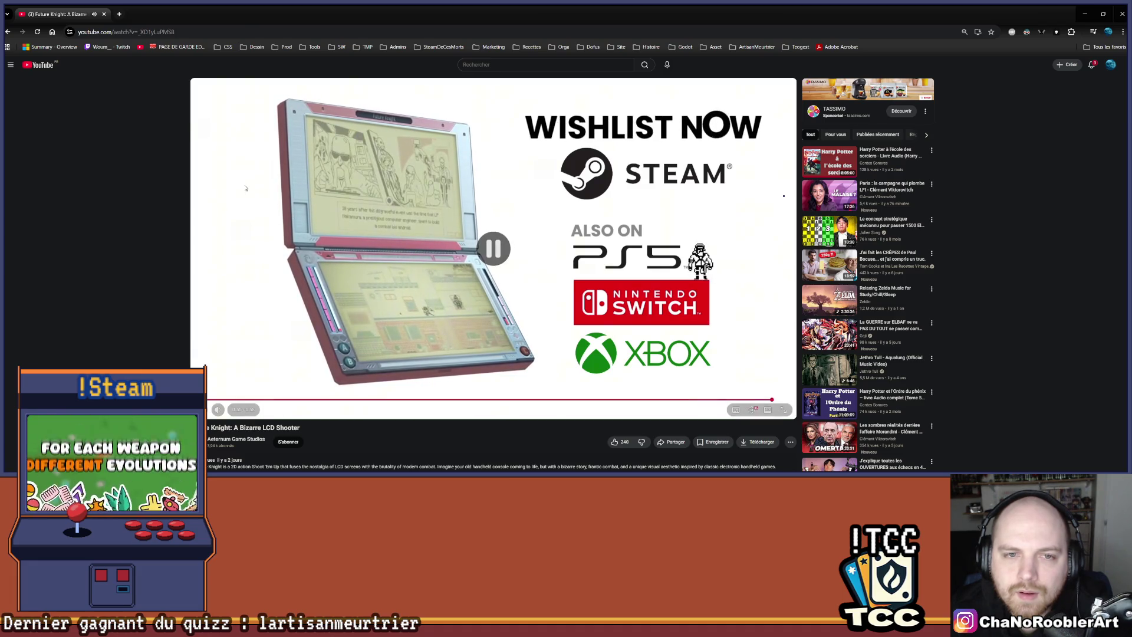
# Step: Expand and scroll through the Future Knight trailer's full description
pyautogui.scroll(-1, 85, 311)
pyautogui.scroll(-3, 83, 308)
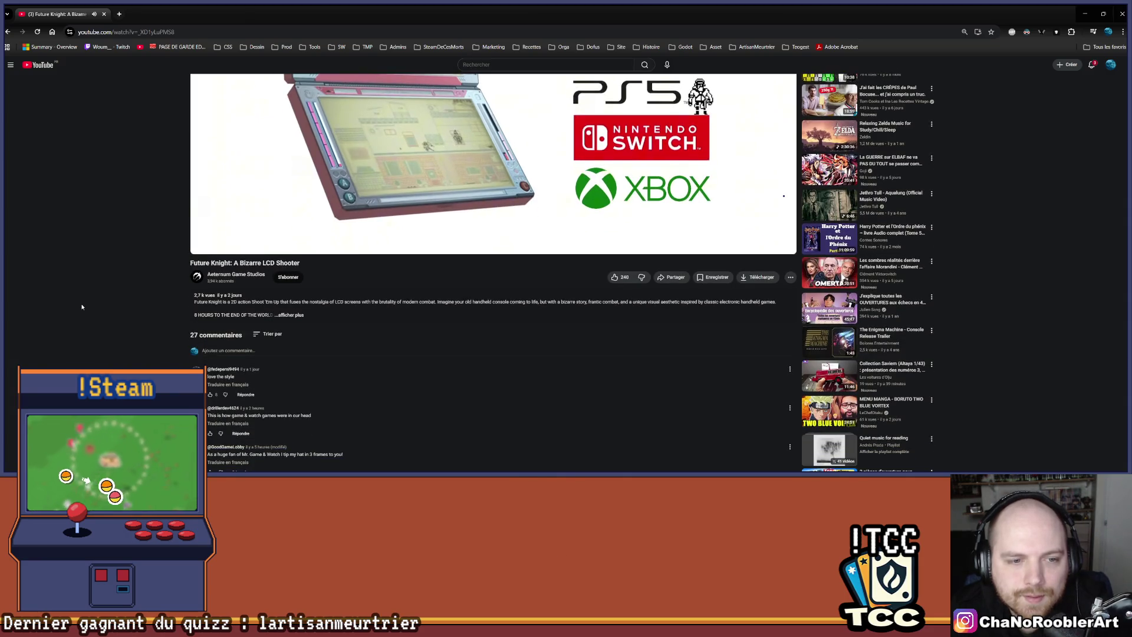
pyautogui.click(292, 317)
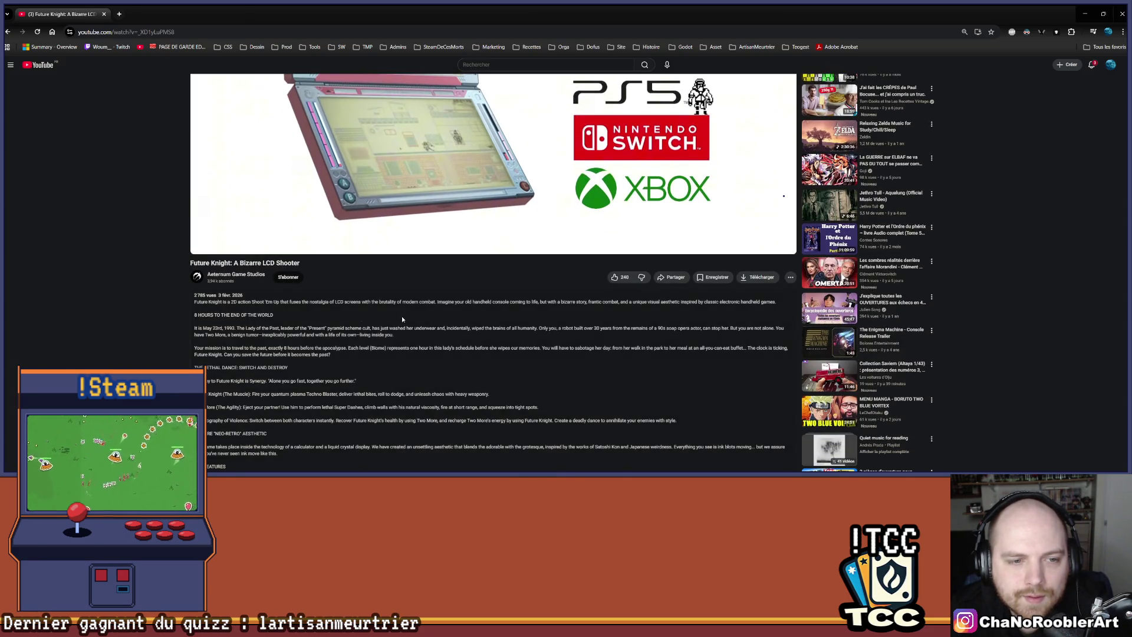
pyautogui.scroll(-4, 519, 329)
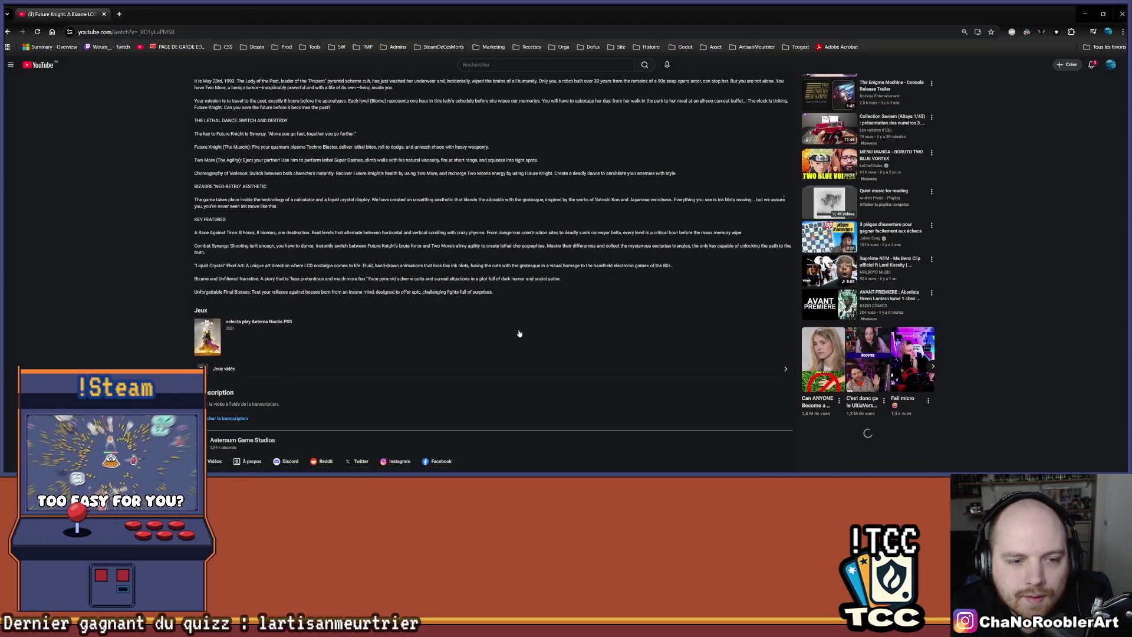
pyautogui.scroll(3, 516, 334)
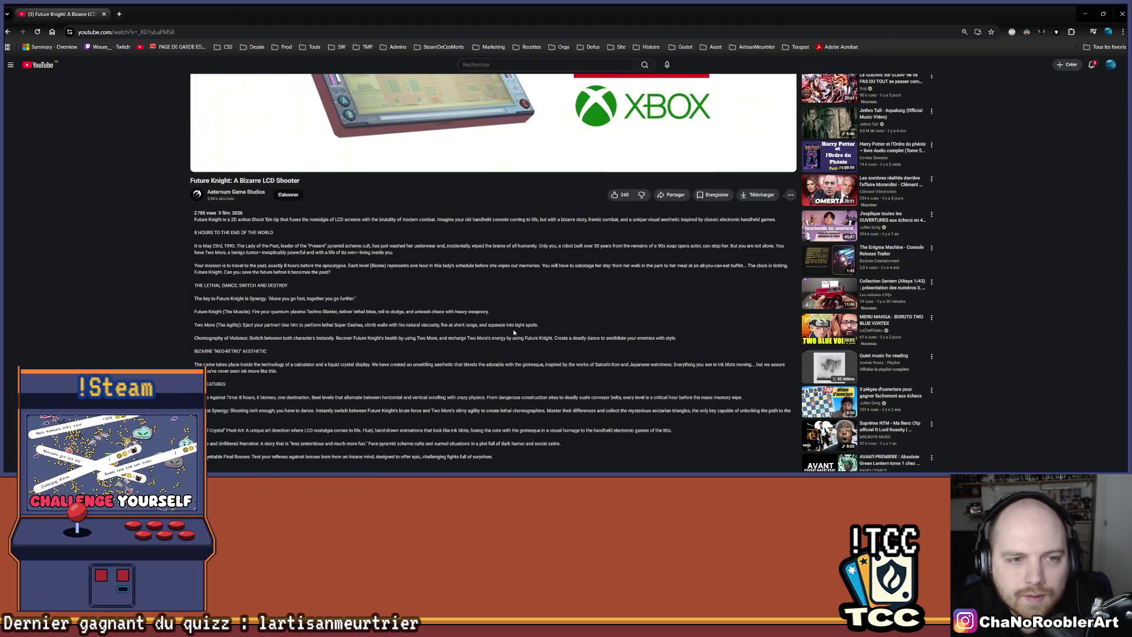
pyautogui.scroll(5, 510, 332)
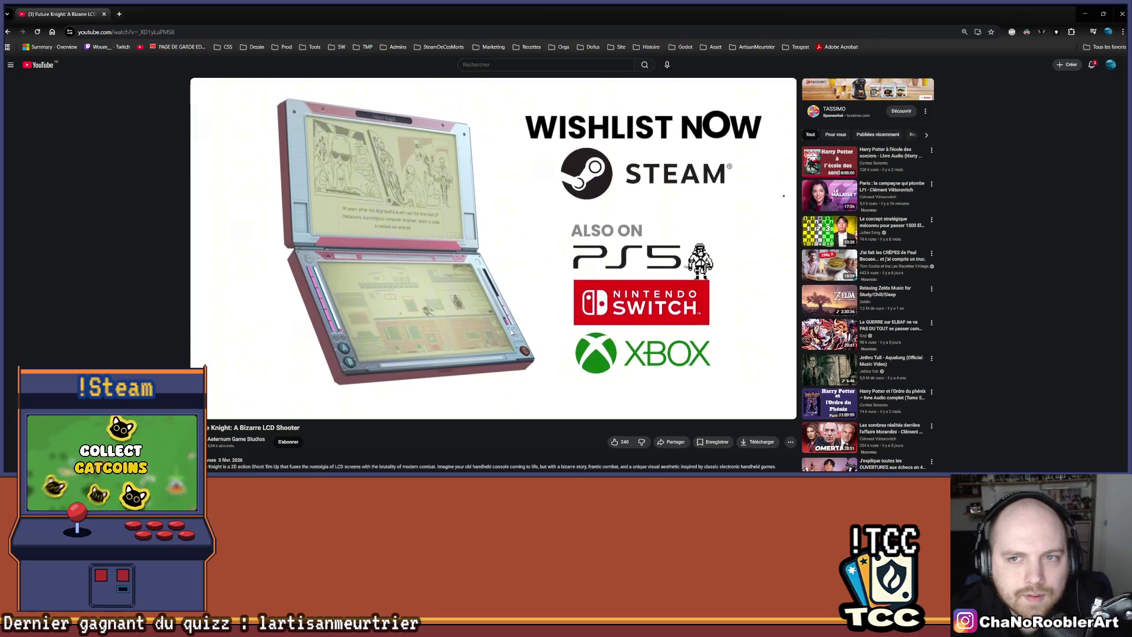
pyautogui.scroll(-3, 507, 330)
pyautogui.scroll(-2, 506, 330)
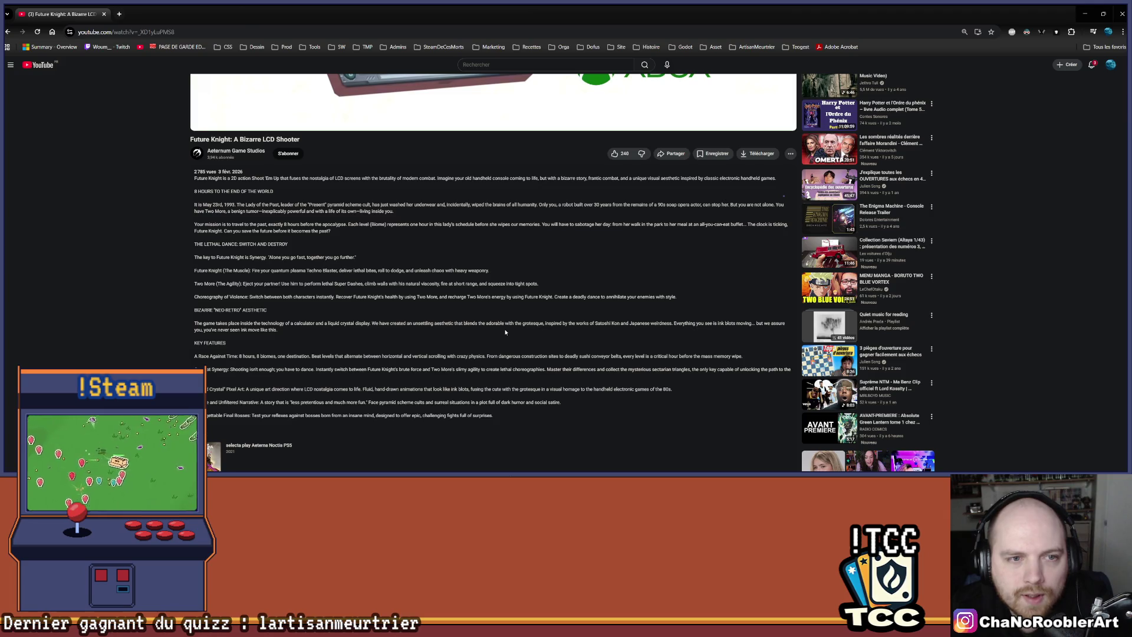
pyautogui.scroll(-5, 504, 332)
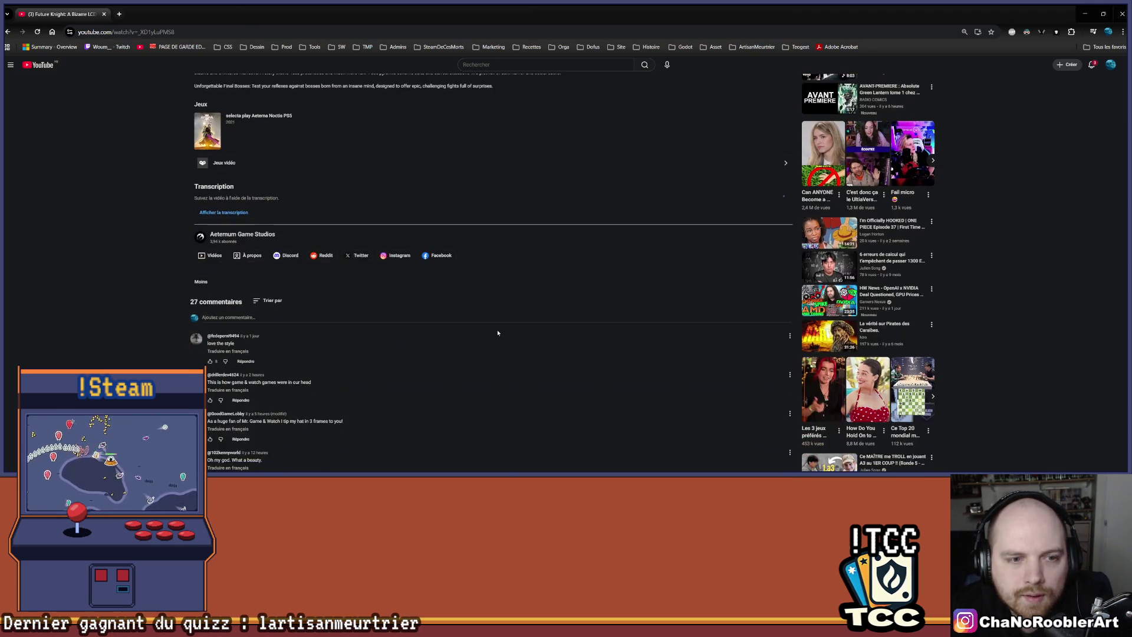
pyautogui.scroll(3, 490, 329)
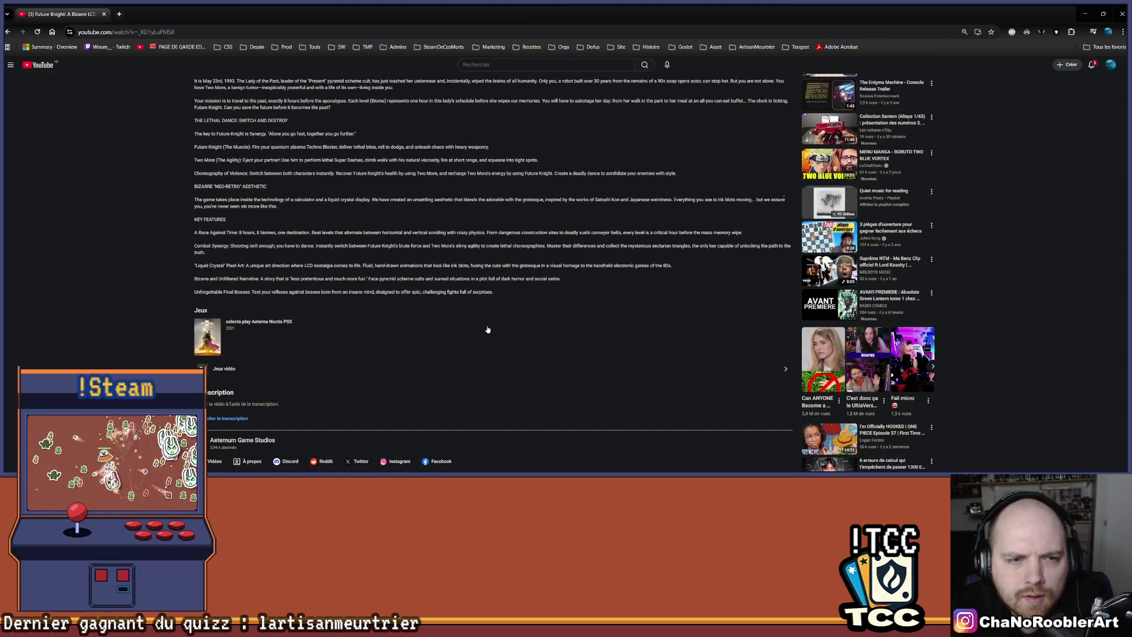
# Step: Select the video title text and start a new browser tab
pyautogui.scroll(2, 488, 329)
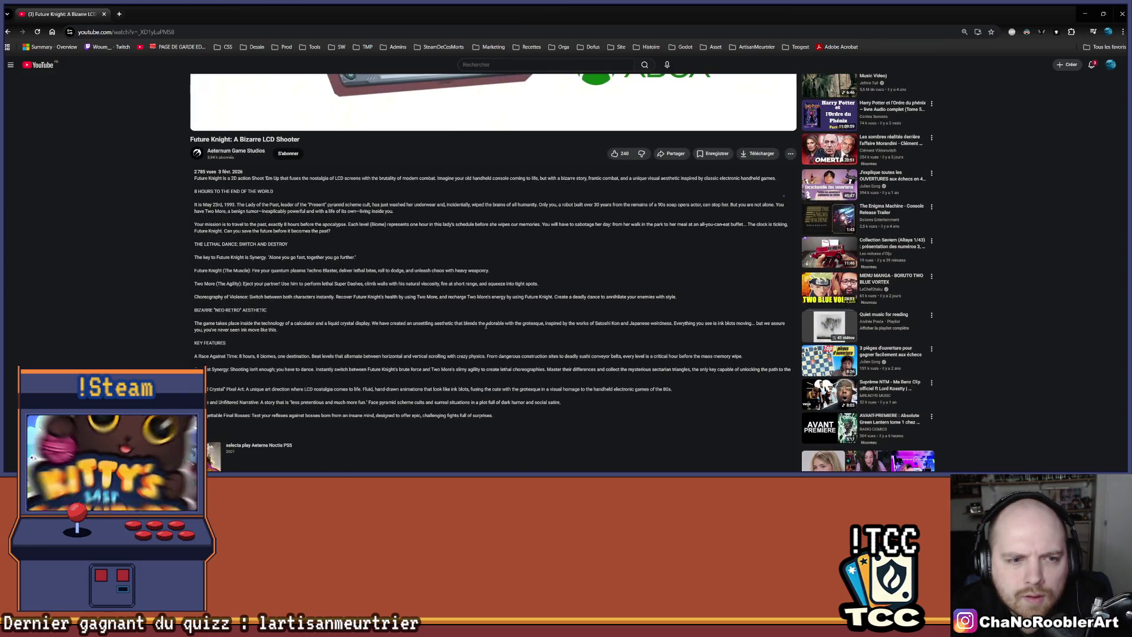
pyautogui.scroll(5, 325, 329)
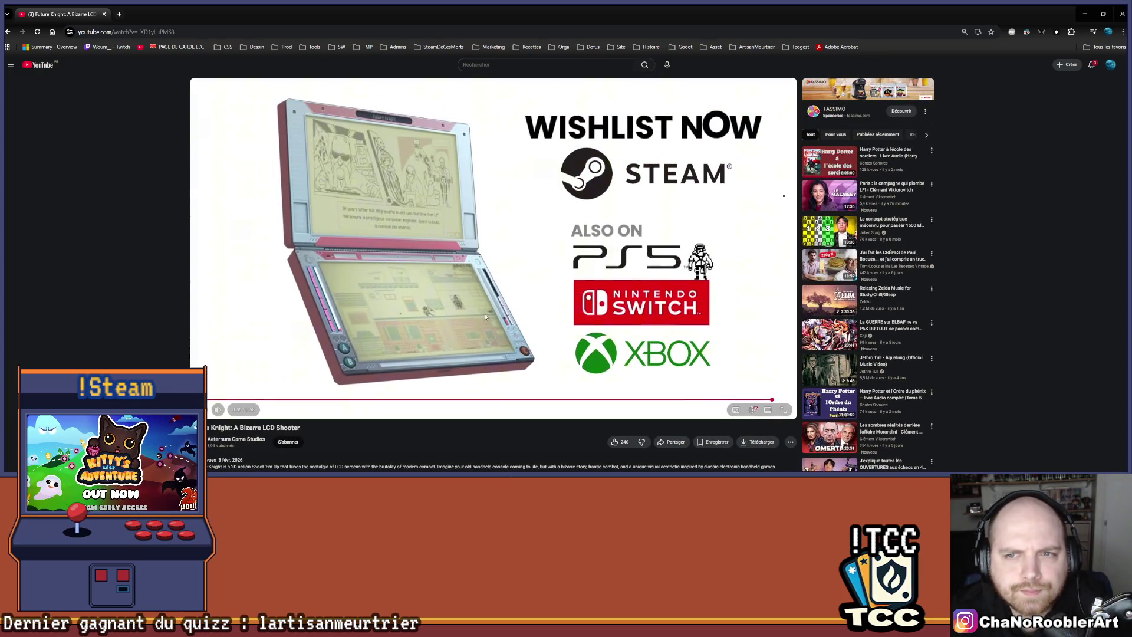
pyautogui.tripleClick(323, 430)
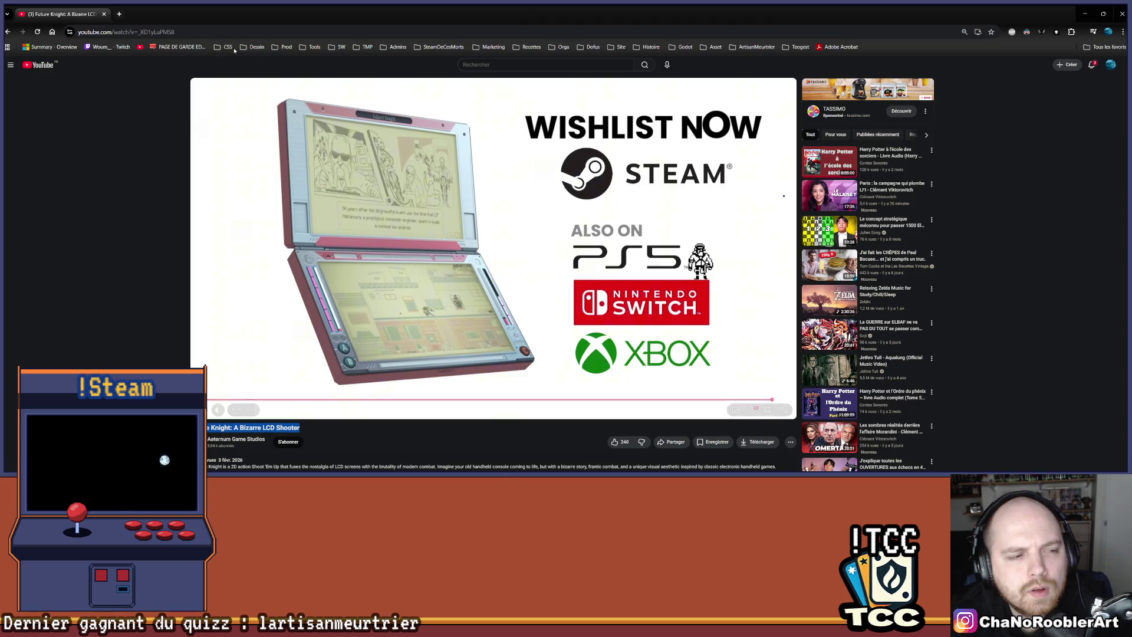
pyautogui.click(121, 14)
# Step: Search Google for 'steam' and go to the Steam store homepage
pyautogui.write('st')
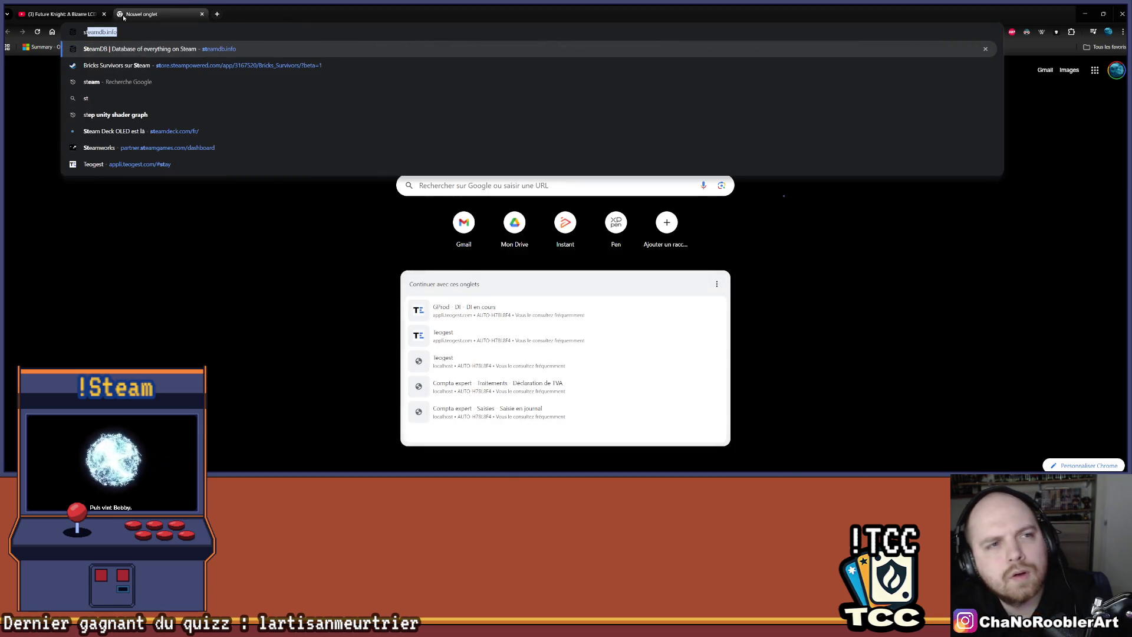
pyautogui.press('BackSpace')
pyautogui.write('eam')
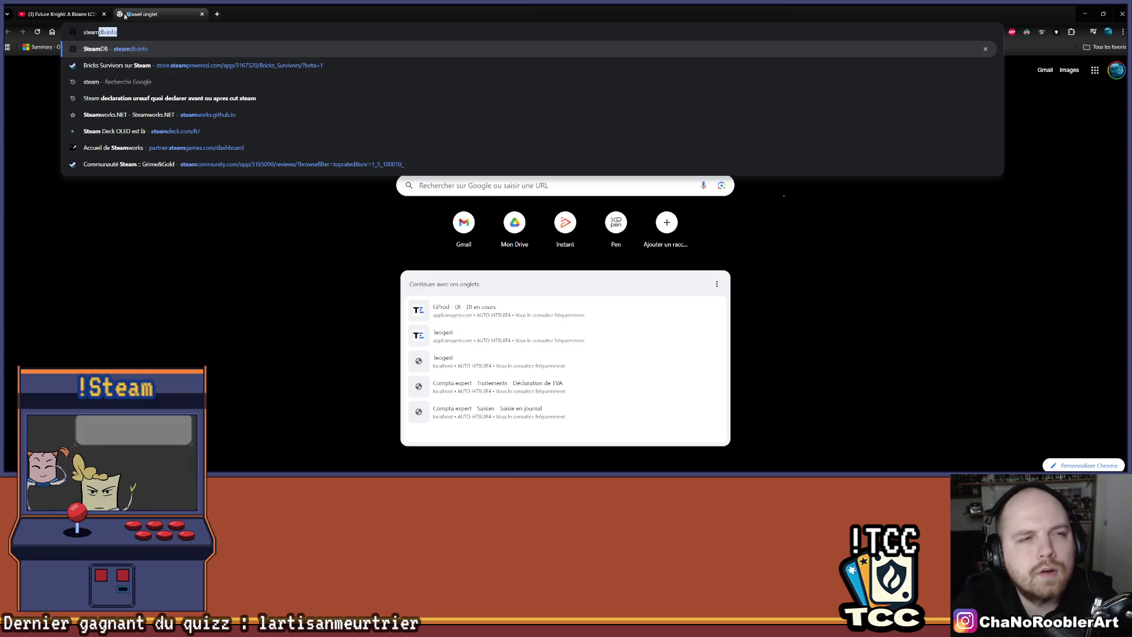
pyautogui.press('Return')
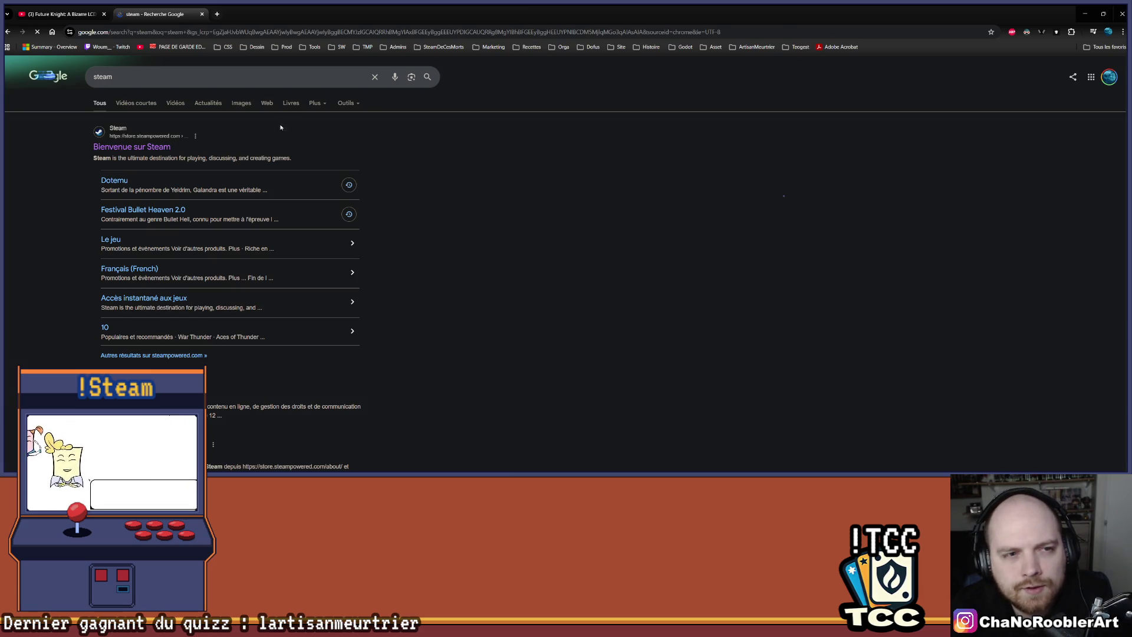
pyautogui.click(165, 146)
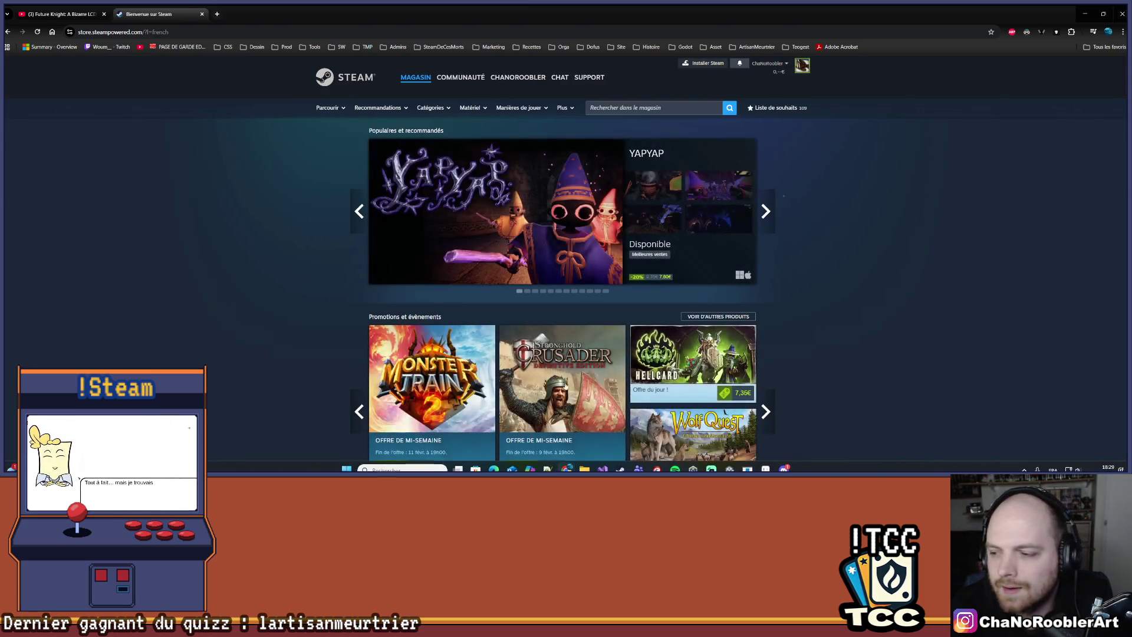
# Step: Search the Steam store for the copied title and open the Future Knight page
pyautogui.click(649, 108)
pyautogui.write('Future Knight: A Bizarre LCD Shooter')
pyautogui.press('Return')
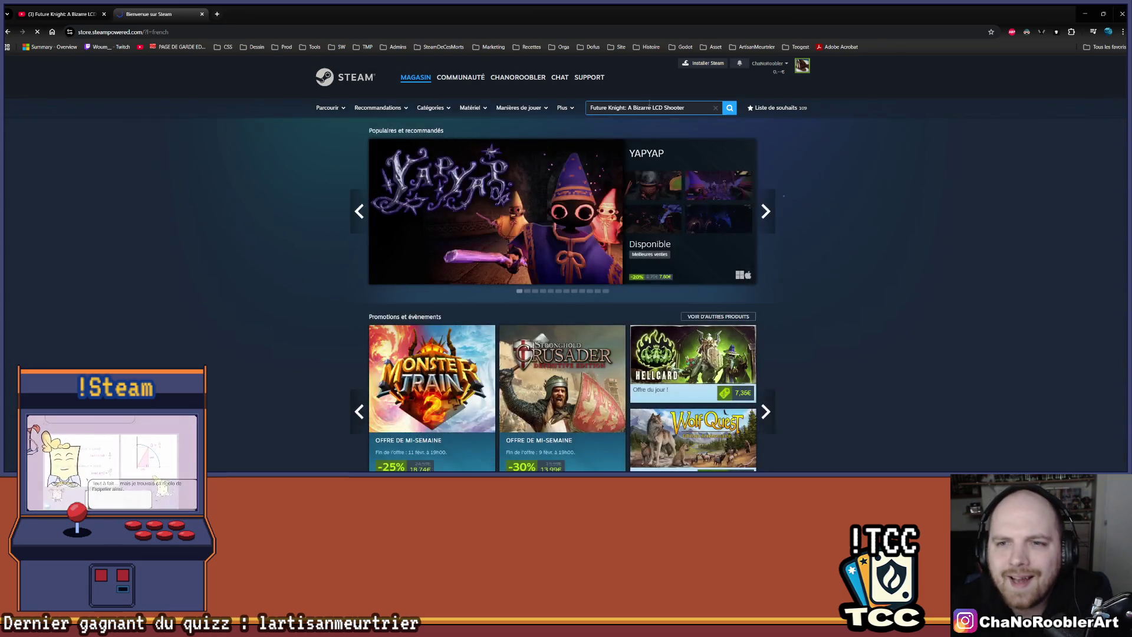
pyautogui.click(407, 208)
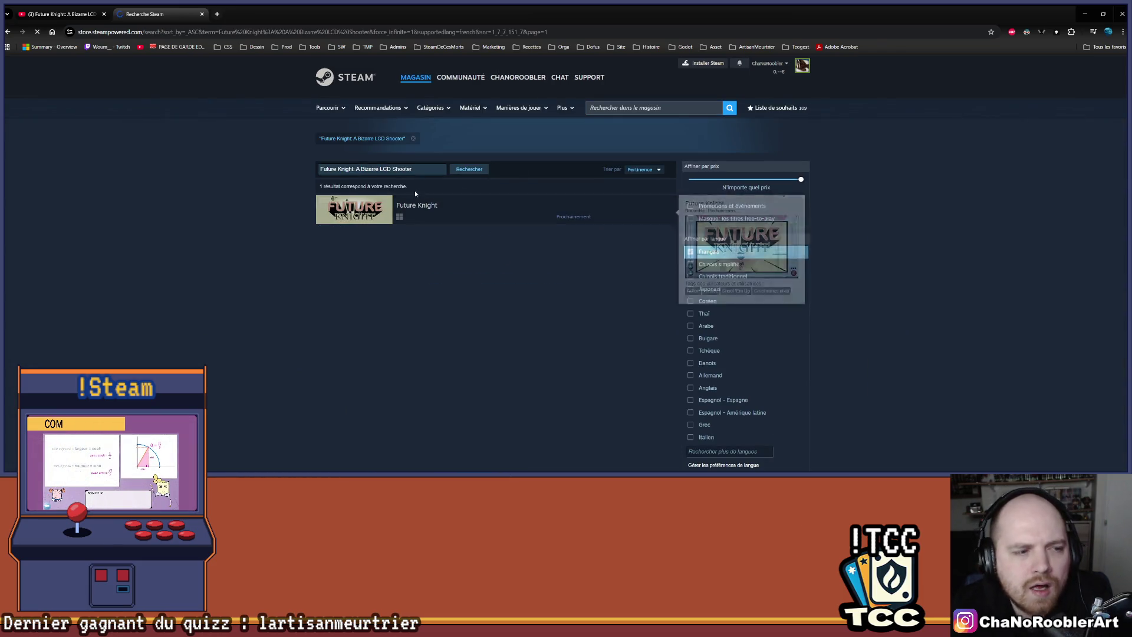
# Step: Add Future Knight to the wishlist, minimize the browser, and switch to the claw-mark references
pyautogui.scroll(-1, 877, 263)
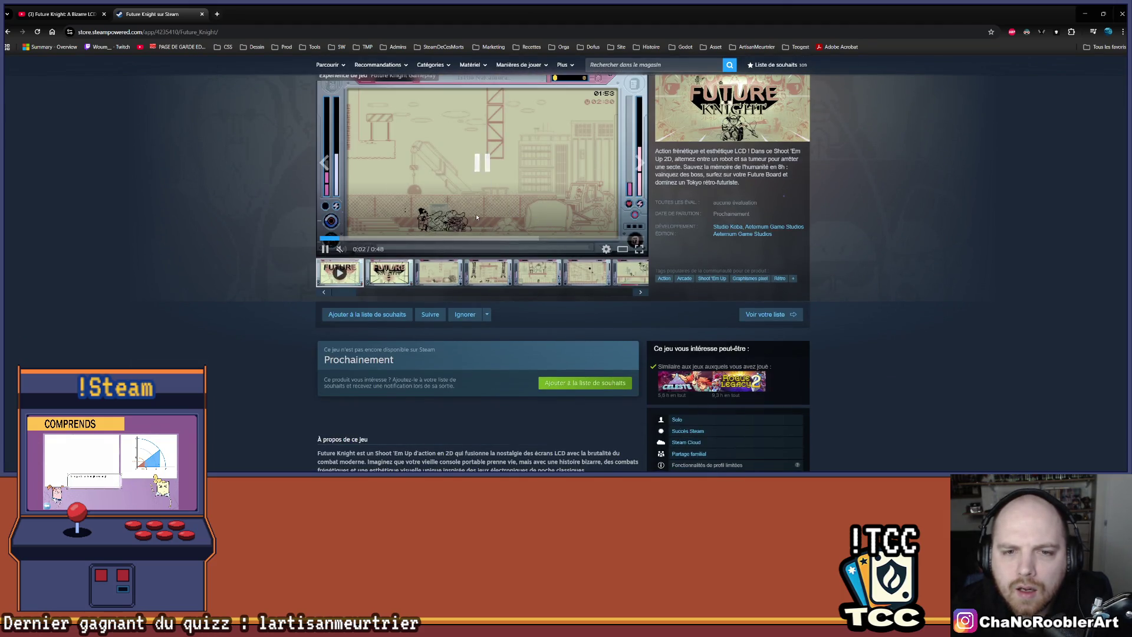
pyautogui.scroll(-1, 415, 379)
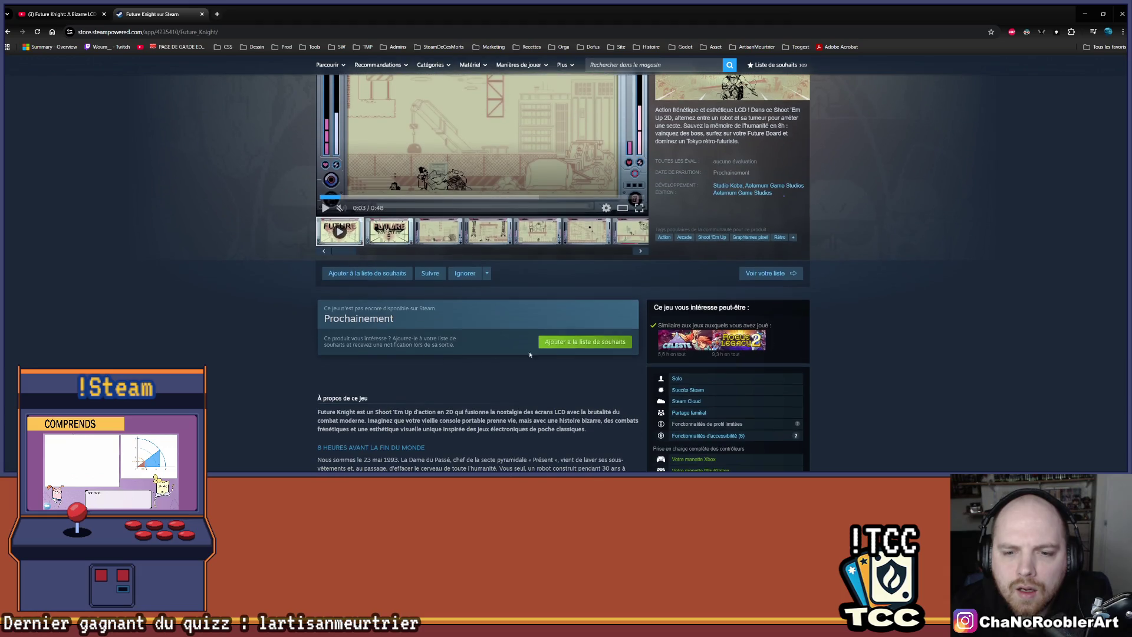
pyautogui.click(583, 341)
pyautogui.scroll(3, 464, 352)
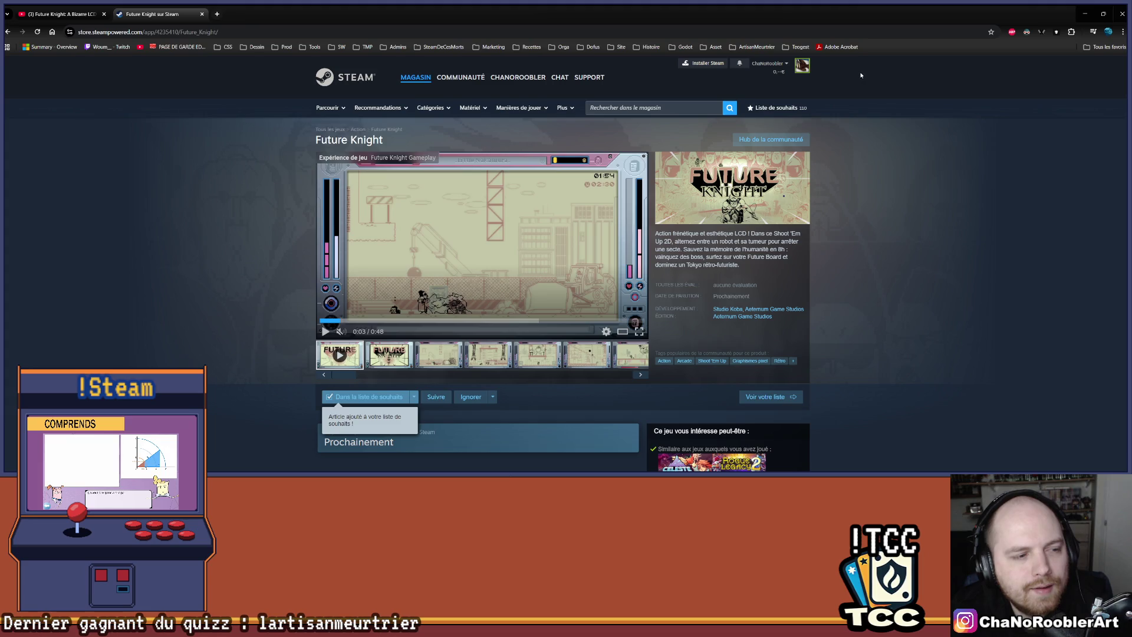
pyautogui.click(1084, 14)
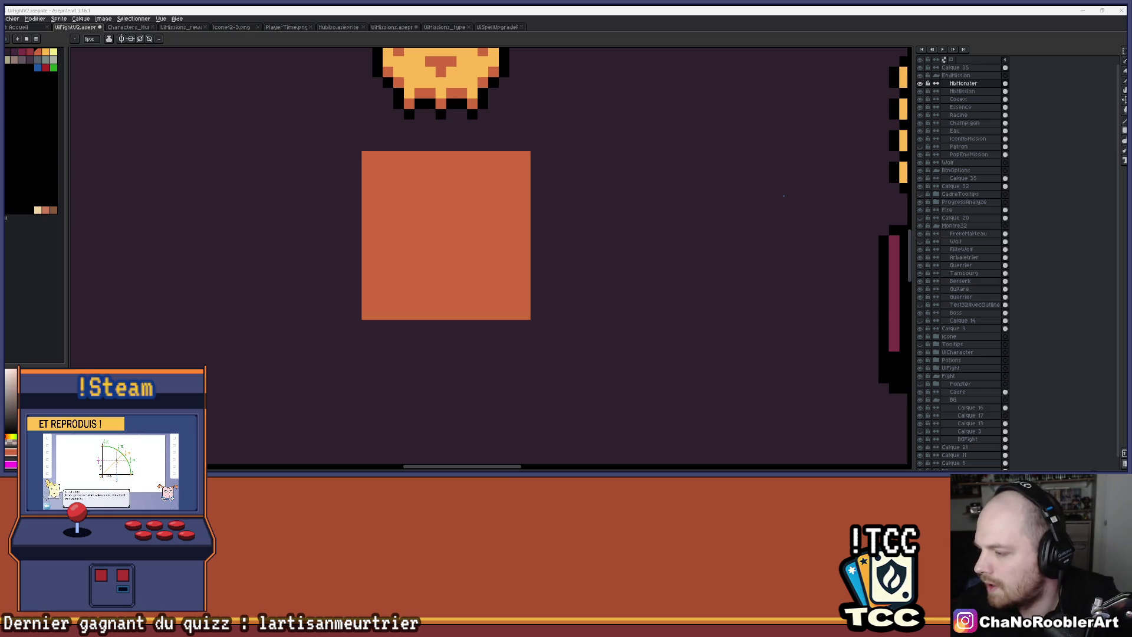
pyautogui.hotkey('alt', 'Tab')
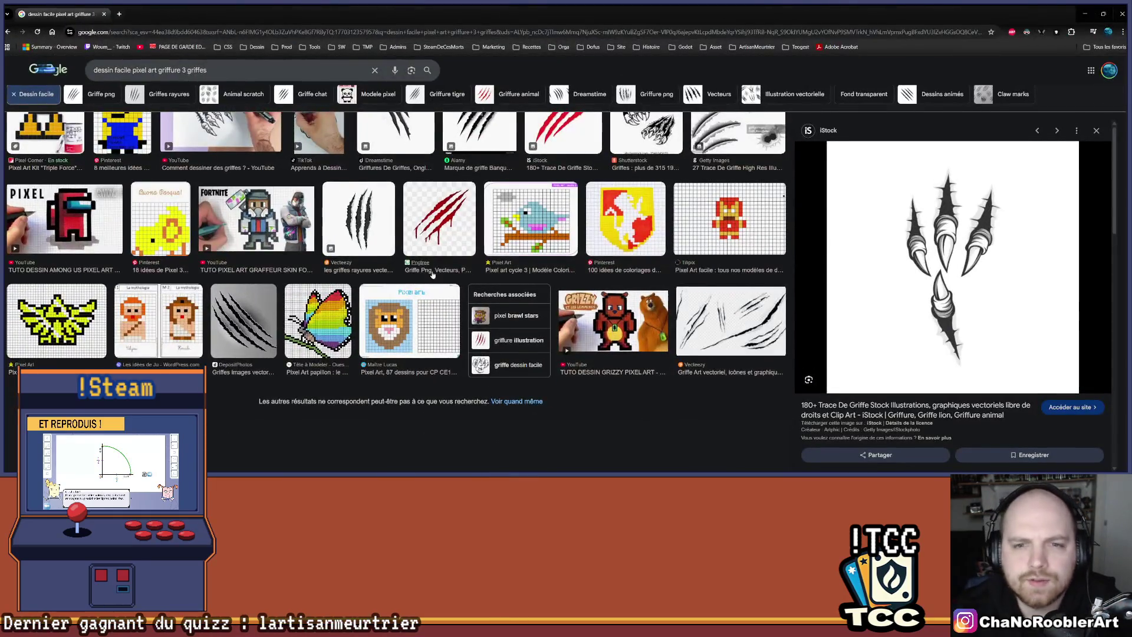
pyautogui.scroll(4, 432, 273)
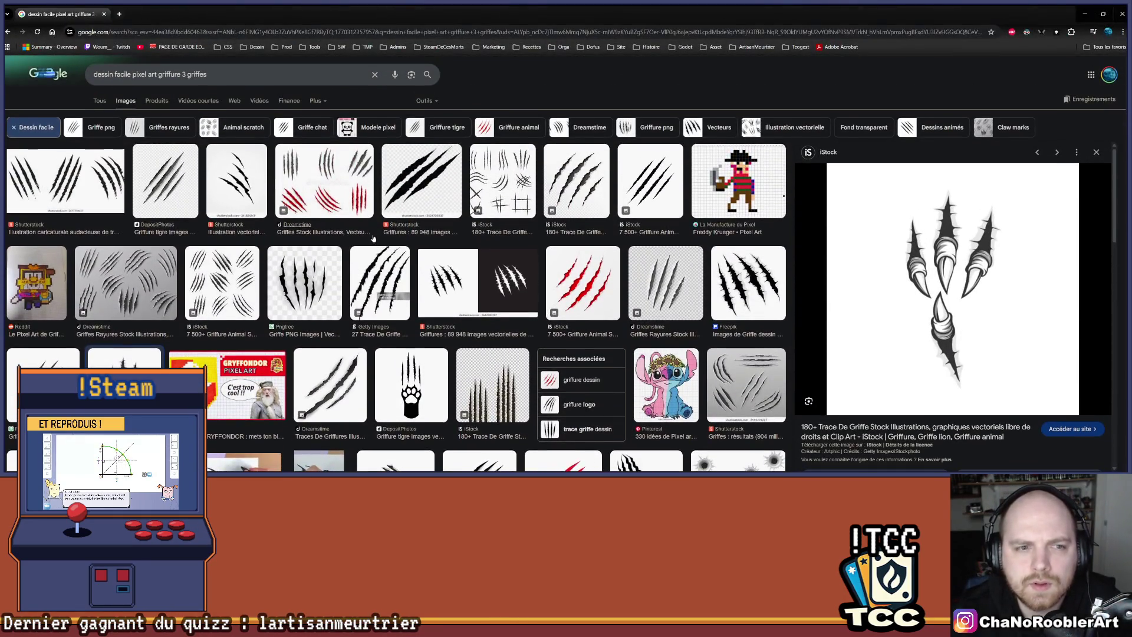
pyautogui.scroll(1, 419, 272)
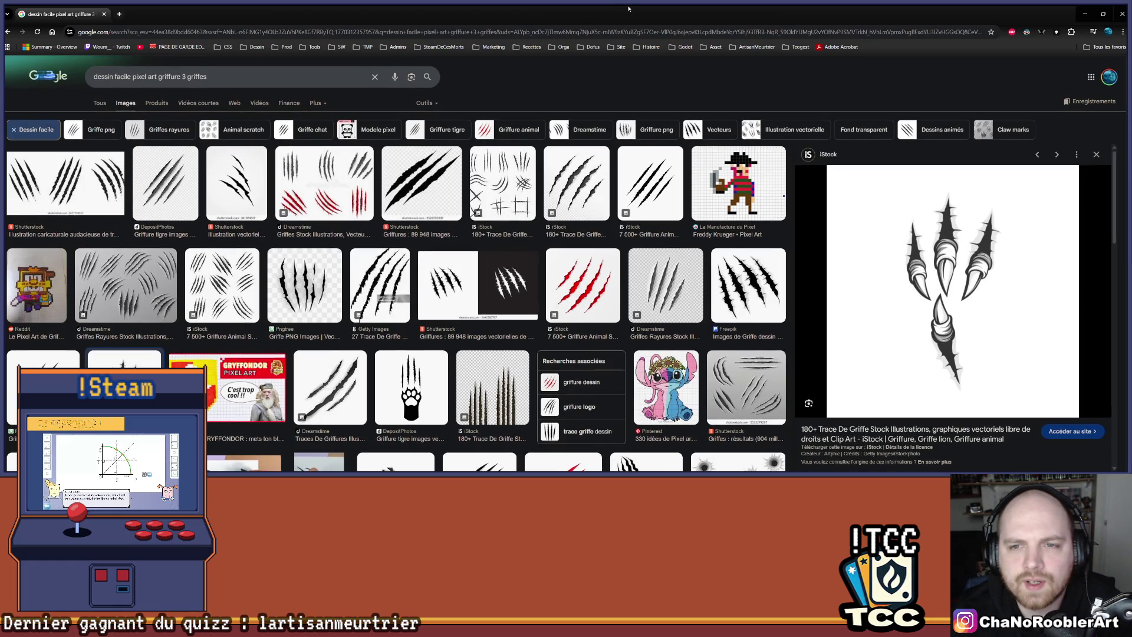
pyautogui.hotkey('alt', 'Tab')
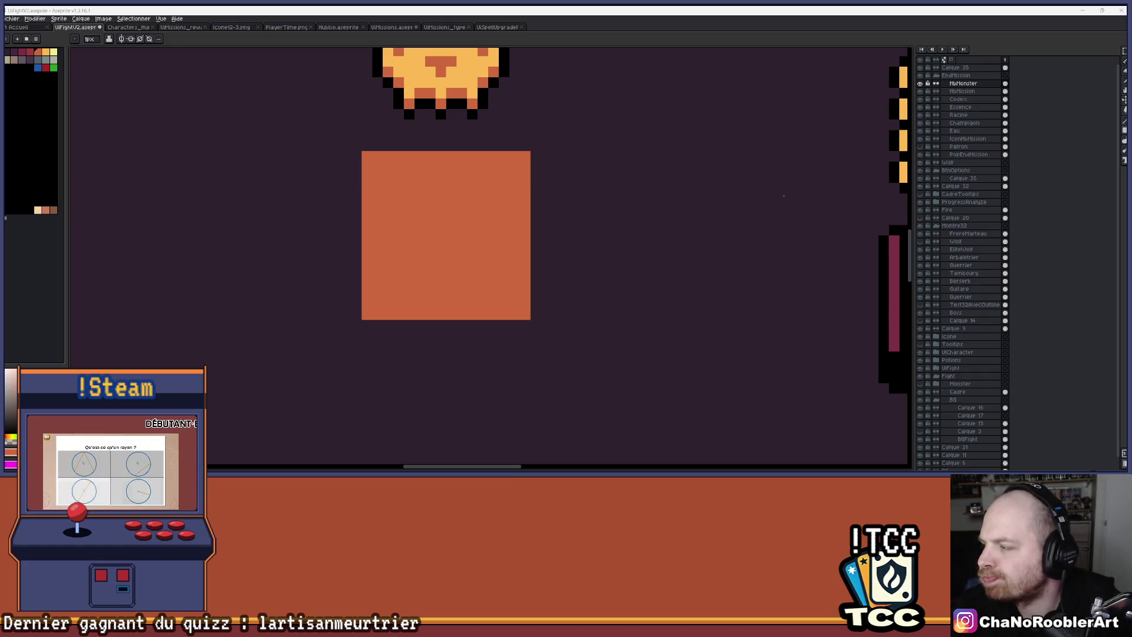
pyautogui.scroll(2, 704, 135)
# Step: Switch to black and sketch strokes on the orange square, undoing the last few pixels
pyautogui.click(20, 112)
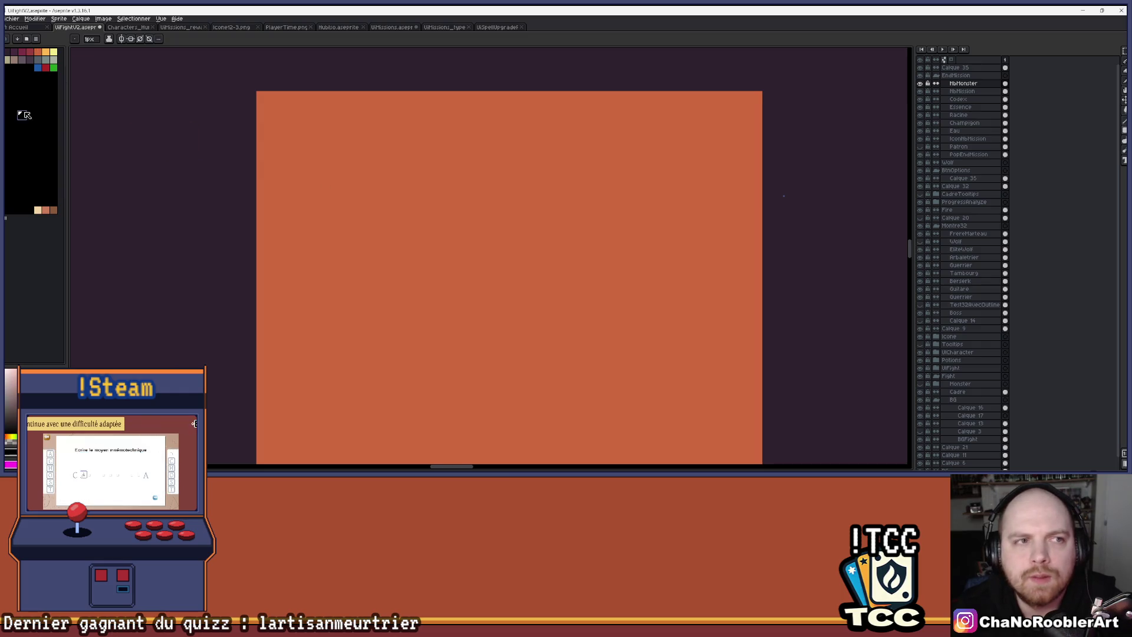
pyautogui.scroll(-2, 383, 177)
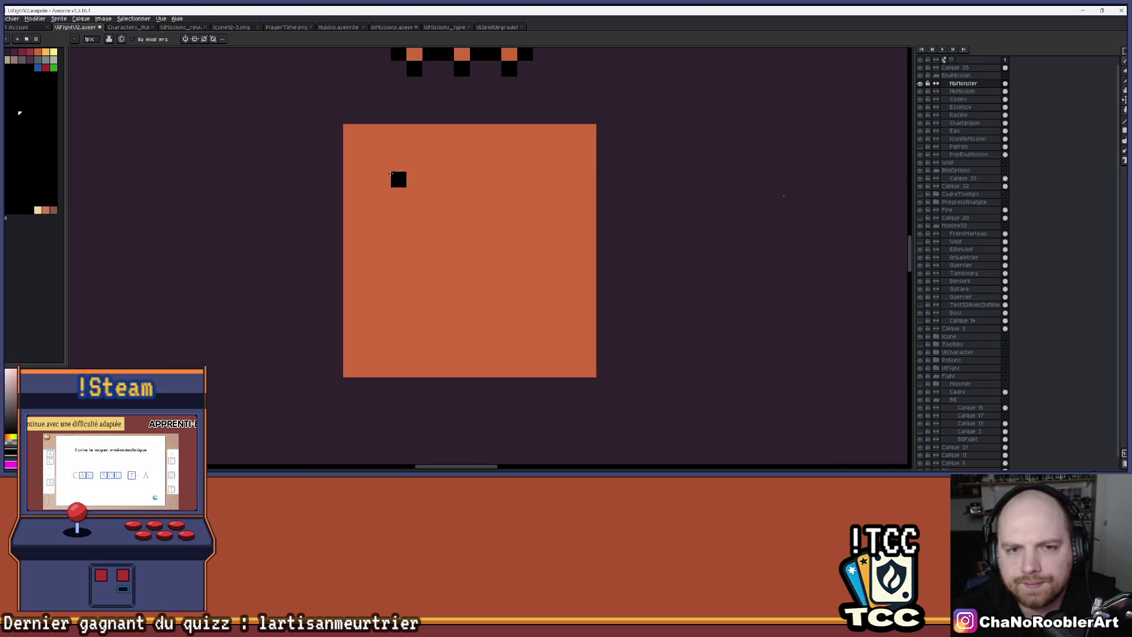
pyautogui.moveTo(400, 221)
pyautogui.mouseDown()
pyautogui.moveTo(431, 227)
pyautogui.moveTo(431, 243)
pyautogui.mouseUp()
pyautogui.click(431, 210)
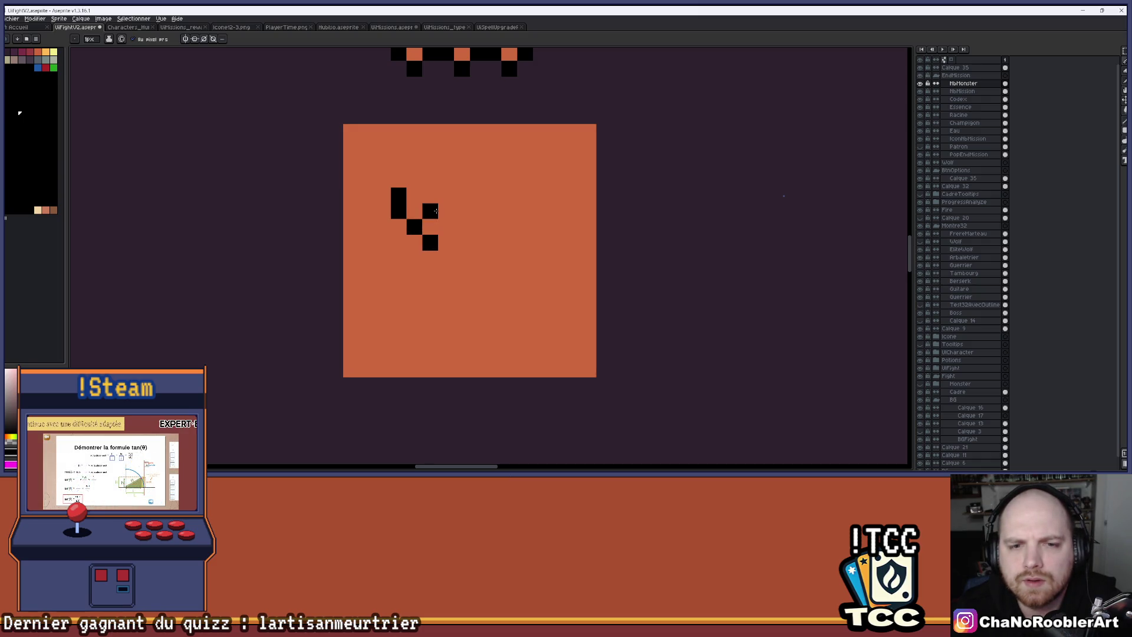
pyautogui.moveTo(431, 226); pyautogui.dragTo(430, 195)
pyautogui.scroll(1, 457, 186)
pyautogui.scroll(-2, 457, 186)
pyautogui.scroll(1, 451, 202)
pyautogui.hotkey('ctrl', 'z')
pyautogui.scroll(1, 450, 201)
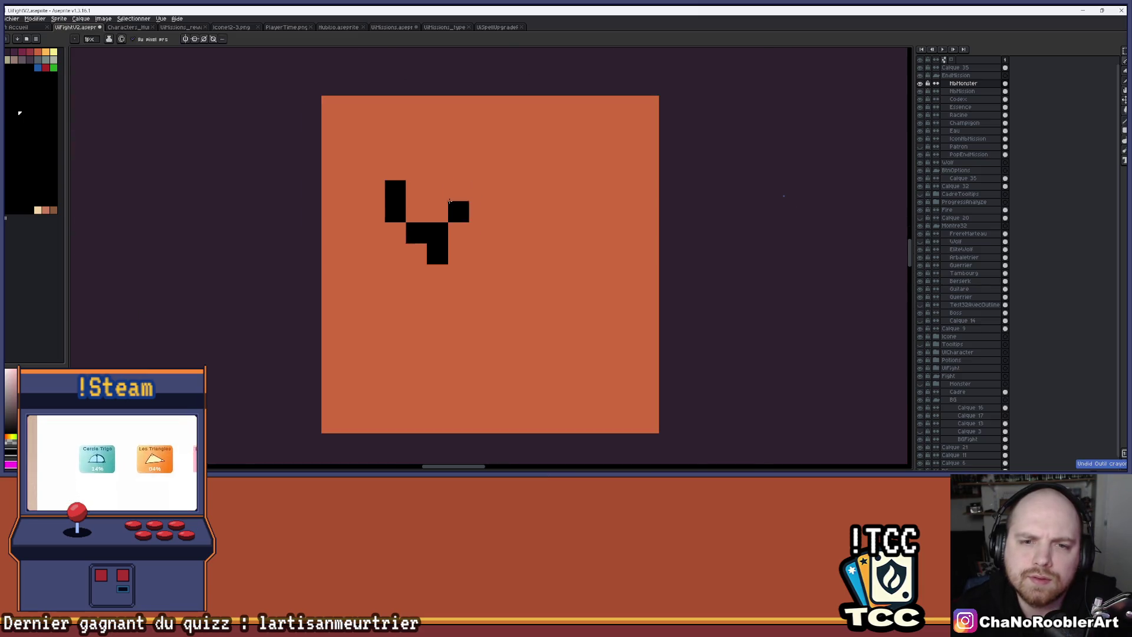
pyautogui.hotkey('ctrl', 'z')
pyautogui.scroll(1, 454, 204)
pyautogui.scroll(-2, 501, 206)
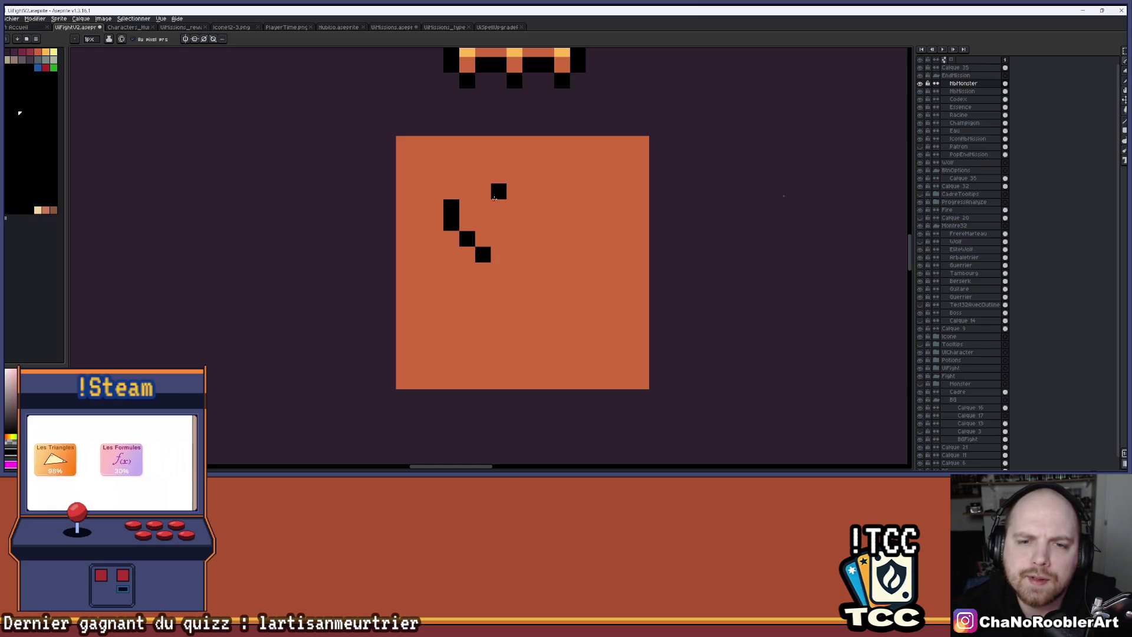
# Step: Add black pixels to extend the doodle's curve and join its stem
pyautogui.click(464, 191)
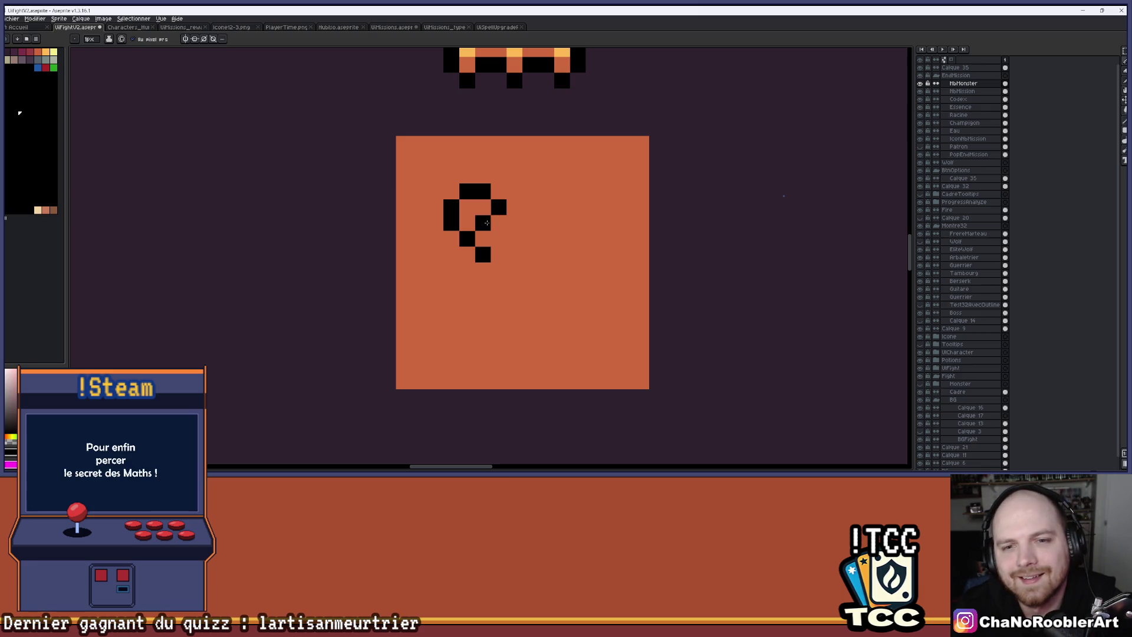
pyautogui.scroll(-2, 515, 187)
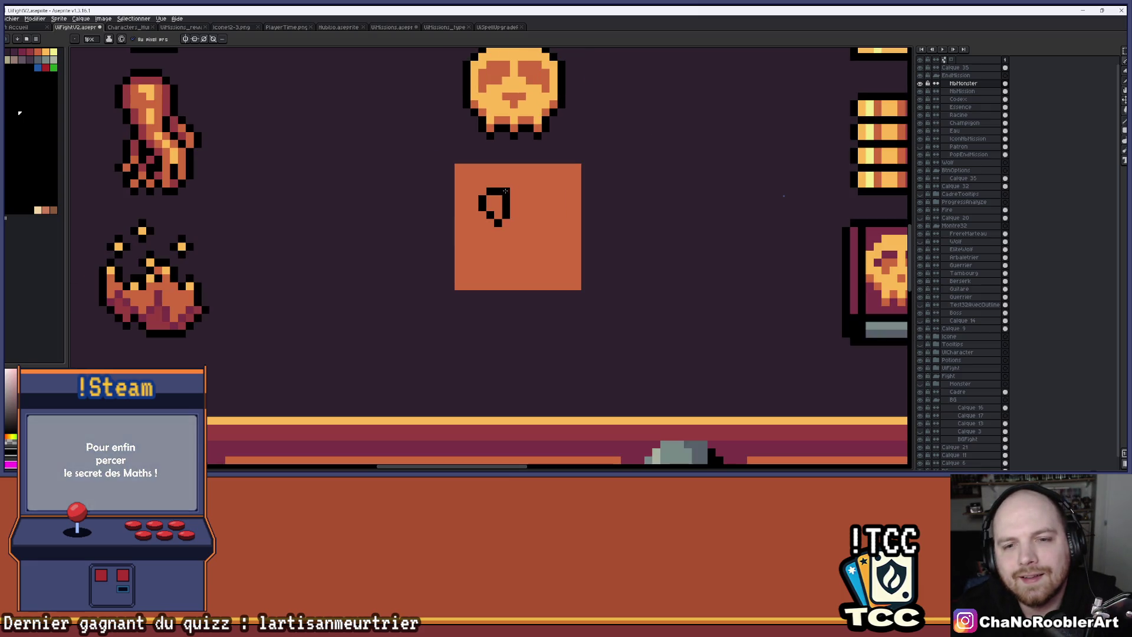
pyautogui.scroll(3, 490, 189)
pyautogui.moveTo(478, 163); pyautogui.dragTo(476, 177)
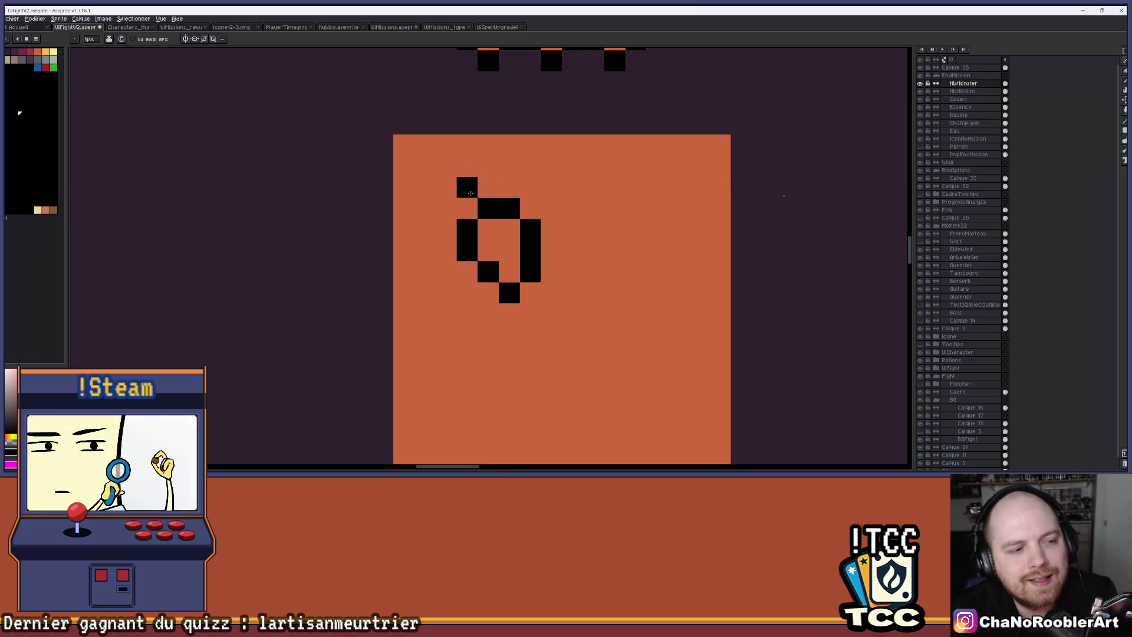
pyautogui.scroll(-2, 568, 185)
pyautogui.scroll(3, 572, 300)
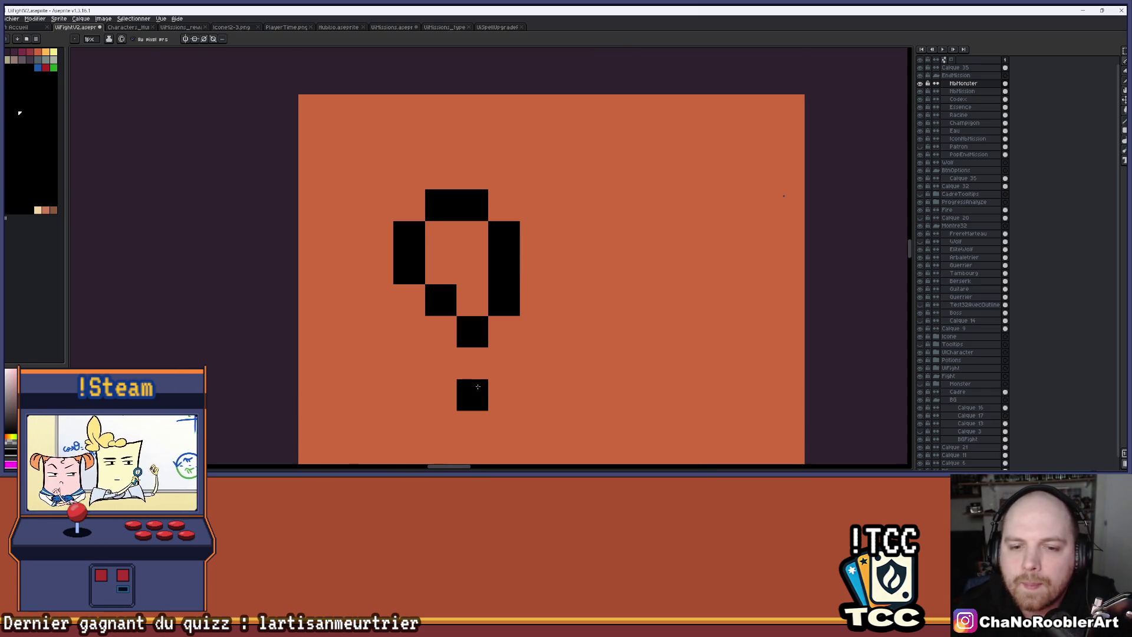
pyautogui.moveTo(477, 386); pyautogui.dragTo(472, 362)
pyautogui.click(504, 363)
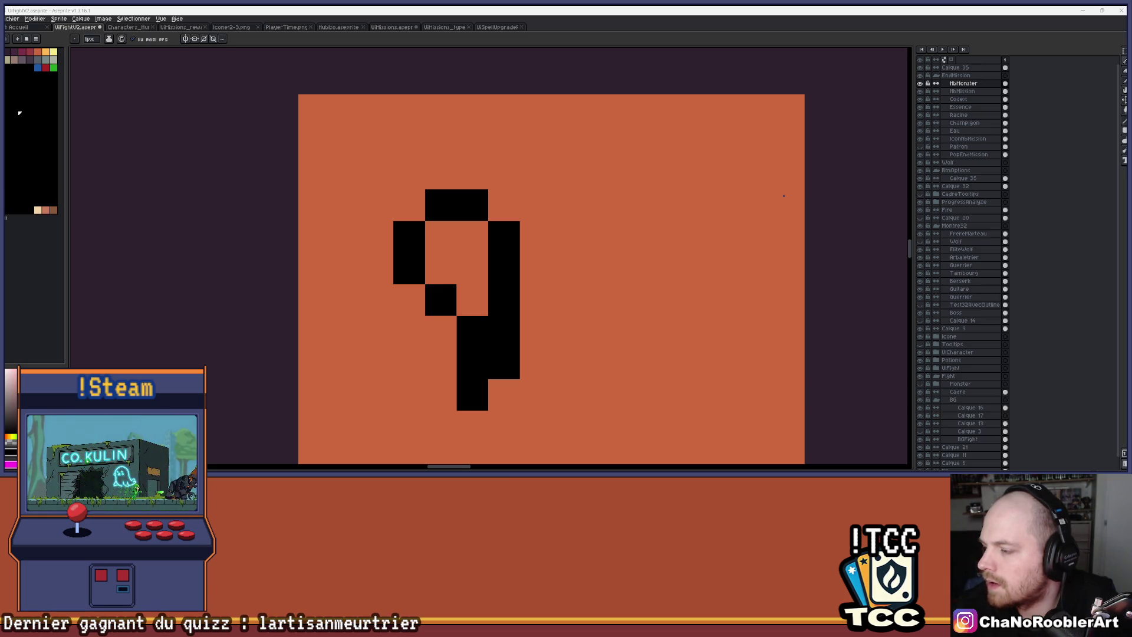
# Step: Thicken the doodle's right side, then undo every stroke to clear the square
pyautogui.scroll(-3, 469, 289)
pyautogui.scroll(3, 469, 289)
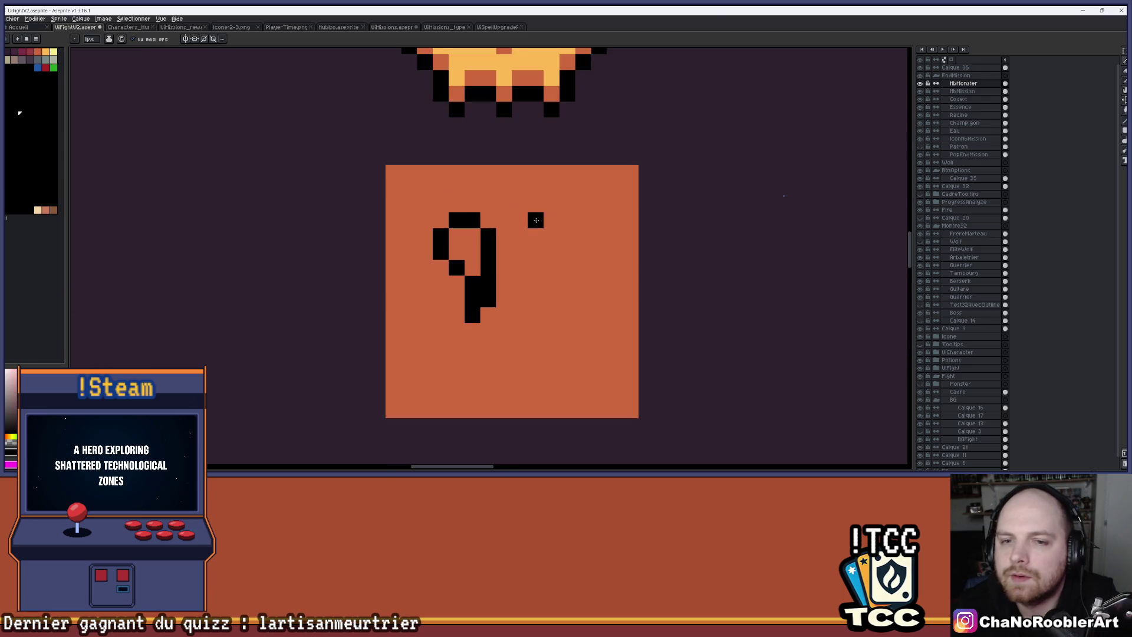
pyautogui.moveTo(490, 267); pyautogui.dragTo(490, 331)
pyautogui.hotkey('ctrl', 'z')
pyautogui.hotkey('ctrl', 'z')
pyautogui.hotkey('ctrl', 'z')
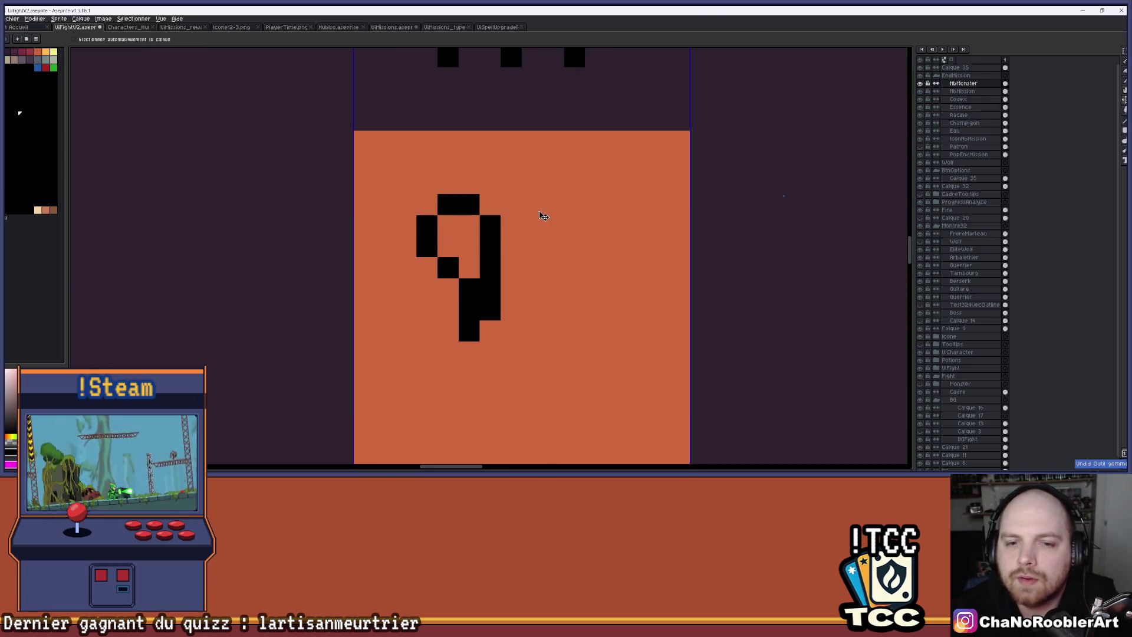
pyautogui.hotkey('ctrl', 'z')
pyautogui.hotkey('ctrl', 'z')
pyautogui.hotkey('ctrl', 'z')
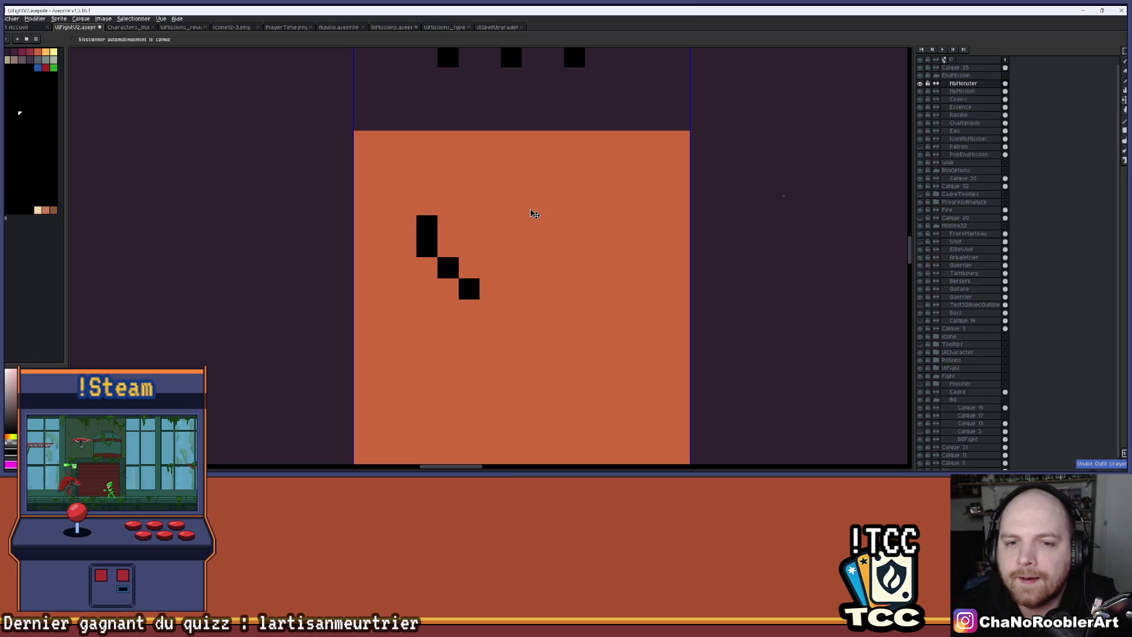
pyautogui.scroll(-3, 531, 207)
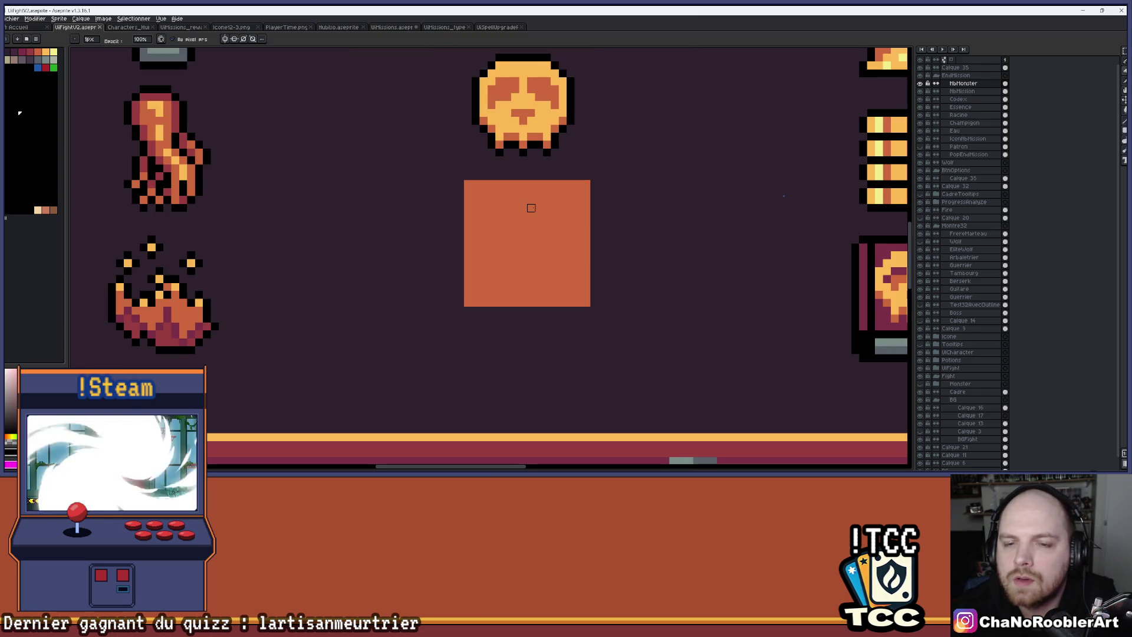
pyautogui.scroll(3, 531, 208)
# Step: Switch back to the pencil and try out diagonal claw strokes, undoing and redrawing them
pyautogui.press('e')
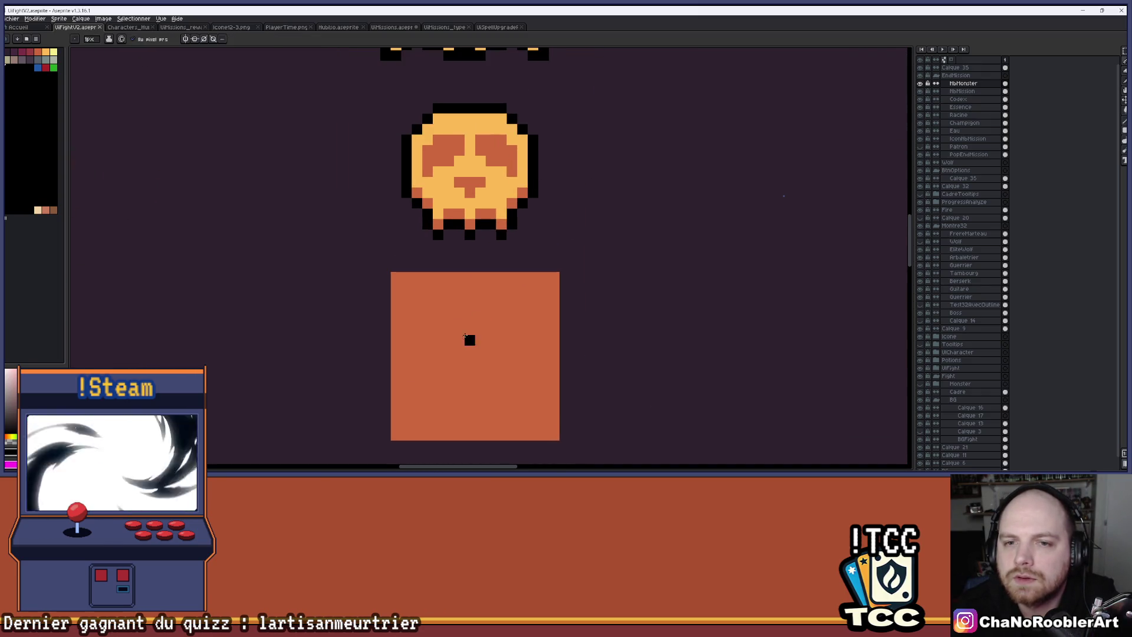
pyautogui.scroll(-1, 469, 339)
pyautogui.scroll(1, 453, 275)
pyautogui.scroll(-2, 480, 260)
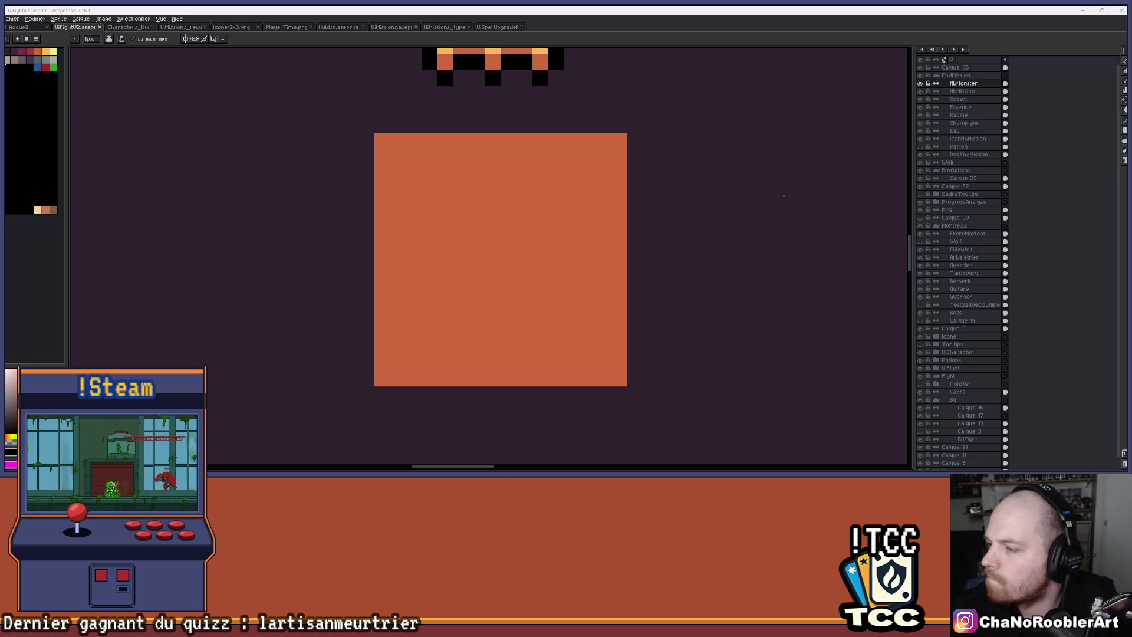
pyautogui.scroll(1, 416, 194)
pyautogui.scroll(-1, 445, 195)
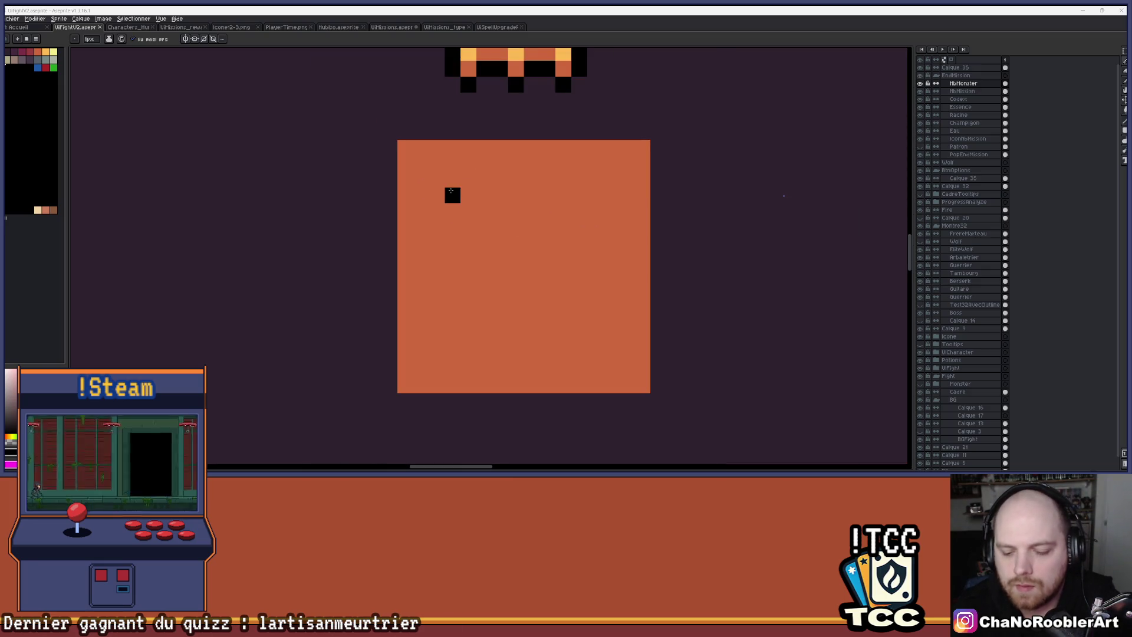
pyautogui.moveTo(499, 163); pyautogui.dragTo(434, 242)
pyautogui.hotkey('ctrl', 'z')
pyautogui.moveTo(516, 163); pyautogui.dragTo(436, 257)
pyautogui.moveTo(547, 257)
pyautogui.mouseDown()
pyautogui.moveTo(592, 309)
pyautogui.moveTo(607, 366)
pyautogui.mouseUp()
pyautogui.hotkey('ctrl', 'z')
pyautogui.moveTo(613, 251)
pyautogui.mouseDown()
pyautogui.moveTo(578, 277)
pyautogui.moveTo(662, 349)
pyautogui.mouseUp()
# Step: Discard the claw strokes and place a single black starting pixel near the square's top
pyautogui.hotkey('ctrl', 'z')
pyautogui.hotkey('ctrl', 'z')
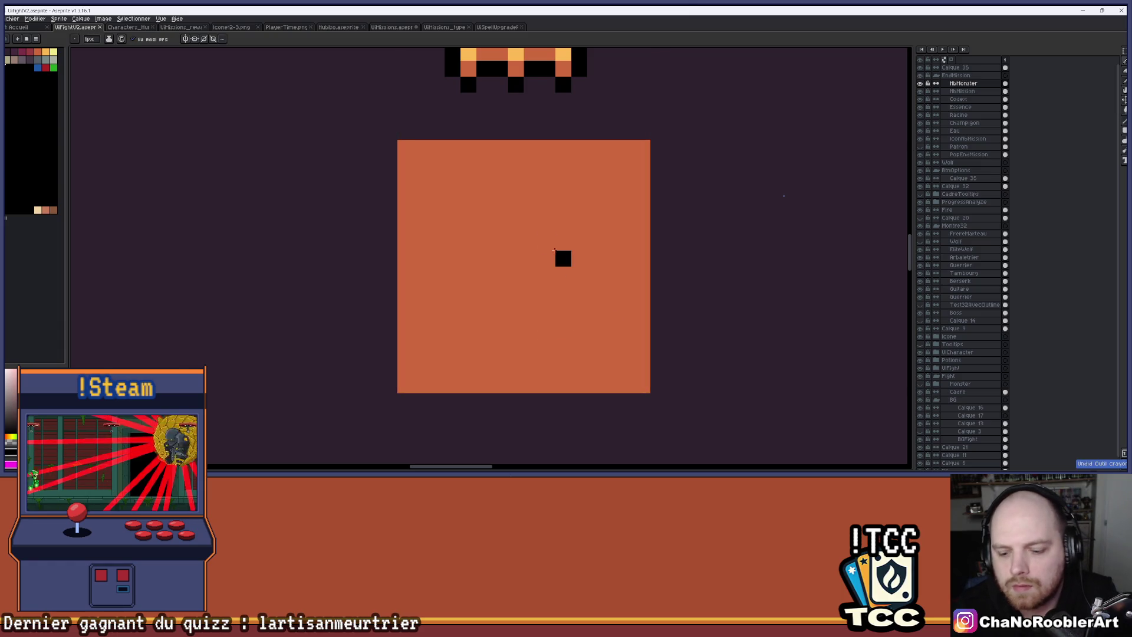
pyautogui.moveTo(500, 164)
pyautogui.mouseDown()
pyautogui.moveTo(432, 274)
pyautogui.moveTo(423, 264)
pyautogui.mouseUp()
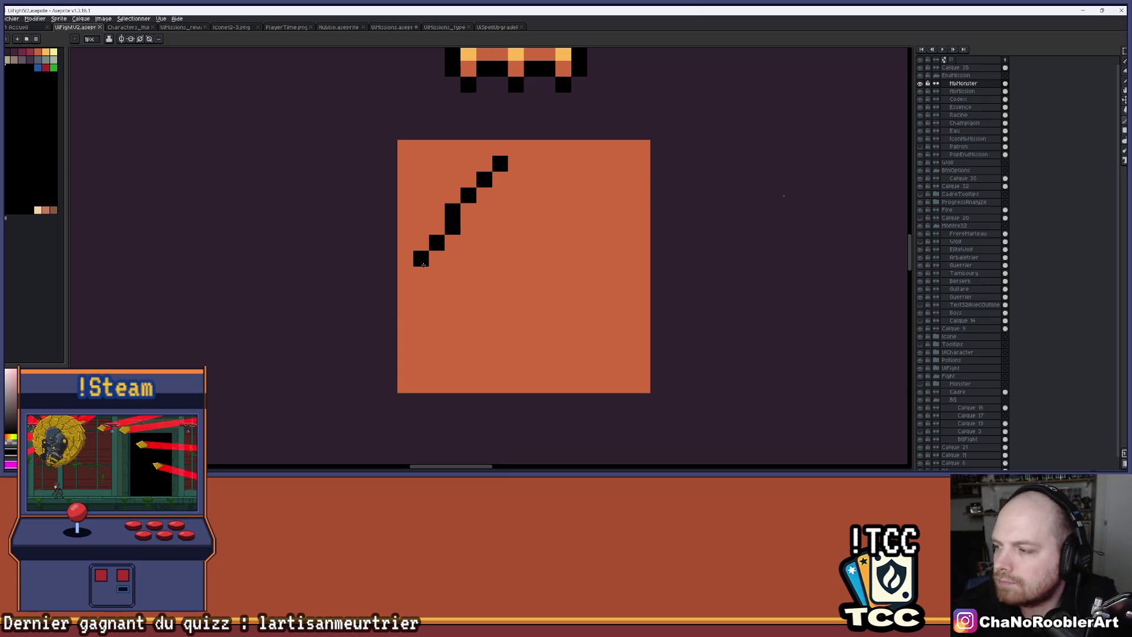
pyautogui.hotkey('ctrl', 'z')
pyautogui.click(563, 195)
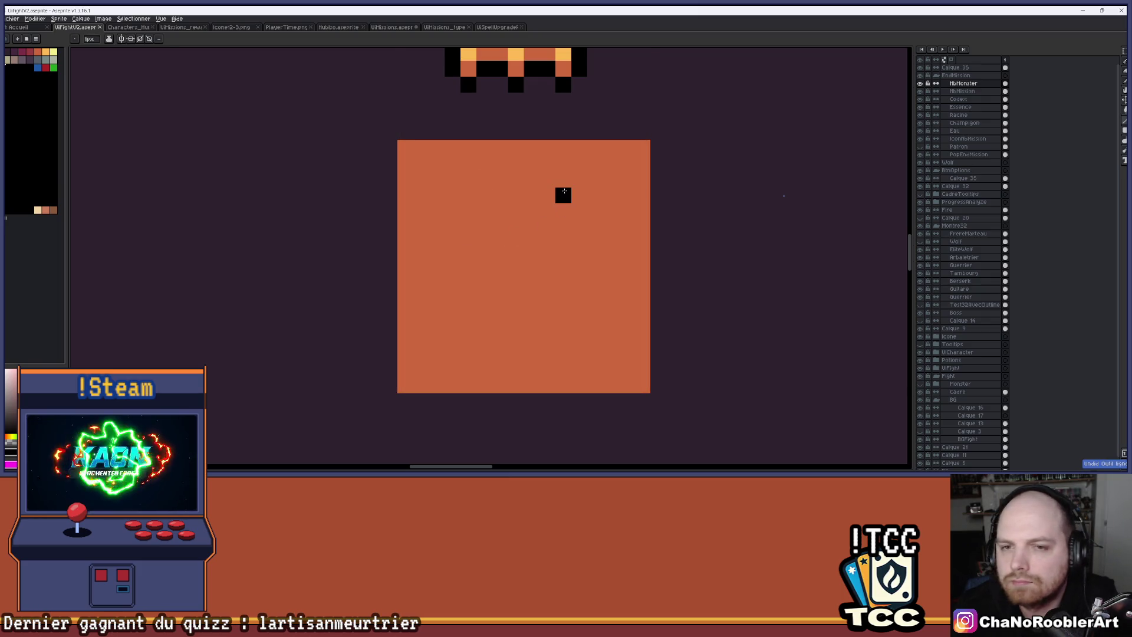
# Step: Draw three parallel diagonal claw slashes down-left across the orange square
pyautogui.moveTo(547, 163); pyautogui.dragTo(463, 349)
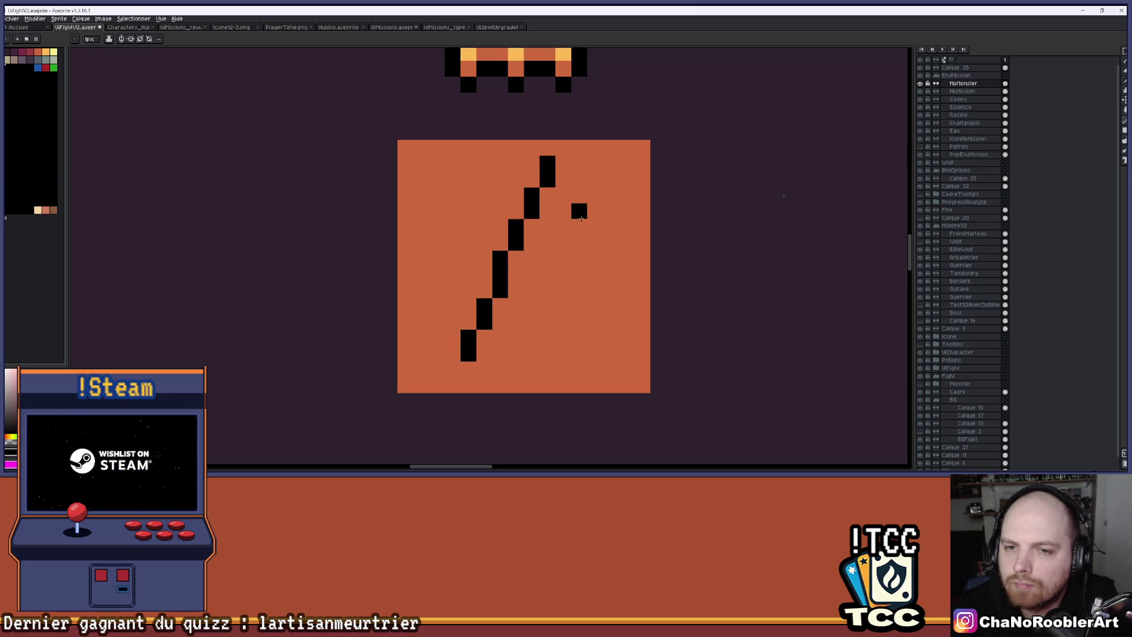
pyautogui.moveTo(579, 211); pyautogui.dragTo(531, 337)
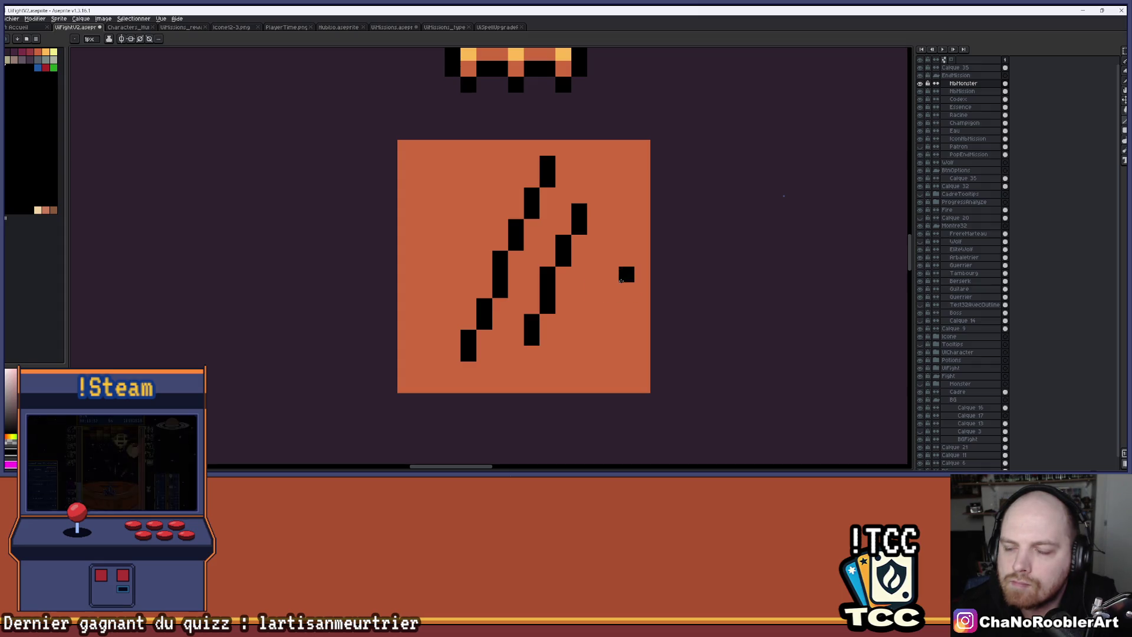
pyautogui.moveTo(626, 274); pyautogui.dragTo(595, 323)
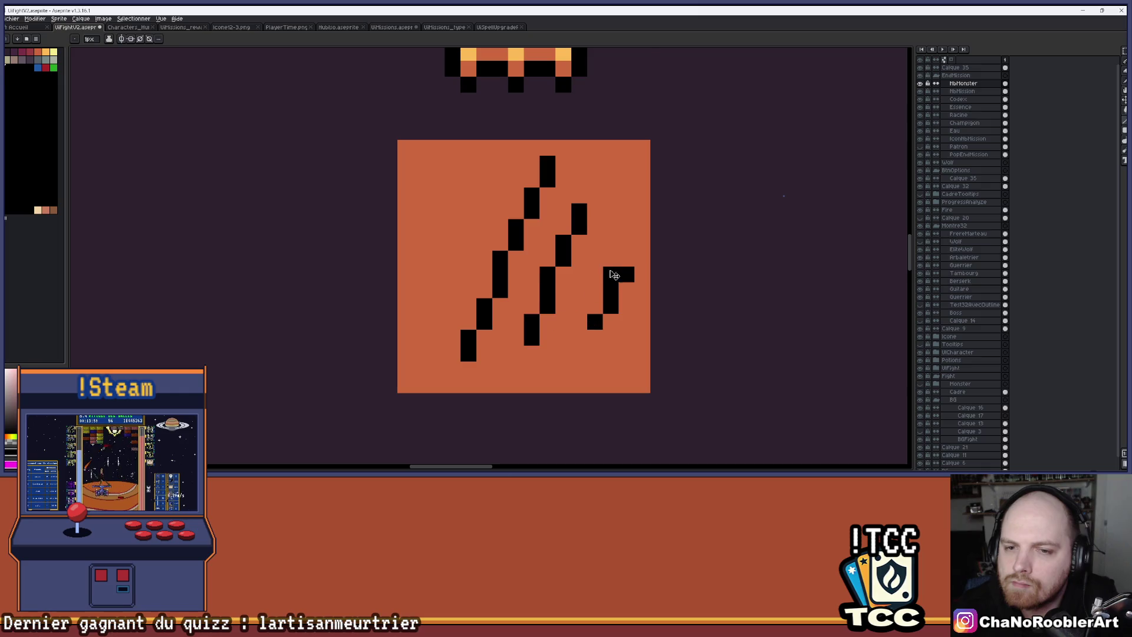
pyautogui.hotkey('ctrl', 'z')
pyautogui.moveTo(610, 258); pyautogui.dragTo(584, 321)
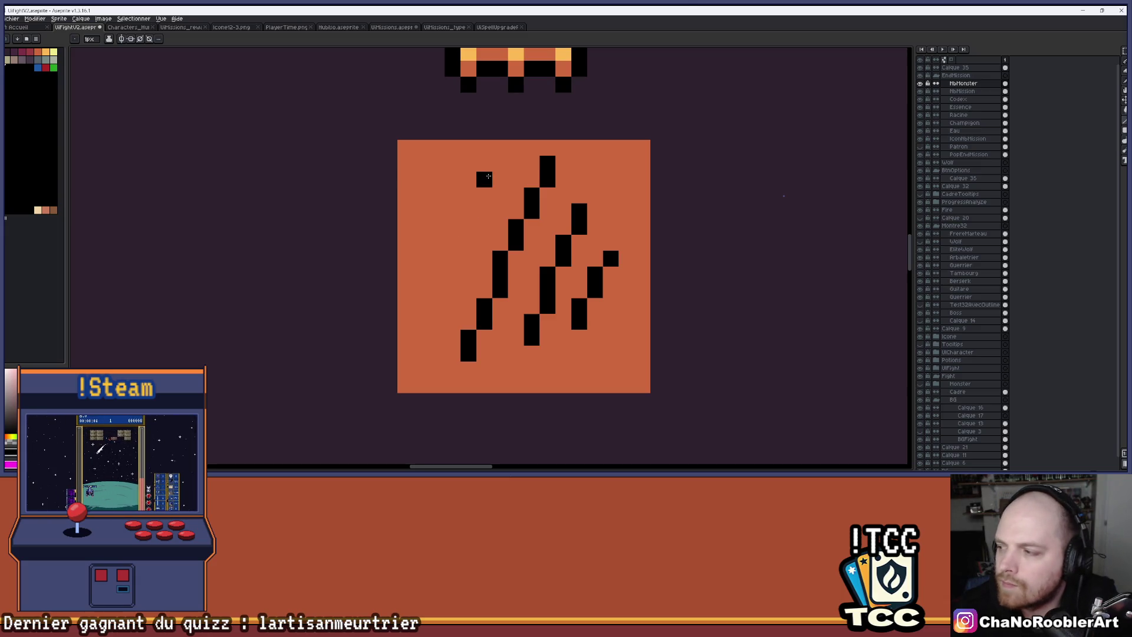
# Step: Add another diagonal stroke and thicken the middle claw mark from bottom-left to top-right
pyautogui.moveTo(489, 176); pyautogui.dragTo(426, 302)
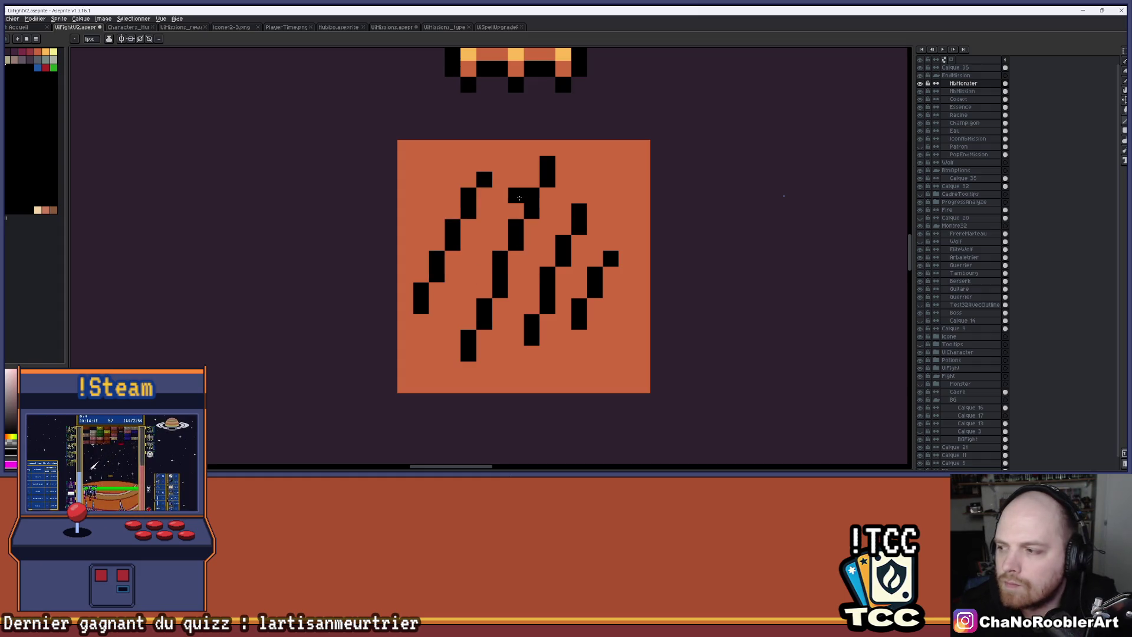
pyautogui.moveTo(519, 198); pyautogui.dragTo(493, 211)
pyautogui.moveTo(459, 351)
pyautogui.mouseDown()
pyautogui.moveTo(506, 236)
pyautogui.moveTo(542, 186)
pyautogui.mouseUp()
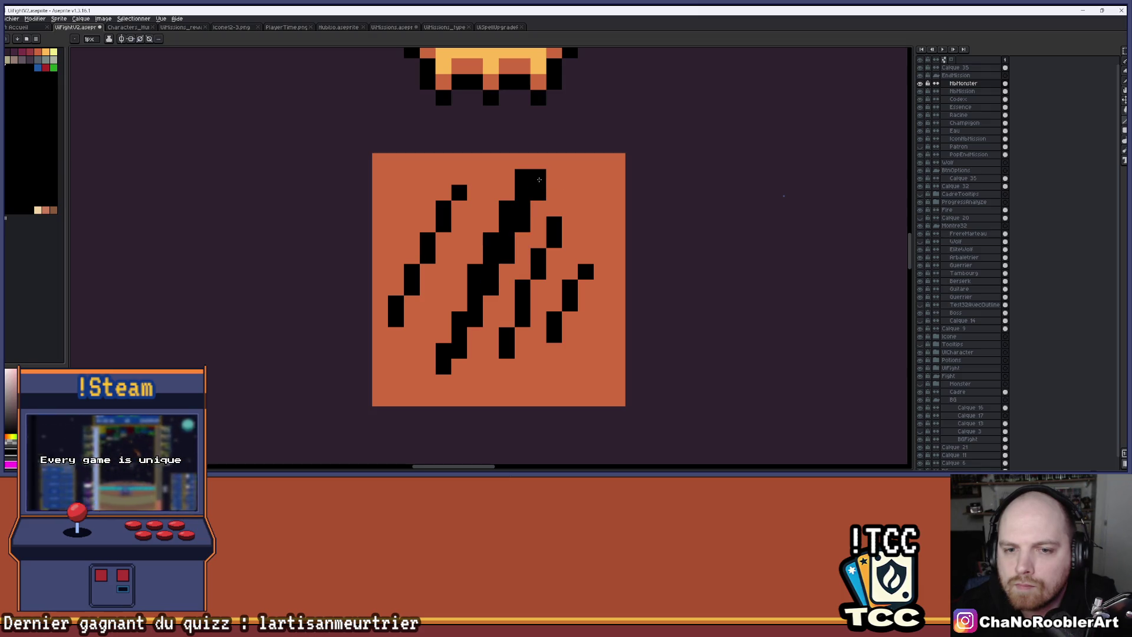
pyautogui.moveTo(437, 376); pyautogui.dragTo(510, 197)
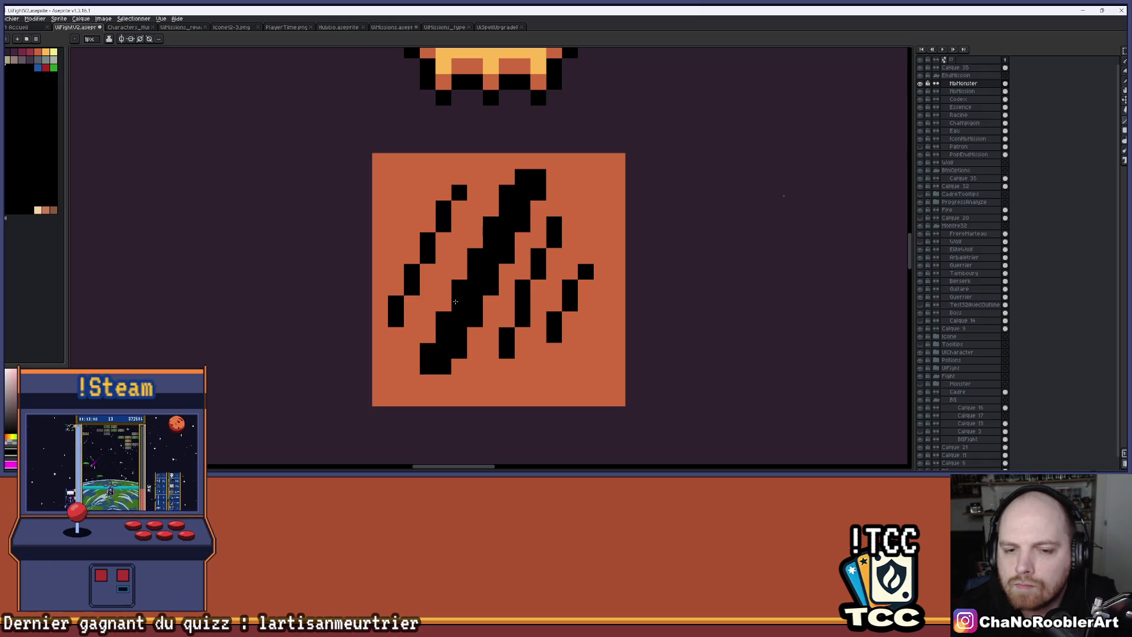
pyautogui.scroll(-2, 497, 263)
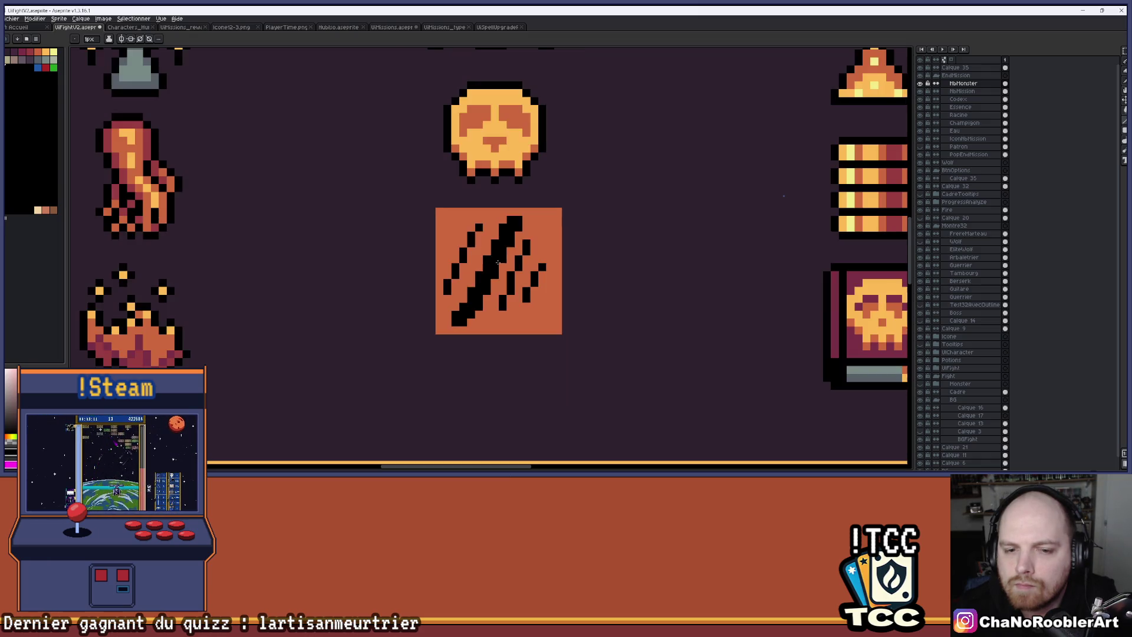
# Step: Thicken the right and left claw lines with extra black diagonal strokes
pyautogui.scroll(2, 514, 248)
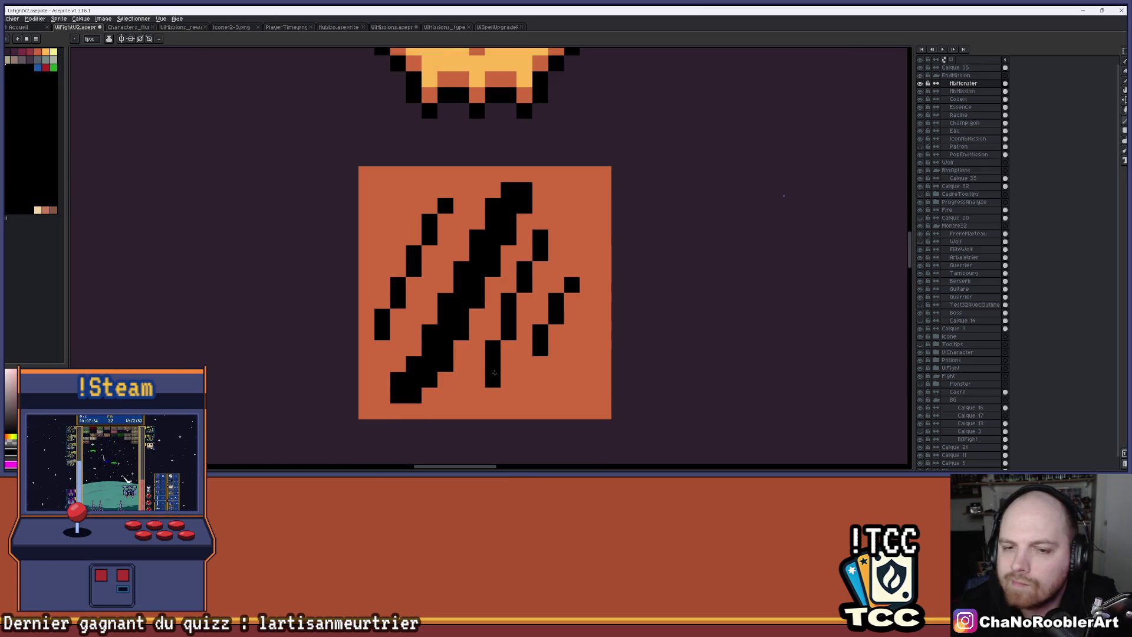
pyautogui.scroll(1, 488, 382)
pyautogui.scroll(-2, 489, 382)
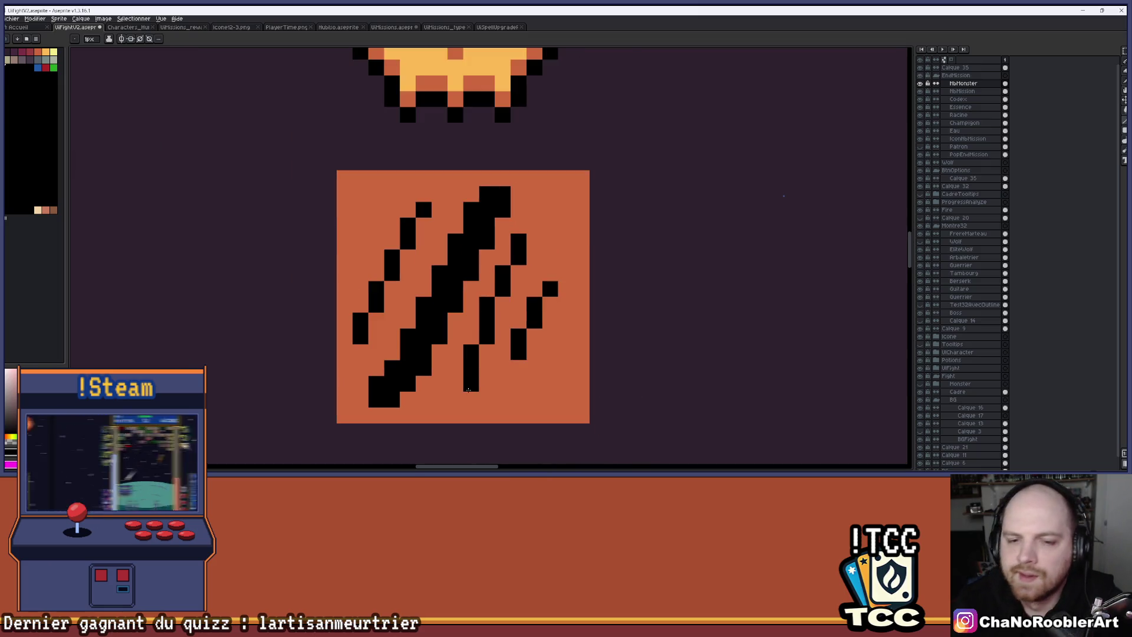
pyautogui.moveTo(502, 311); pyautogui.dragTo(548, 220)
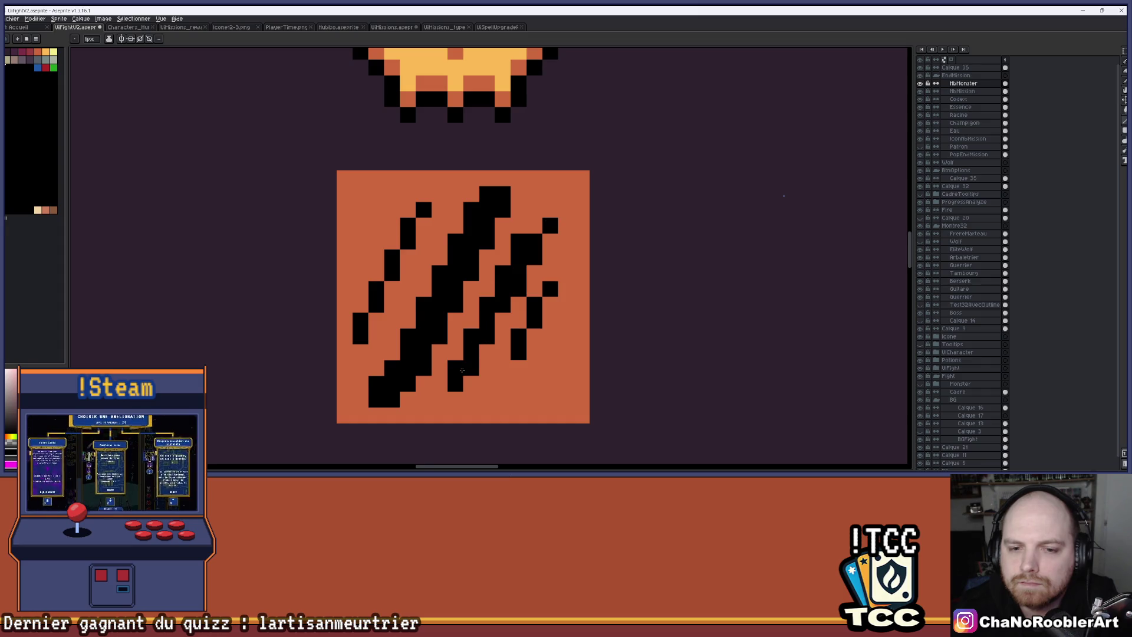
pyautogui.scroll(-3, 462, 370)
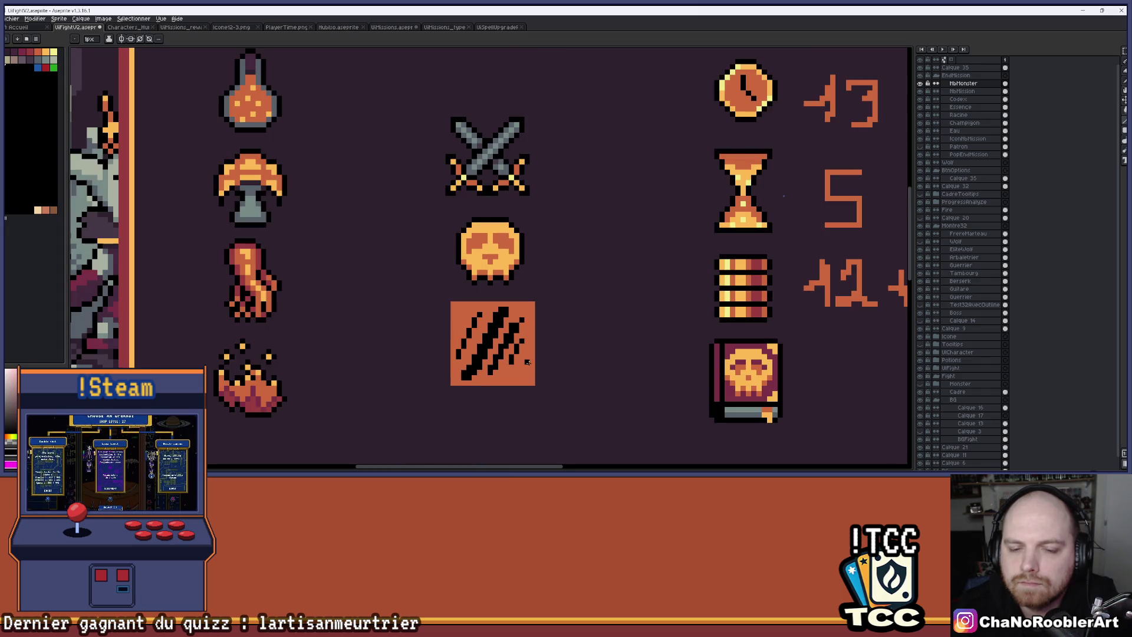
pyautogui.scroll(3, 528, 362)
pyautogui.moveTo(471, 380)
pyautogui.mouseDown()
pyautogui.moveTo(492, 359)
pyautogui.moveTo(514, 293)
pyautogui.mouseUp()
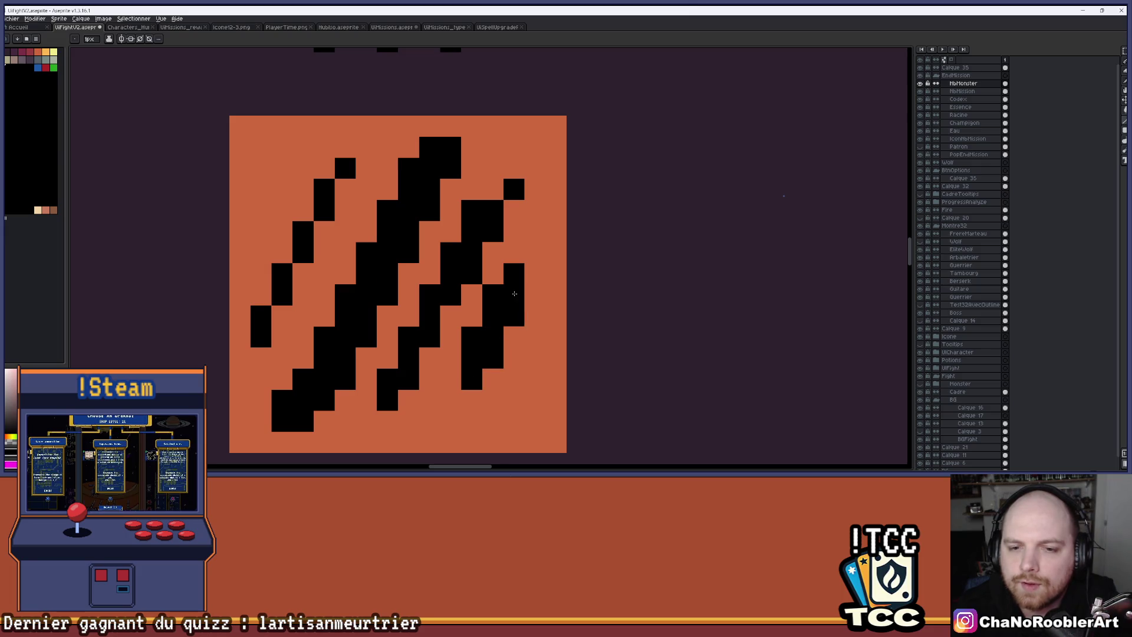
pyautogui.moveTo(303, 274); pyautogui.dragTo(366, 146)
pyautogui.scroll(-5, 354, 170)
pyautogui.moveTo(432, 217); pyautogui.dragTo(520, 239)
pyautogui.scroll(4, 484, 249)
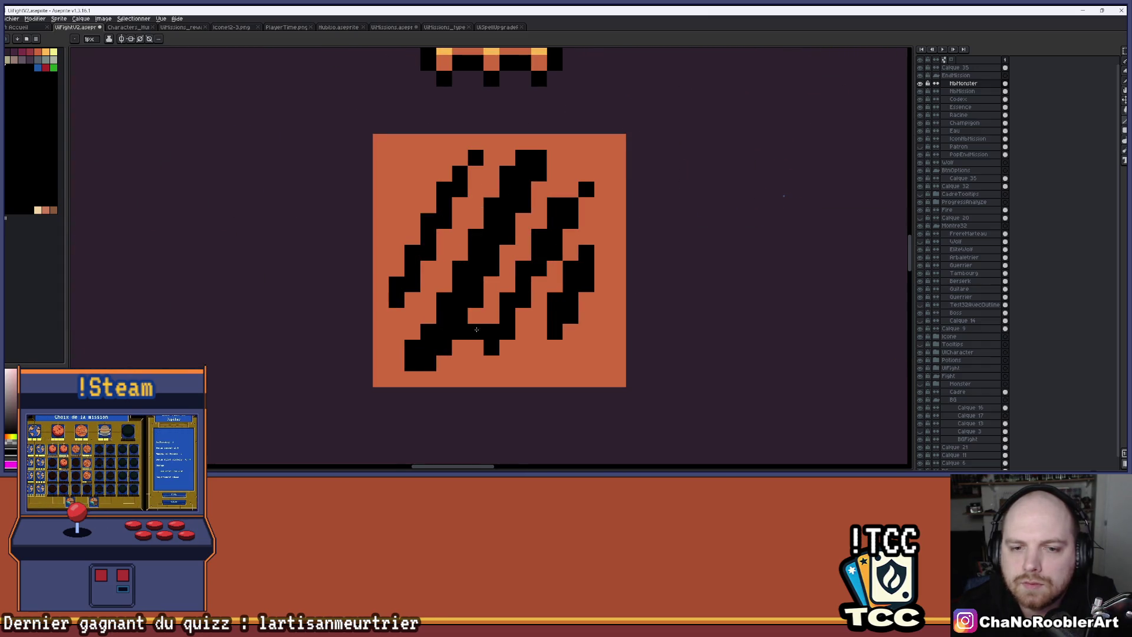
# Step: Eyedrop the orange and paint an orange diagonal splitting the middle slash in two
pyautogui.keyDown('alt'); pyautogui.click(438, 362); pyautogui.keyUp('alt')
pyautogui.moveTo(425, 342); pyautogui.dragTo(479, 248)
pyautogui.hotkey('ctrl', 'z')
pyautogui.moveTo(390, 365)
pyautogui.mouseDown()
pyautogui.moveTo(439, 312)
pyautogui.moveTo(489, 228)
pyautogui.mouseUp()
pyautogui.scroll(-3, 519, 177)
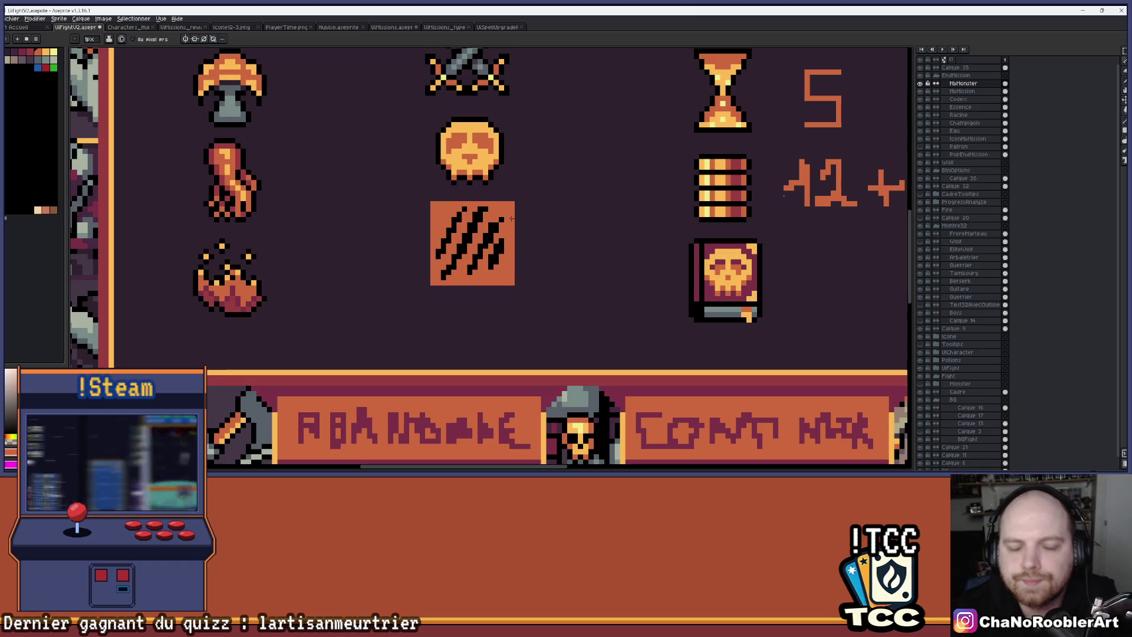
pyautogui.scroll(3, 514, 230)
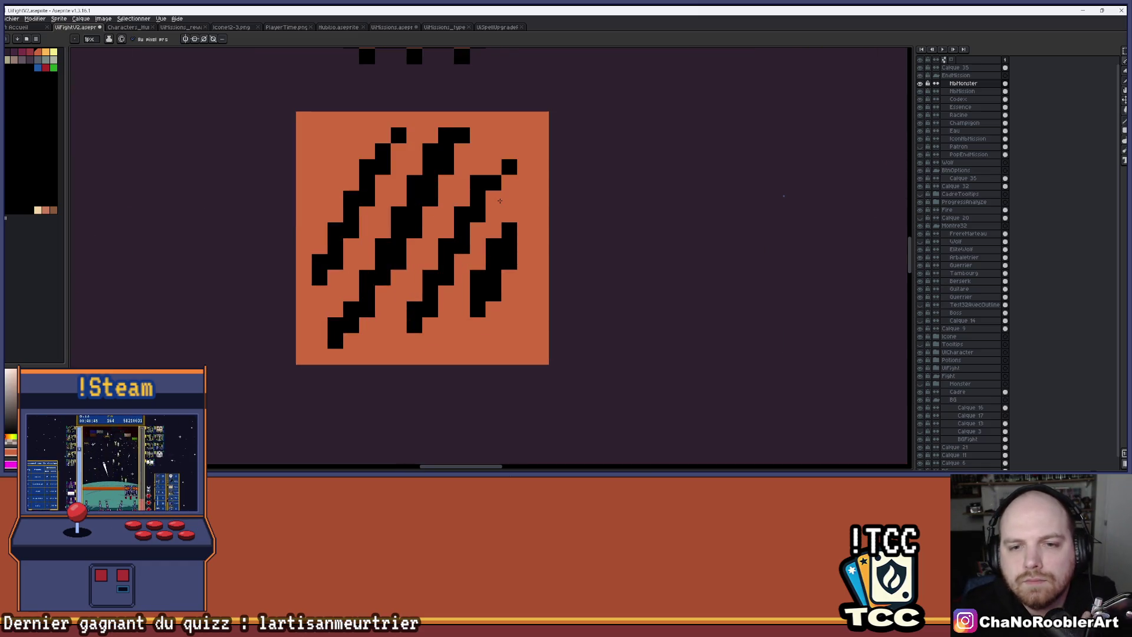
pyautogui.scroll(-2, 557, 195)
pyautogui.scroll(2, 557, 201)
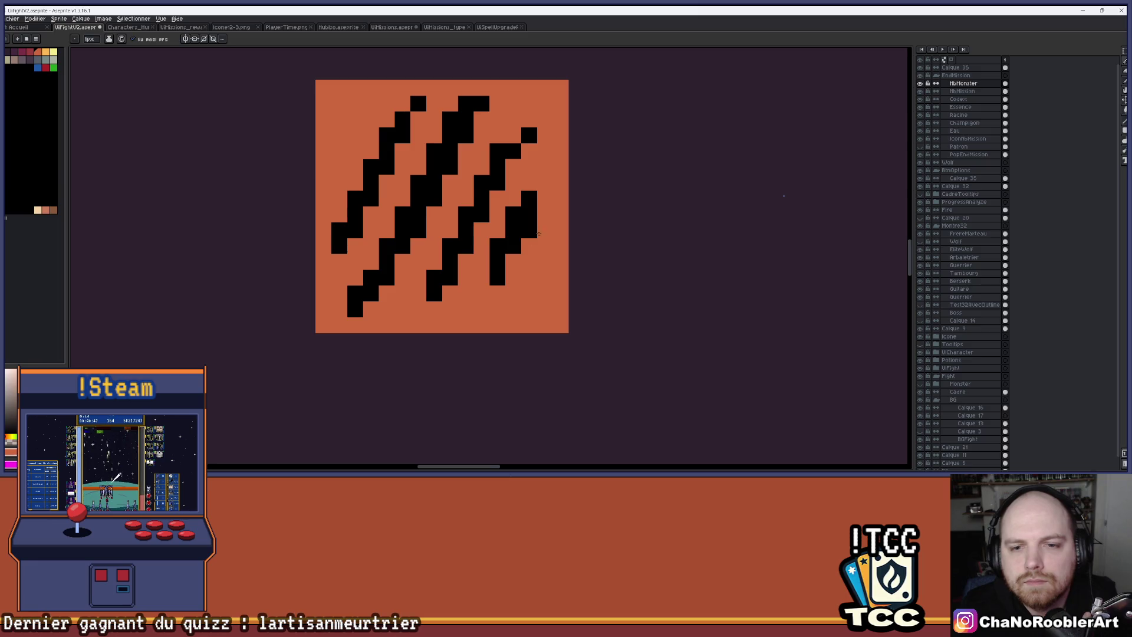
pyautogui.scroll(-3, 547, 242)
pyautogui.scroll(1, 539, 238)
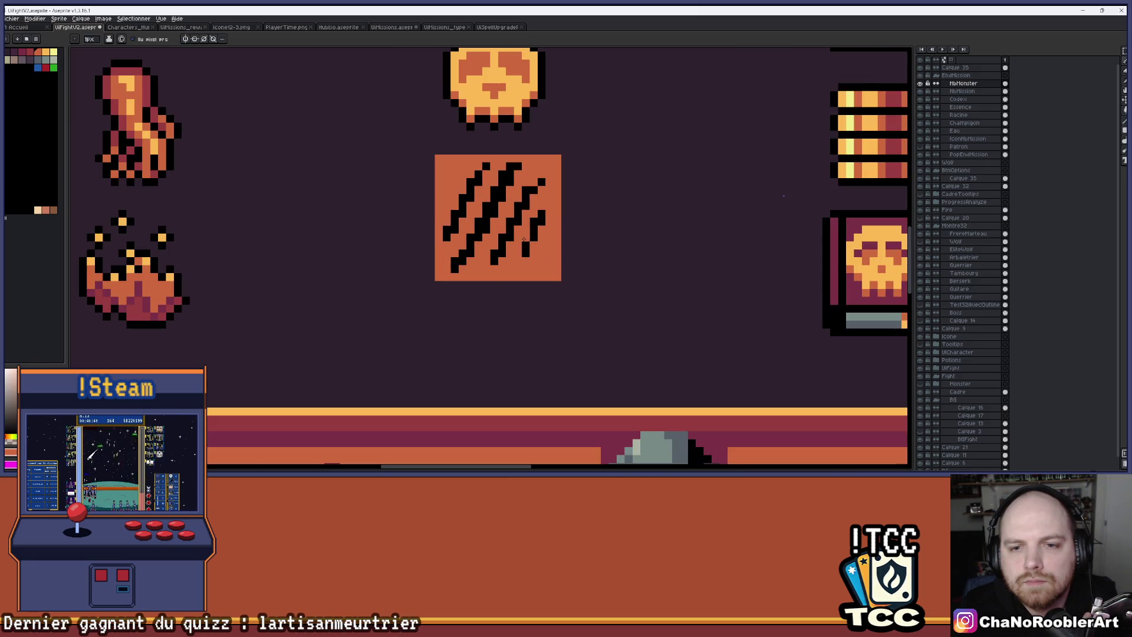
pyautogui.scroll(-4, 549, 208)
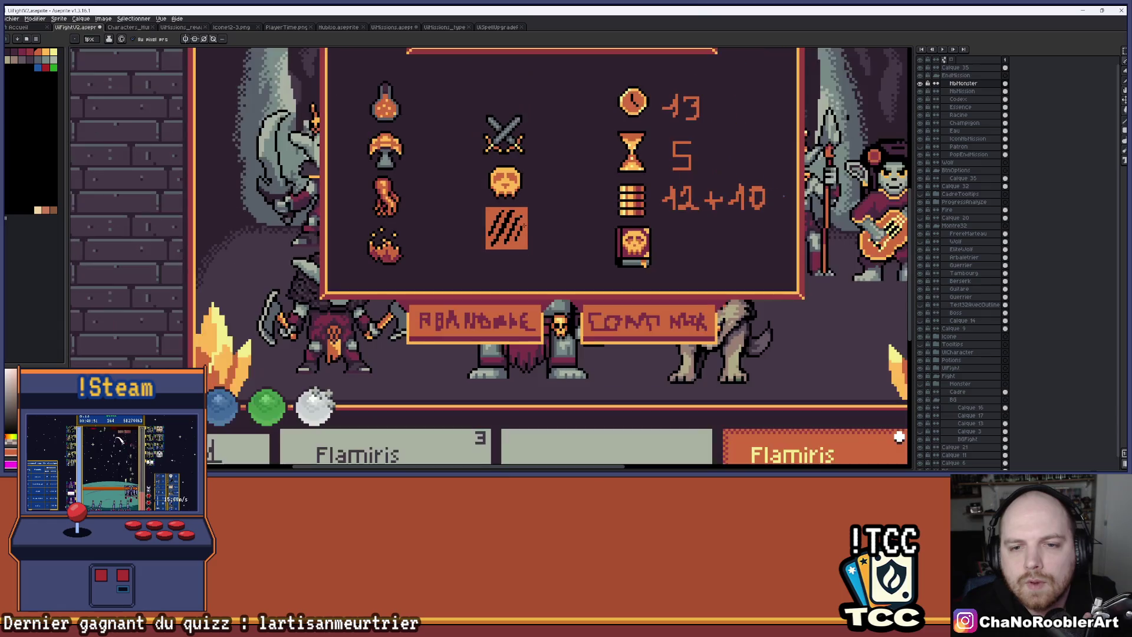
pyautogui.scroll(-2, 536, 222)
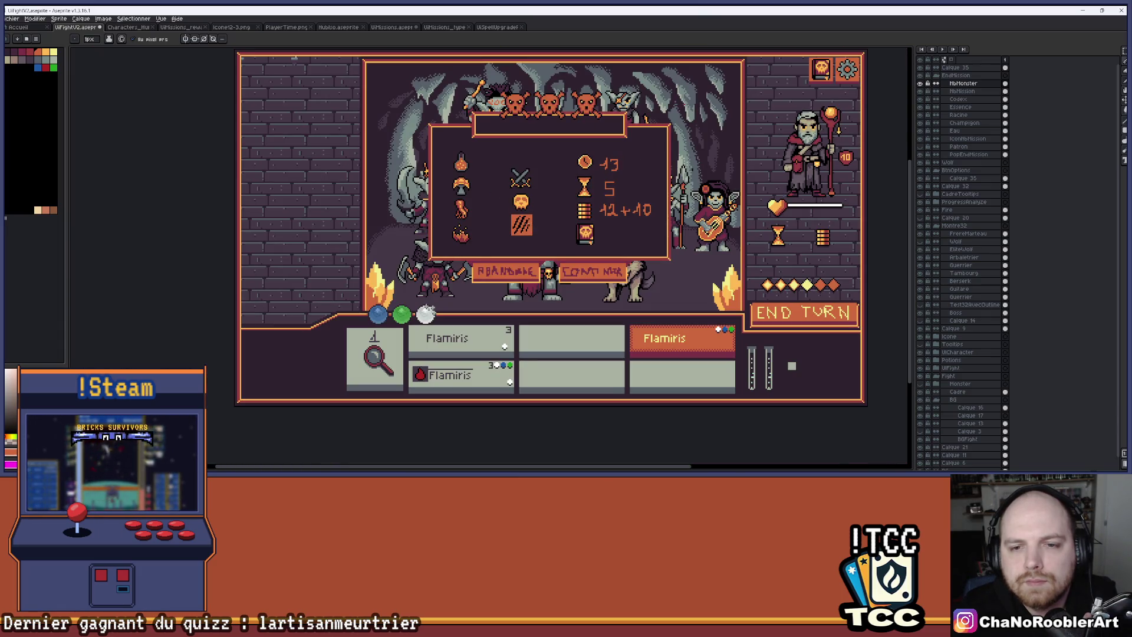
pyautogui.scroll(3, 523, 222)
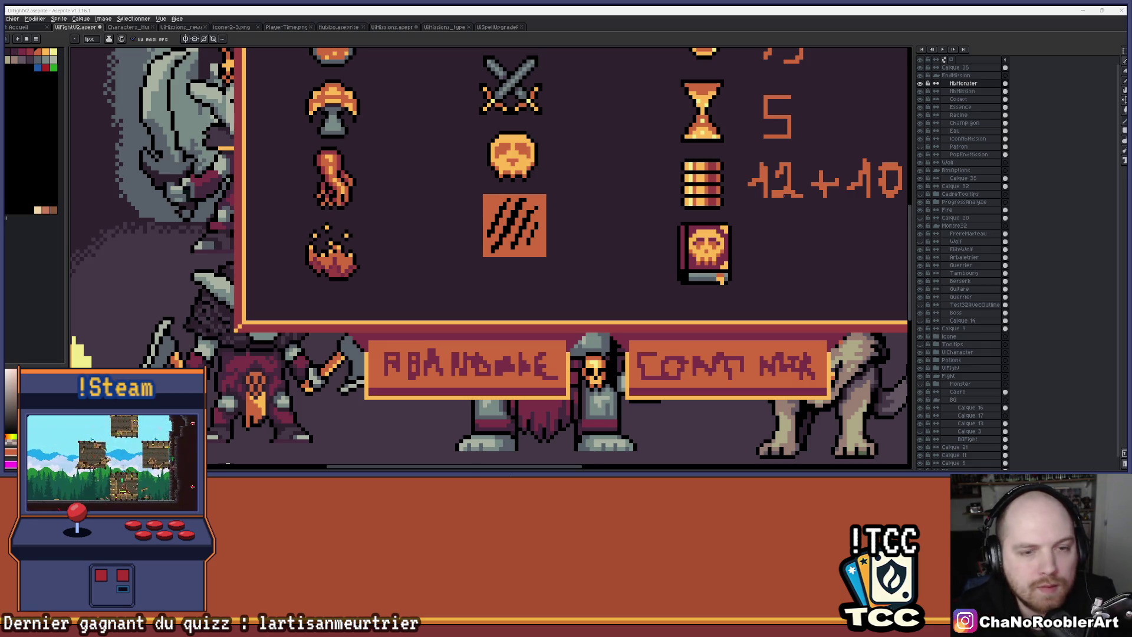
pyautogui.scroll(5, 521, 206)
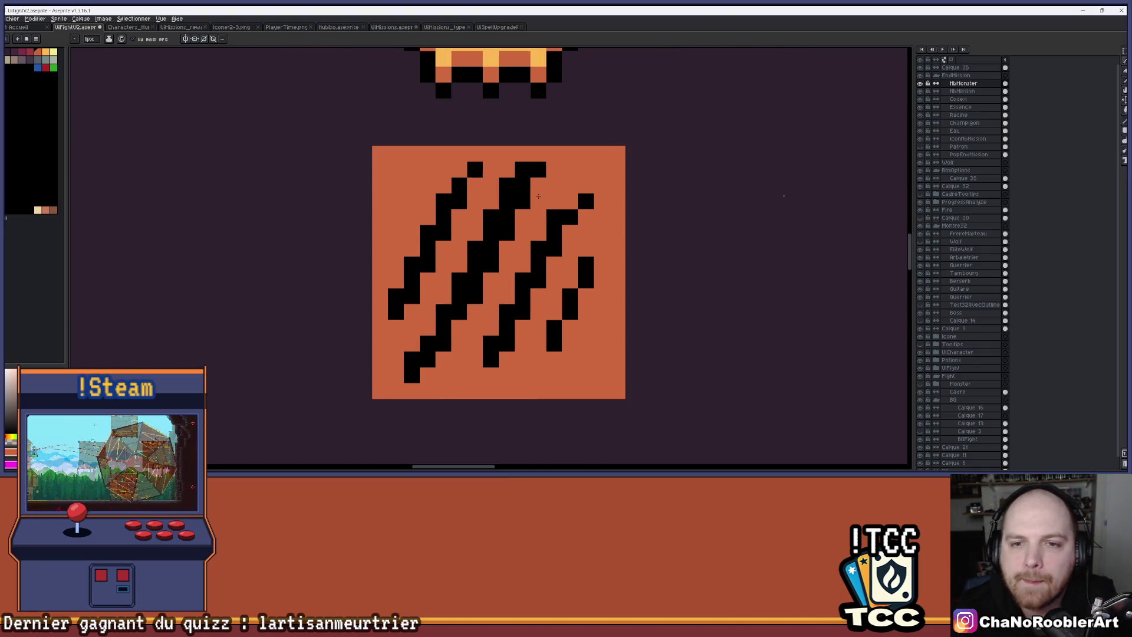
# Step: Add a black pixel to the middle stroke, trim its tip pixels to orange, then return to the pencil
pyautogui.click(521, 202)
pyautogui.rightClick(522, 169)
pyautogui.rightClick(505, 185)
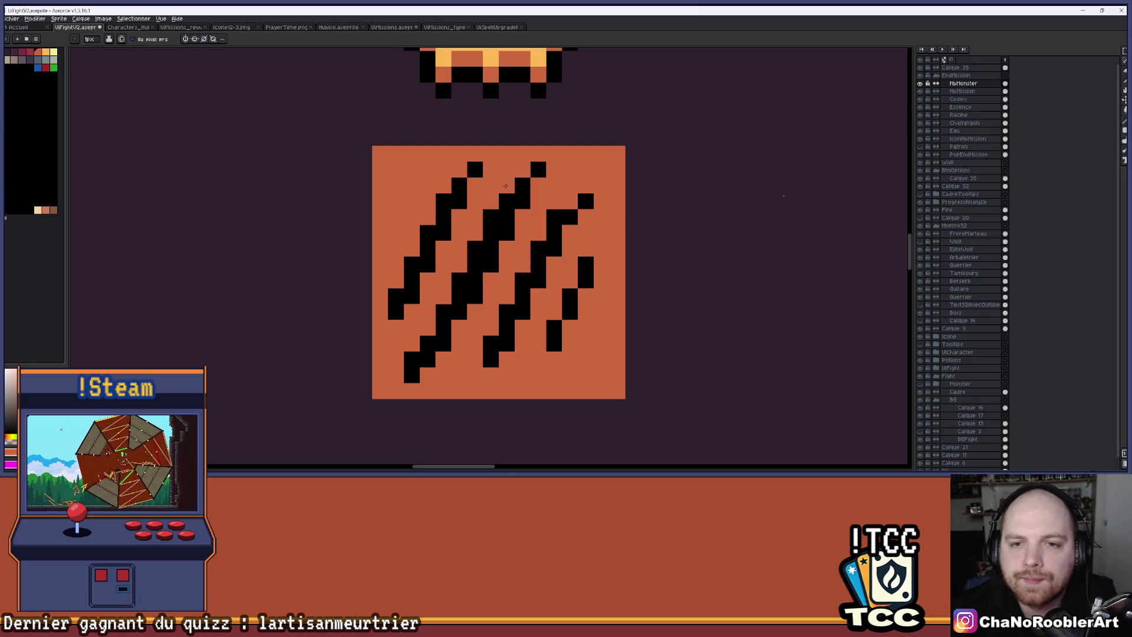
pyautogui.scroll(-3, 560, 170)
pyautogui.scroll(2, 535, 204)
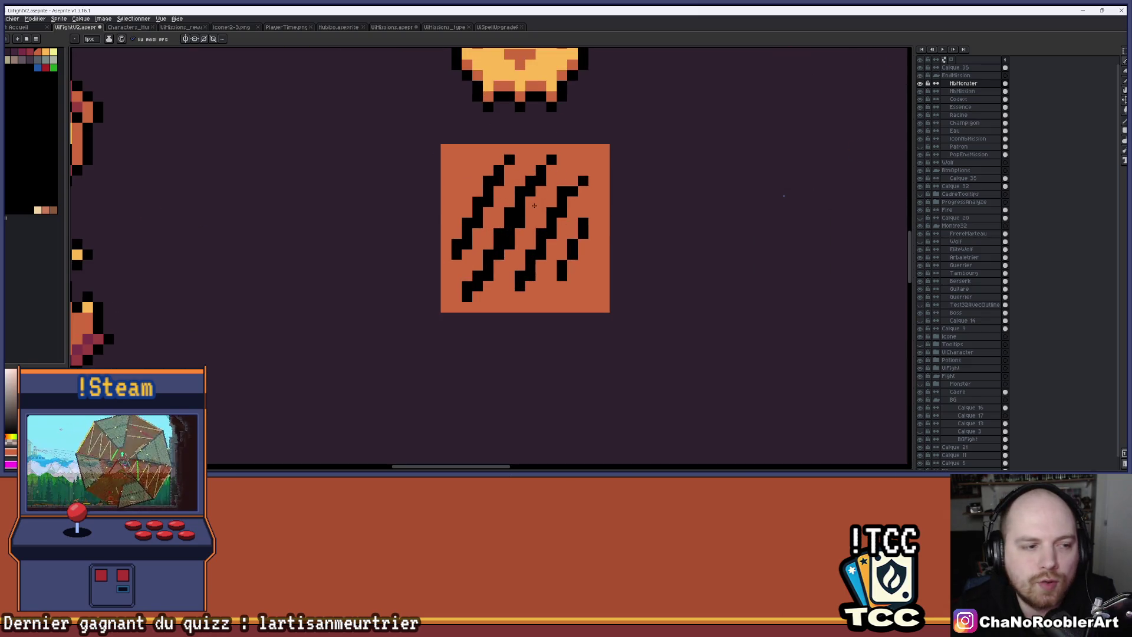
pyautogui.scroll(-2, 569, 214)
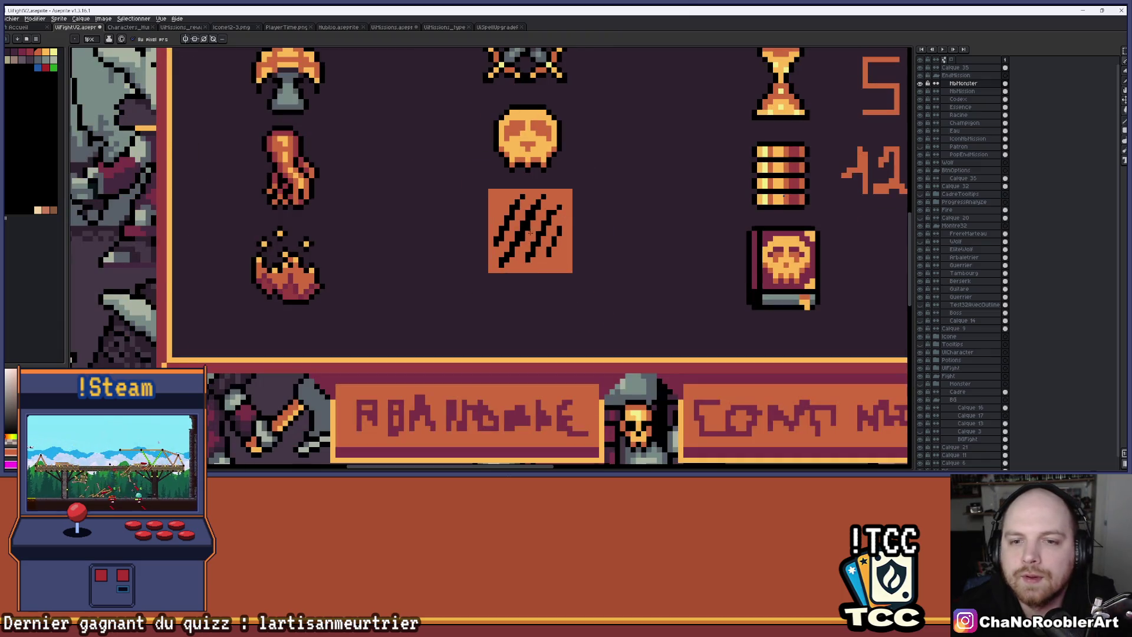
pyautogui.scroll(3, 530, 232)
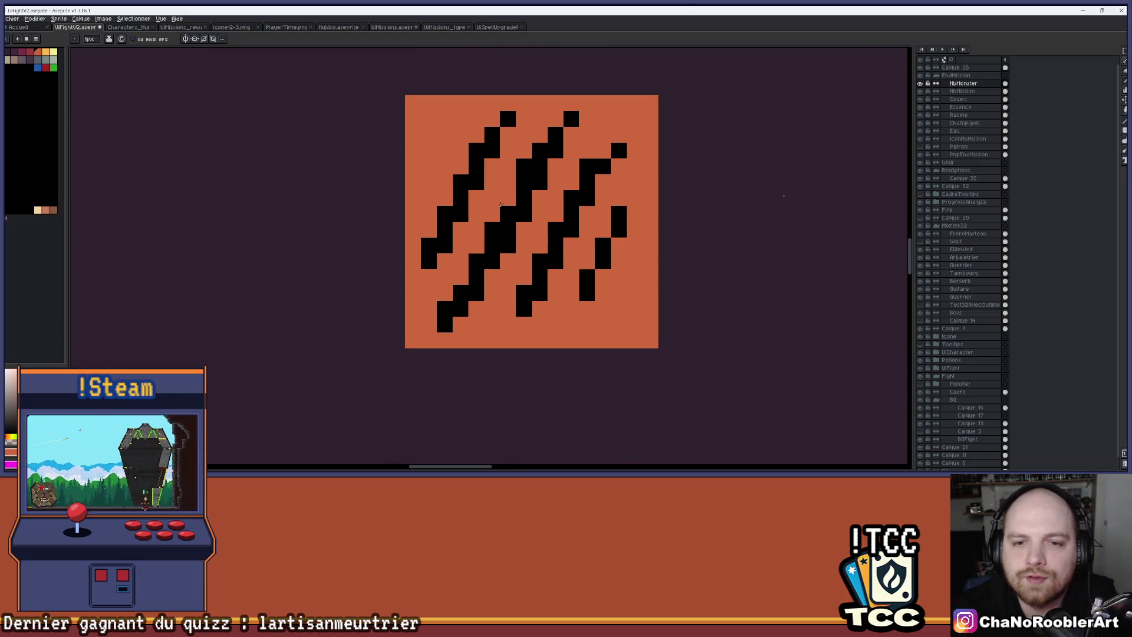
pyautogui.scroll(-2, 649, 150)
pyautogui.scroll(3, 590, 172)
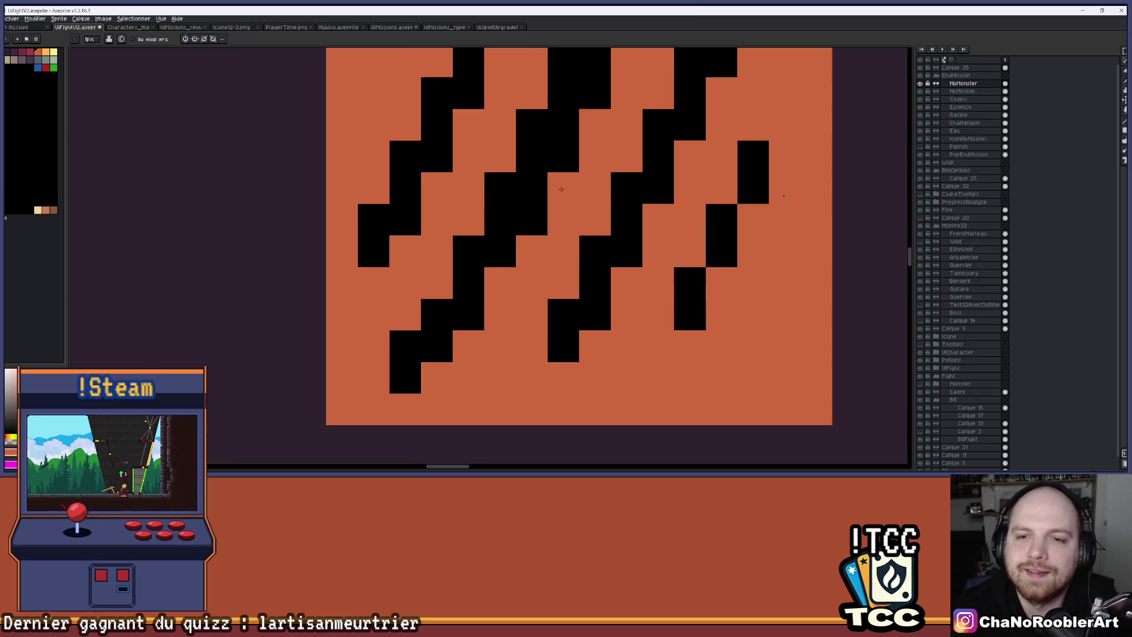
pyautogui.scroll(-8, 578, 206)
pyautogui.scroll(3, 585, 223)
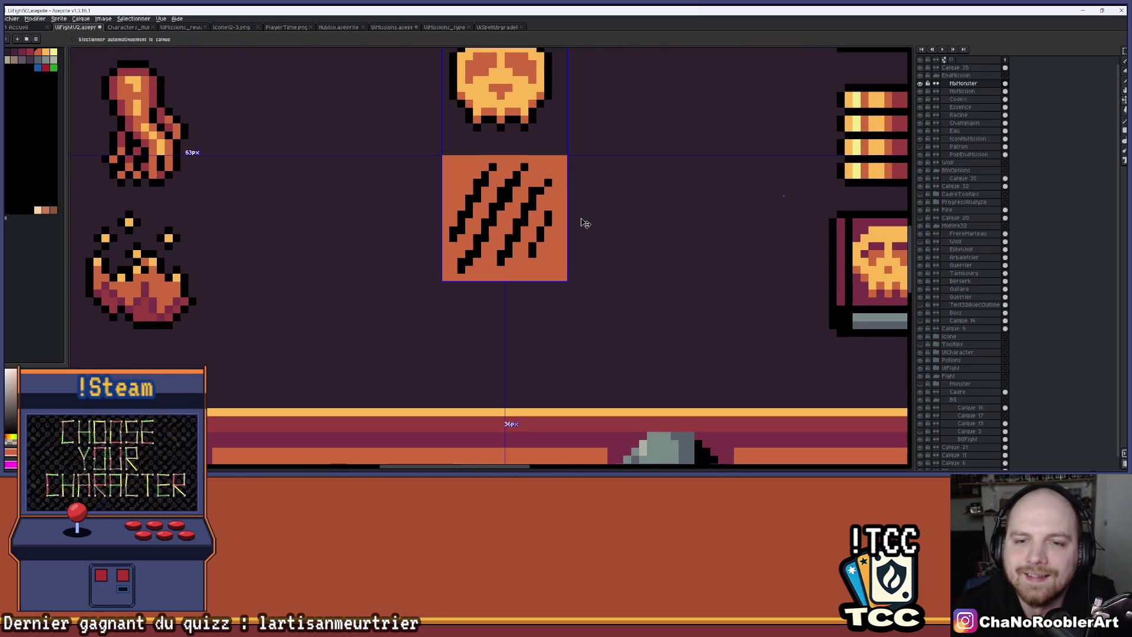
pyautogui.rightClick(575, 217)
pyautogui.press('b')
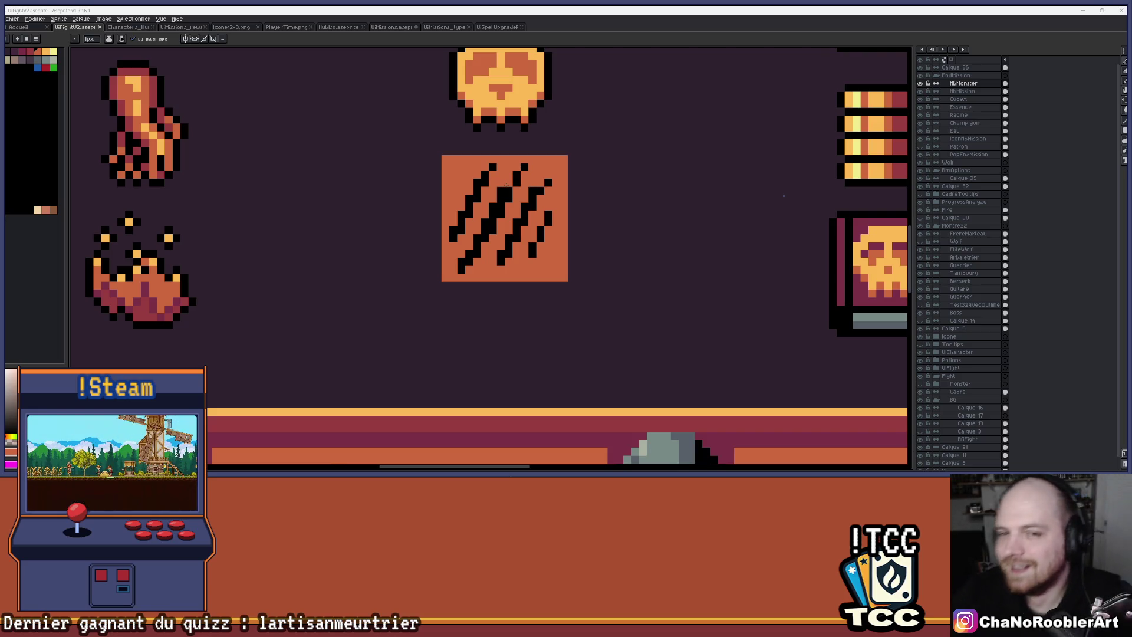
pyautogui.scroll(-3, 672, 171)
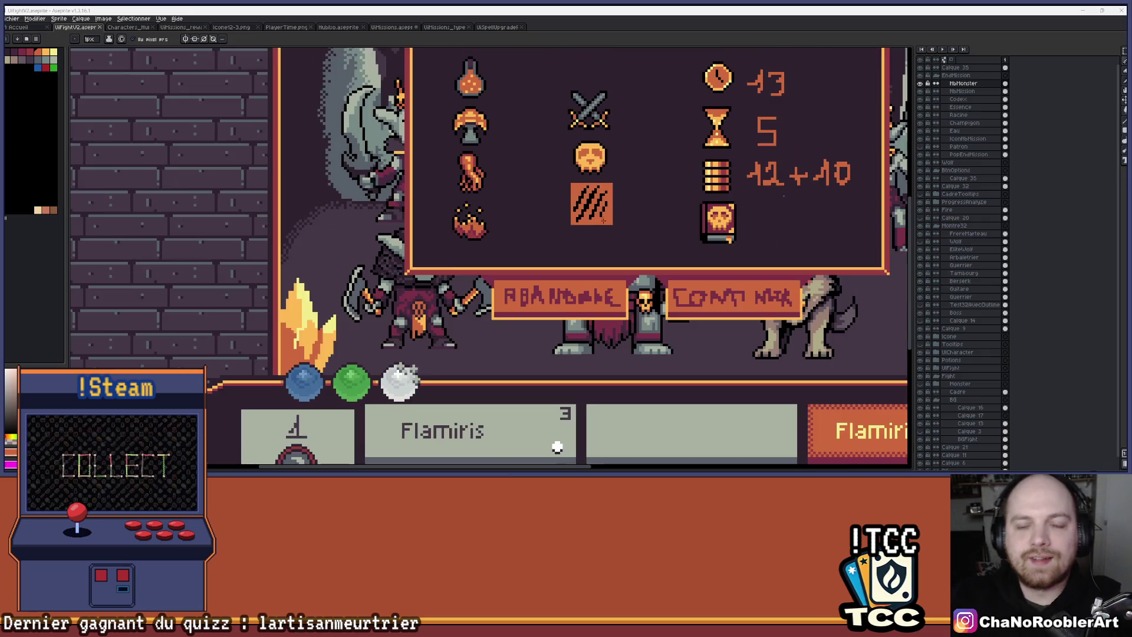
pyautogui.scroll(-1, 610, 215)
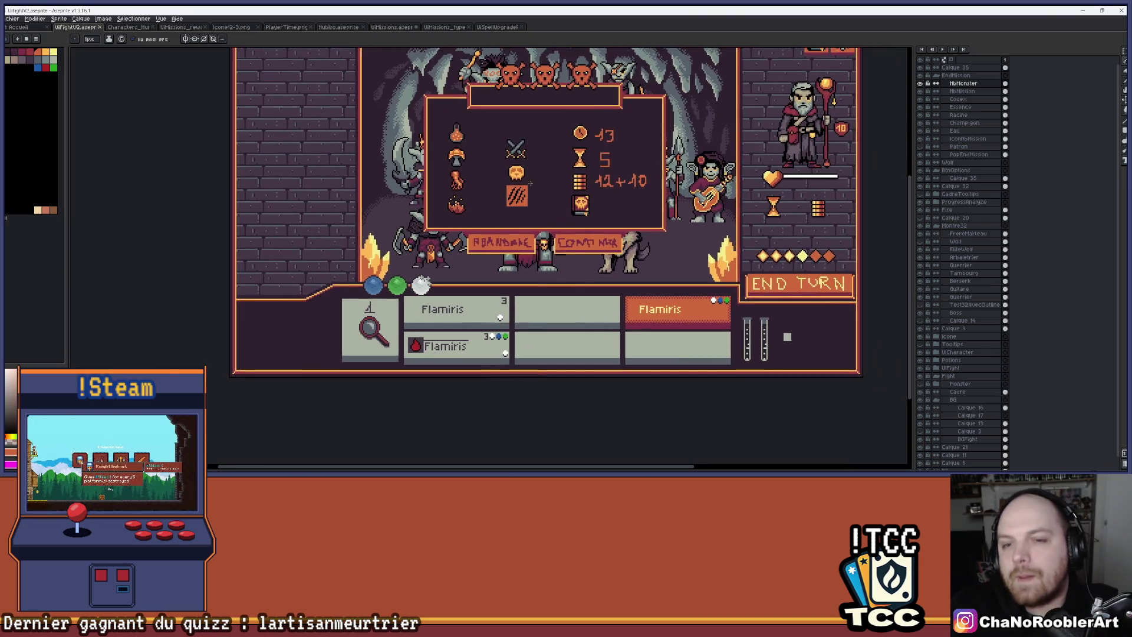
pyautogui.scroll(4, 617, 210)
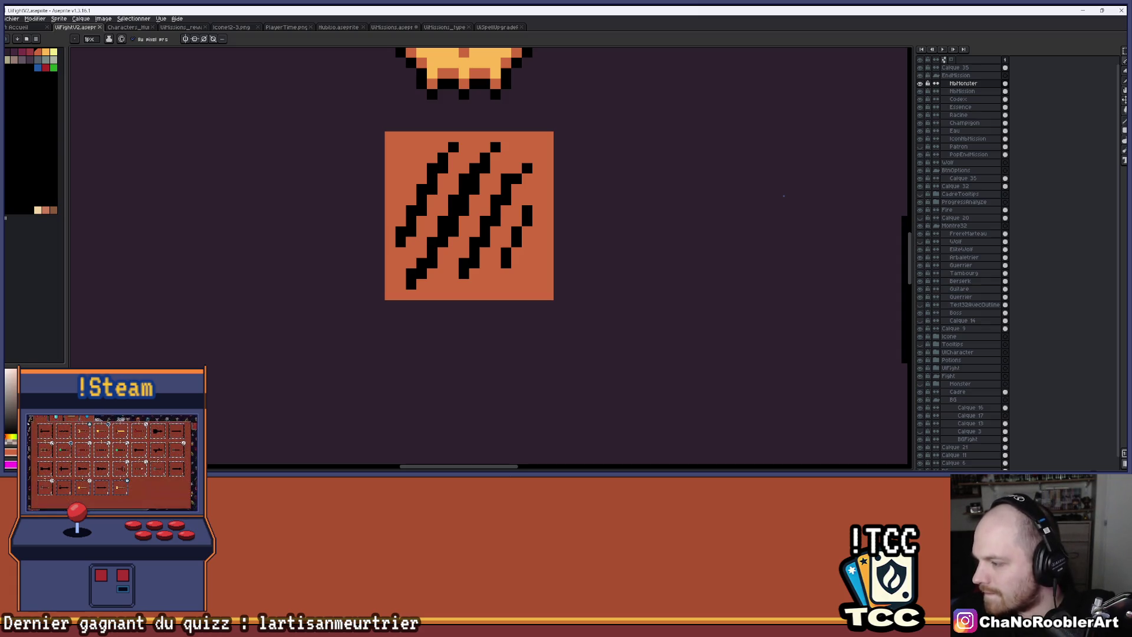
pyautogui.scroll(4, 452, 270)
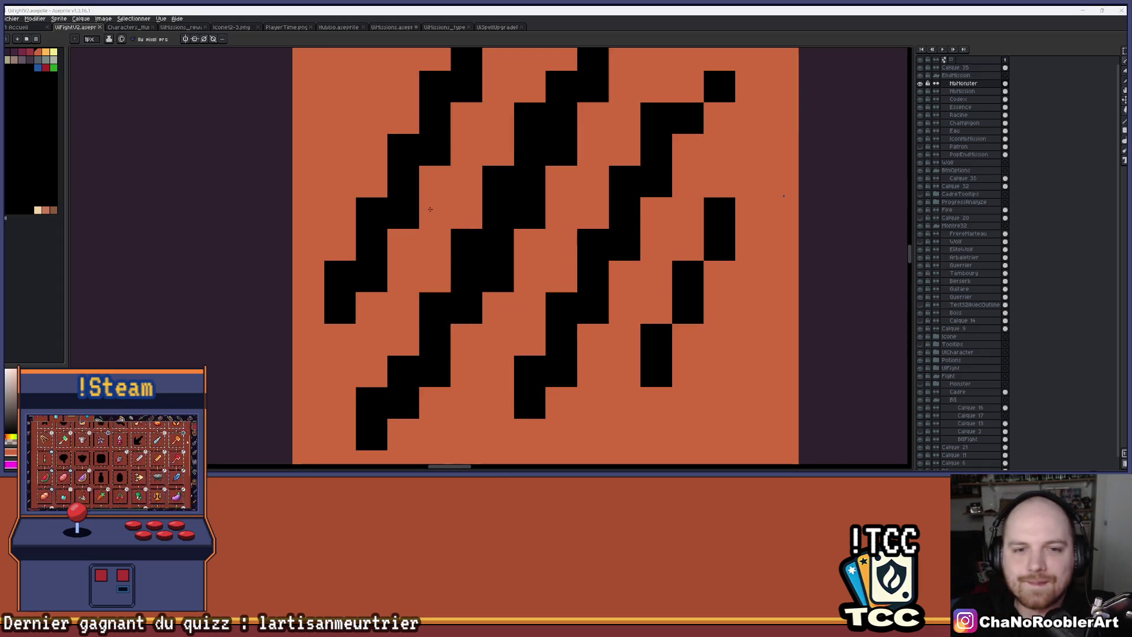
# Step: Add grey shading pixels along the left black claw stroke
pyautogui.scroll(-3, 452, 269)
pyautogui.scroll(1, 452, 270)
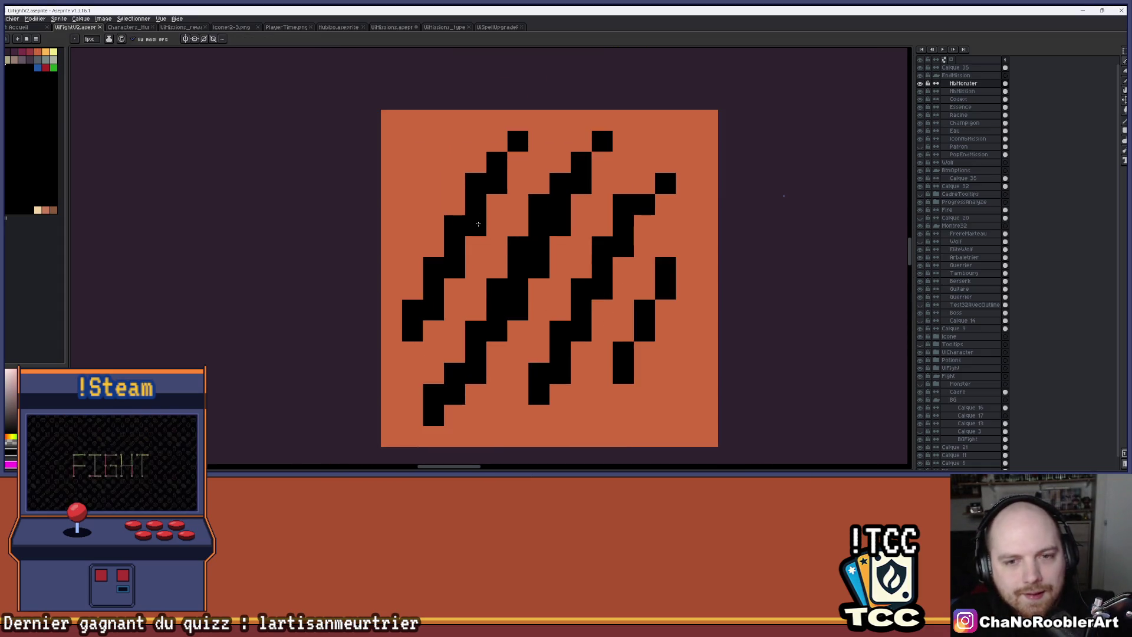
pyautogui.moveTo(496, 161); pyautogui.dragTo(458, 179)
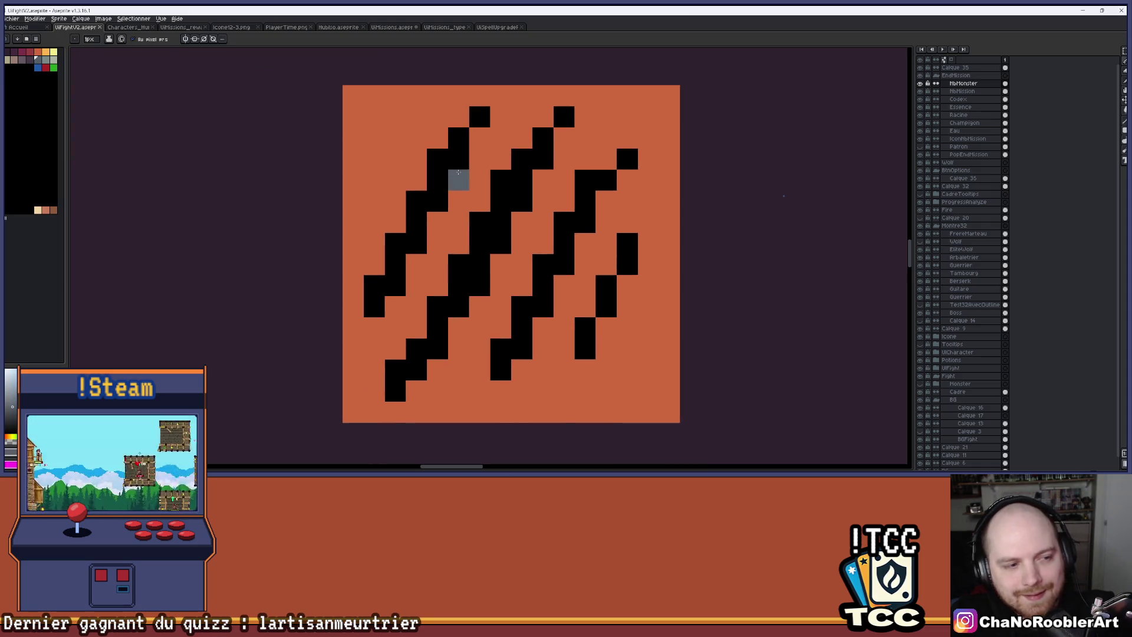
pyautogui.click(374, 304)
pyautogui.click(395, 285)
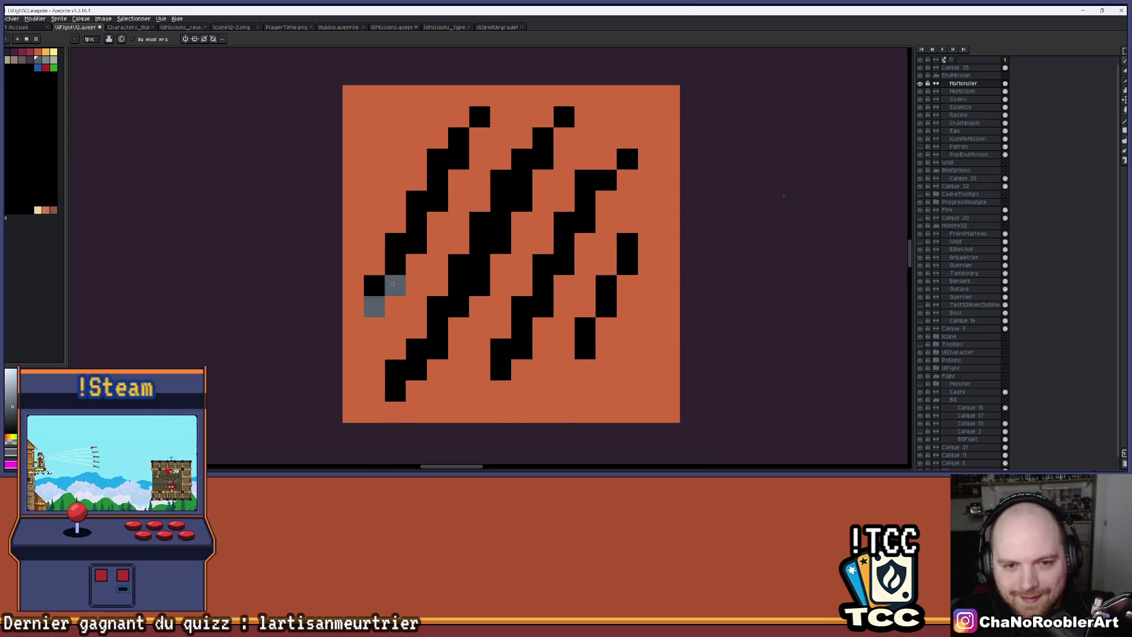
pyautogui.click(416, 243)
pyautogui.click(438, 200)
pyautogui.click(458, 159)
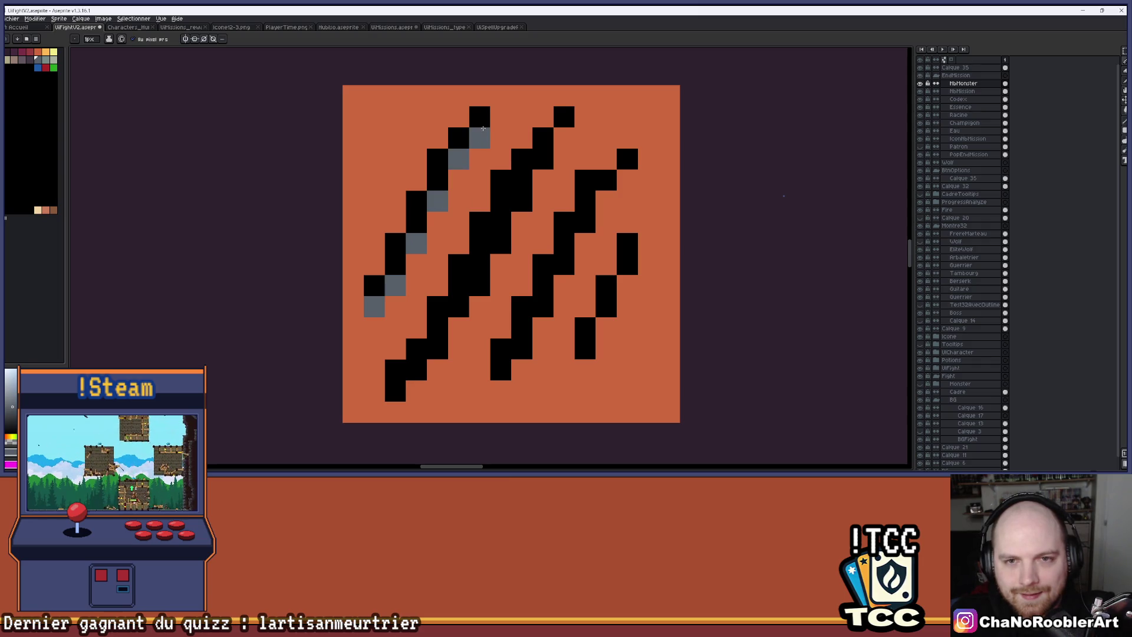
# Step: Shade the lower-left and middle claw strokes with grey pixels up their length
pyautogui.scroll(-1, 503, 138)
pyautogui.scroll(1, 500, 156)
pyautogui.click(439, 302)
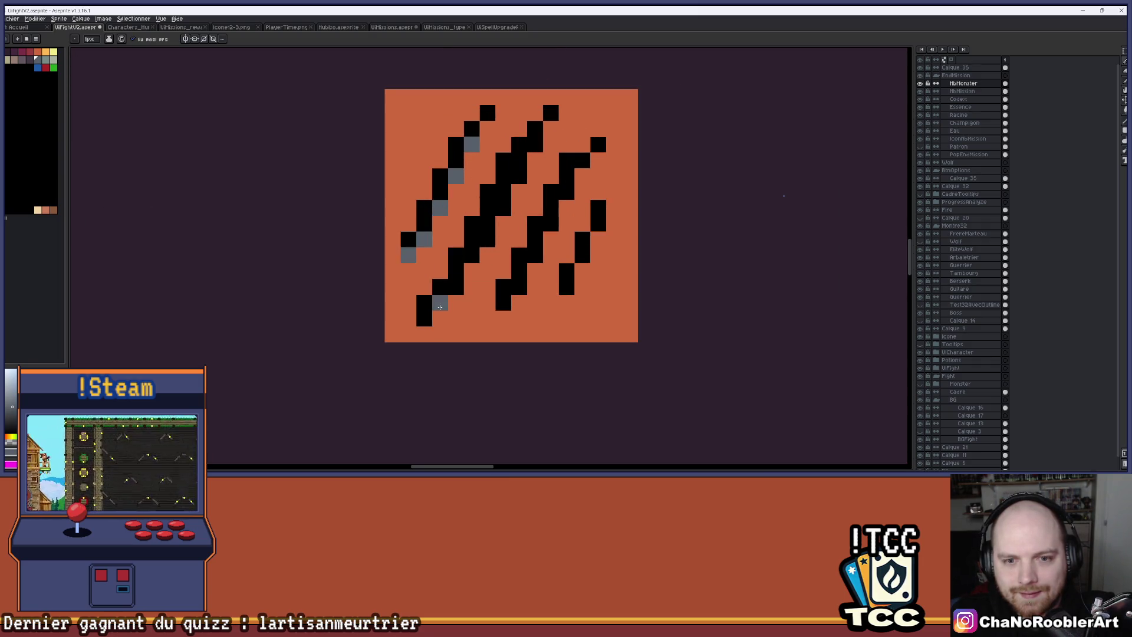
pyautogui.click(455, 288)
pyautogui.click(472, 256)
pyautogui.click(487, 239)
pyautogui.click(503, 207)
pyautogui.click(506, 193)
pyautogui.click(519, 176)
pyautogui.click(519, 160)
pyautogui.click(535, 144)
# Step: Add grey shading pixels along the right claw strokes
pyautogui.scroll(-3, 566, 158)
pyautogui.scroll(2, 566, 158)
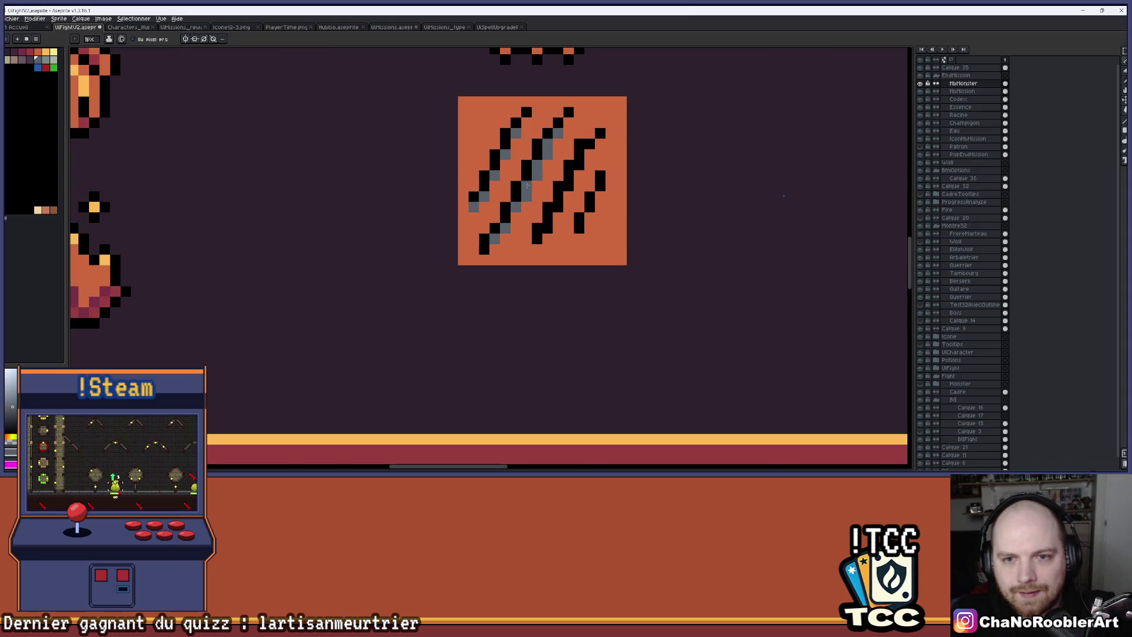
pyautogui.scroll(-3, 563, 177)
pyautogui.scroll(3, 561, 196)
pyautogui.scroll(2, 560, 196)
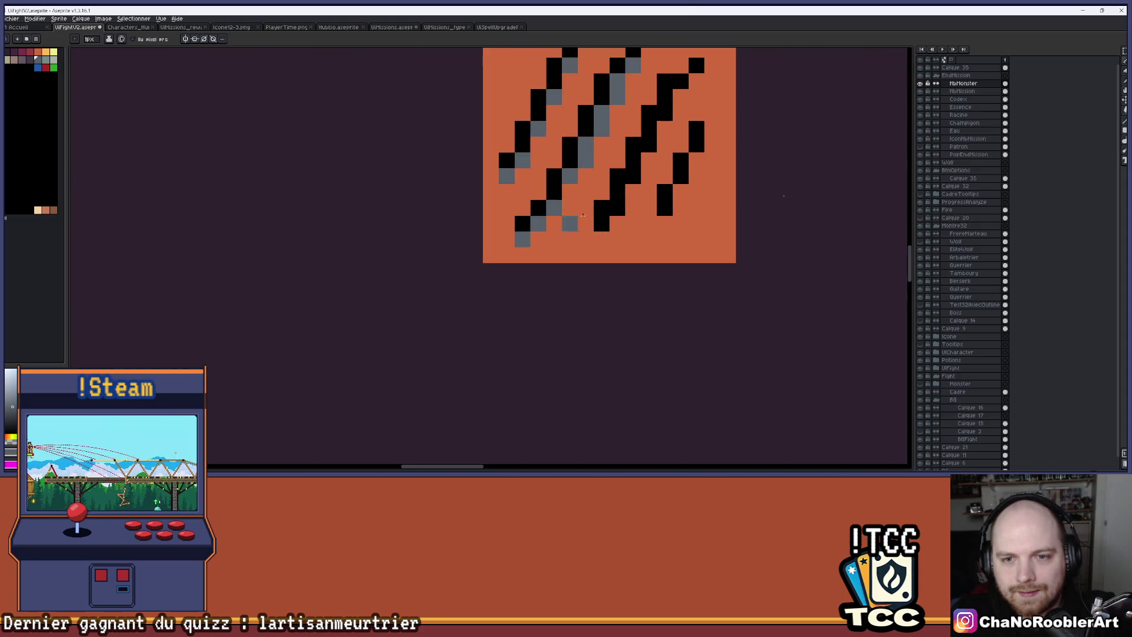
pyautogui.scroll(-3, 570, 218)
pyautogui.scroll(-3, 583, 208)
pyautogui.scroll(2, 581, 203)
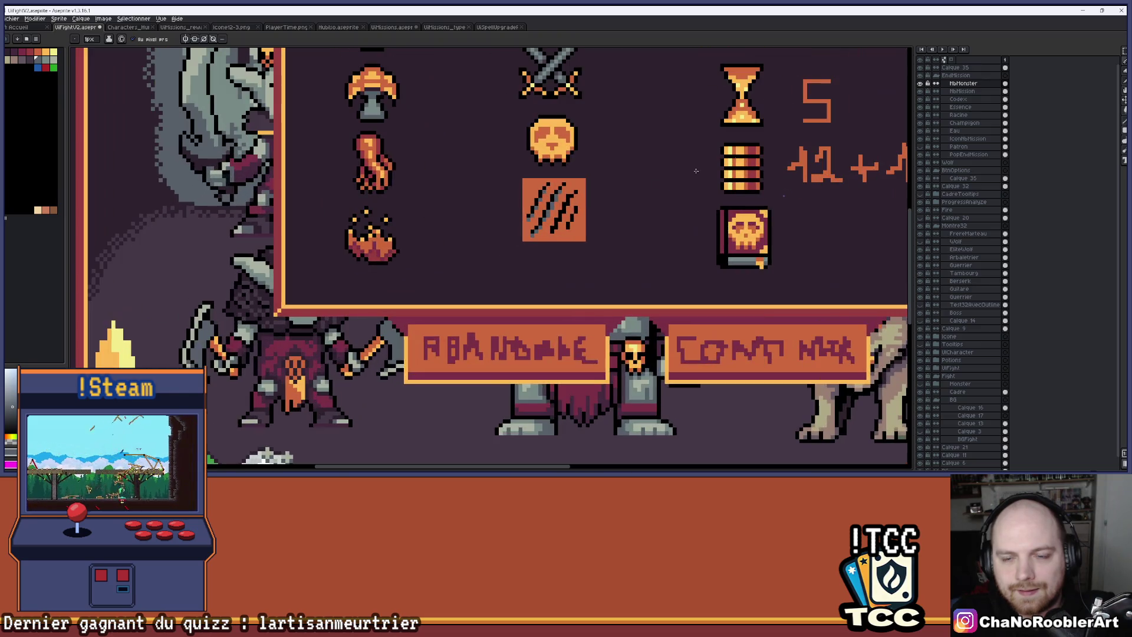
pyautogui.scroll(2, 610, 189)
pyautogui.scroll(2, 589, 190)
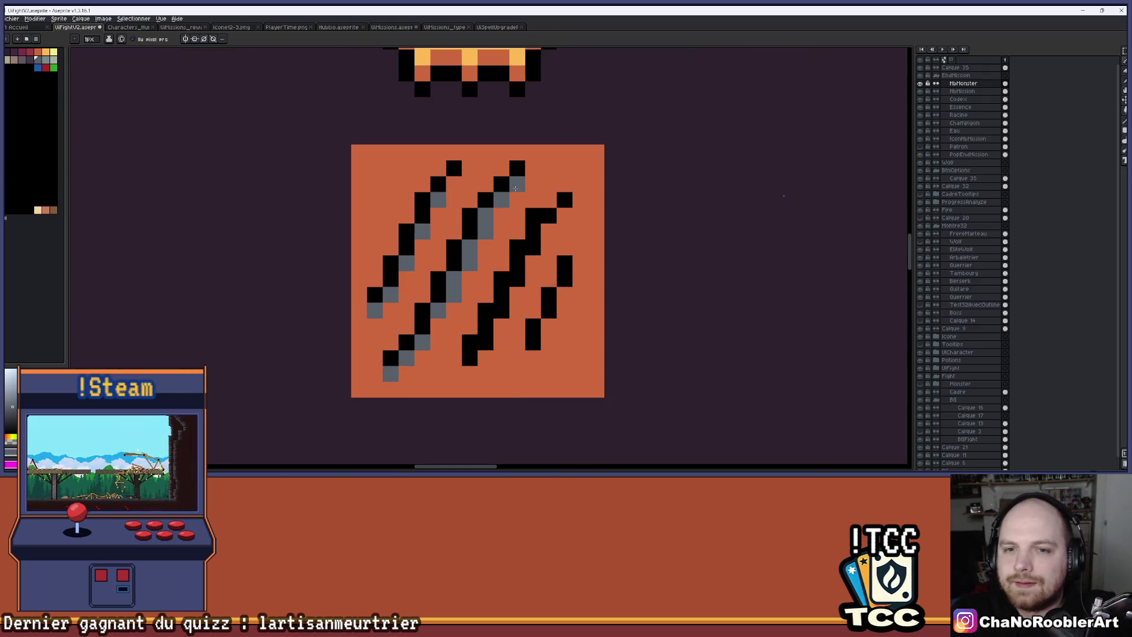
pyautogui.scroll(-4, 560, 176)
pyautogui.scroll(4, 560, 175)
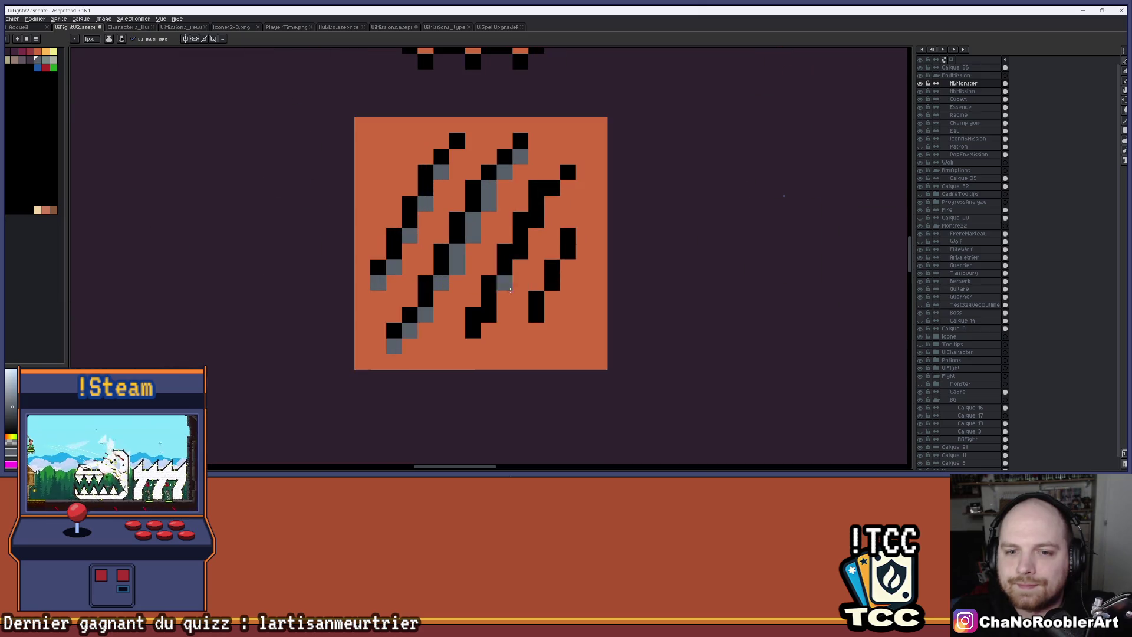
pyautogui.click(519, 252)
pyautogui.click(536, 219)
pyautogui.click(552, 299)
pyautogui.click(567, 283)
pyautogui.scroll(-4, 564, 273)
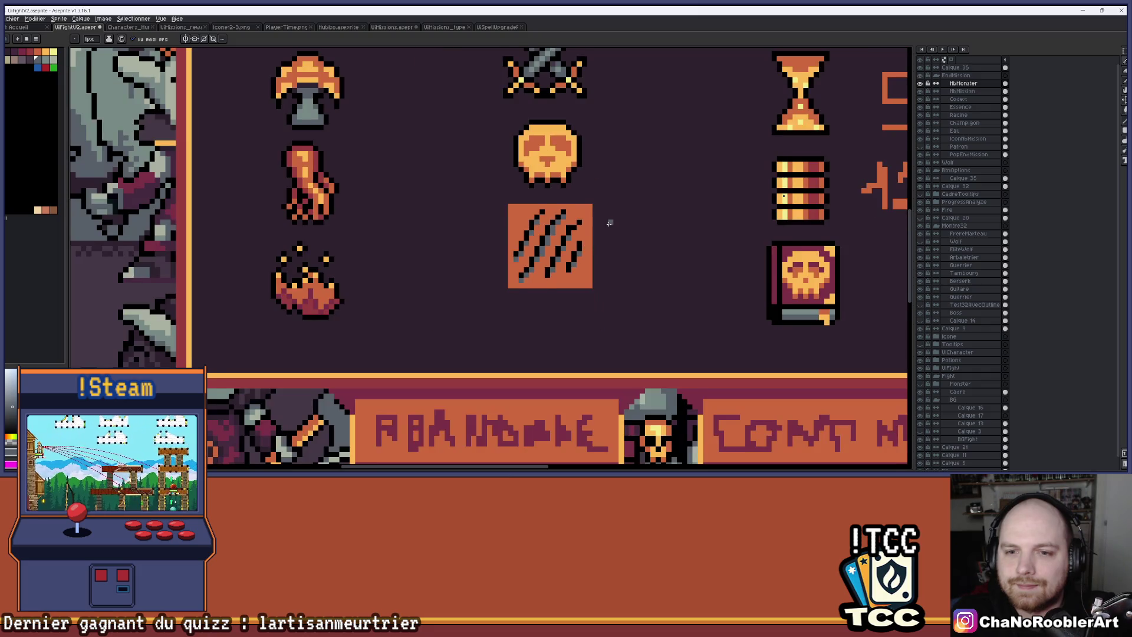
pyautogui.scroll(3, 563, 251)
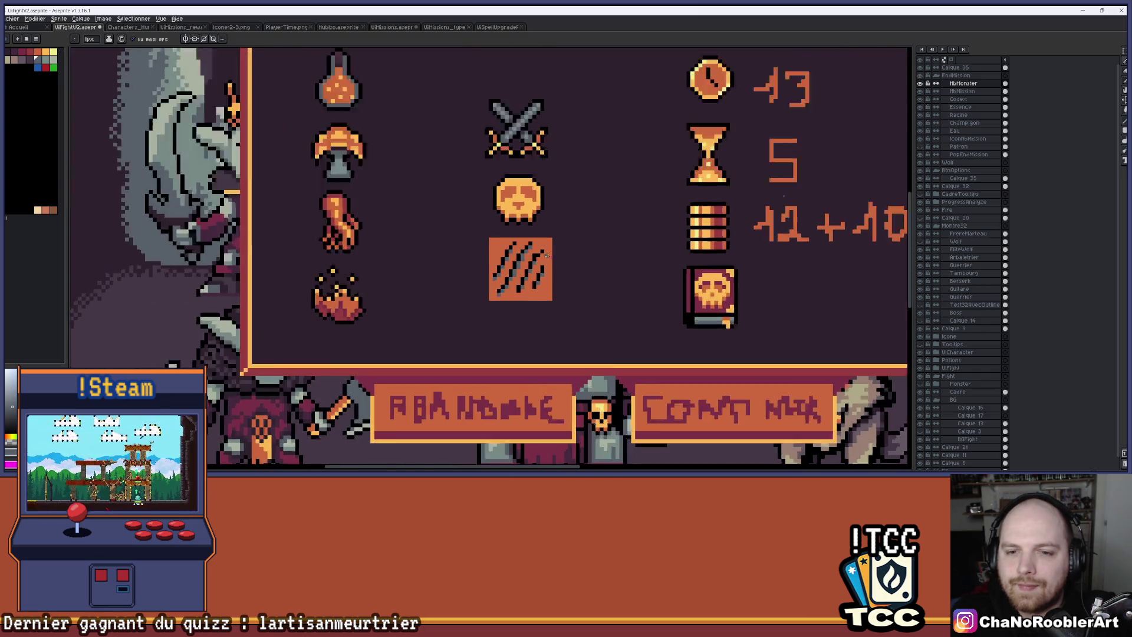
pyautogui.scroll(1, 562, 232)
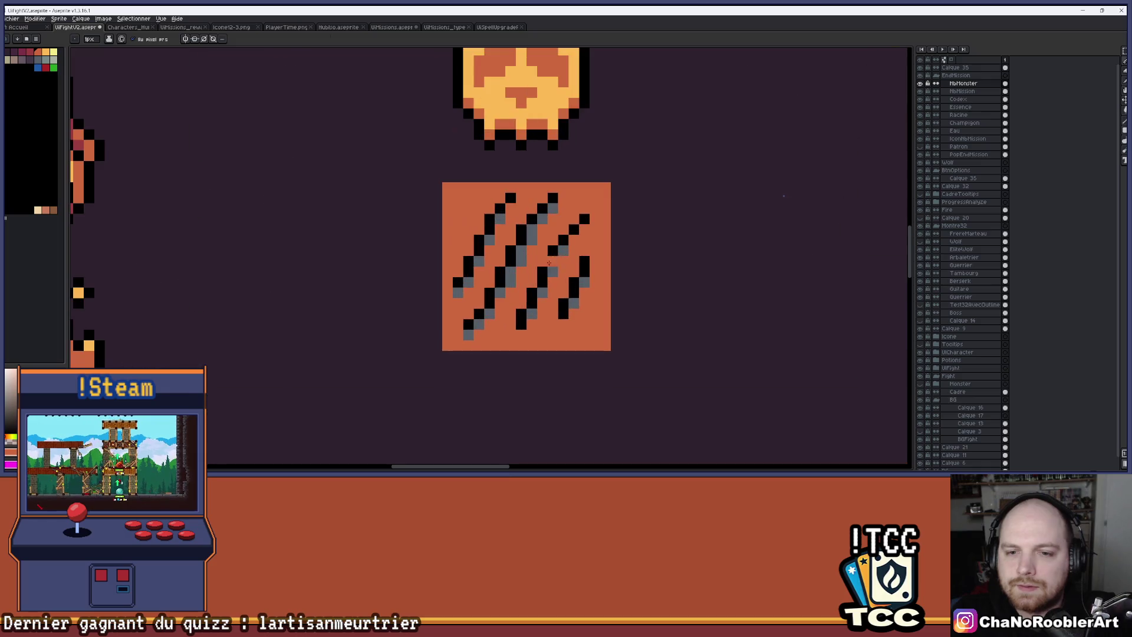
pyautogui.scroll(-3, 608, 219)
pyautogui.moveTo(608, 219); pyautogui.dragTo(556, 227)
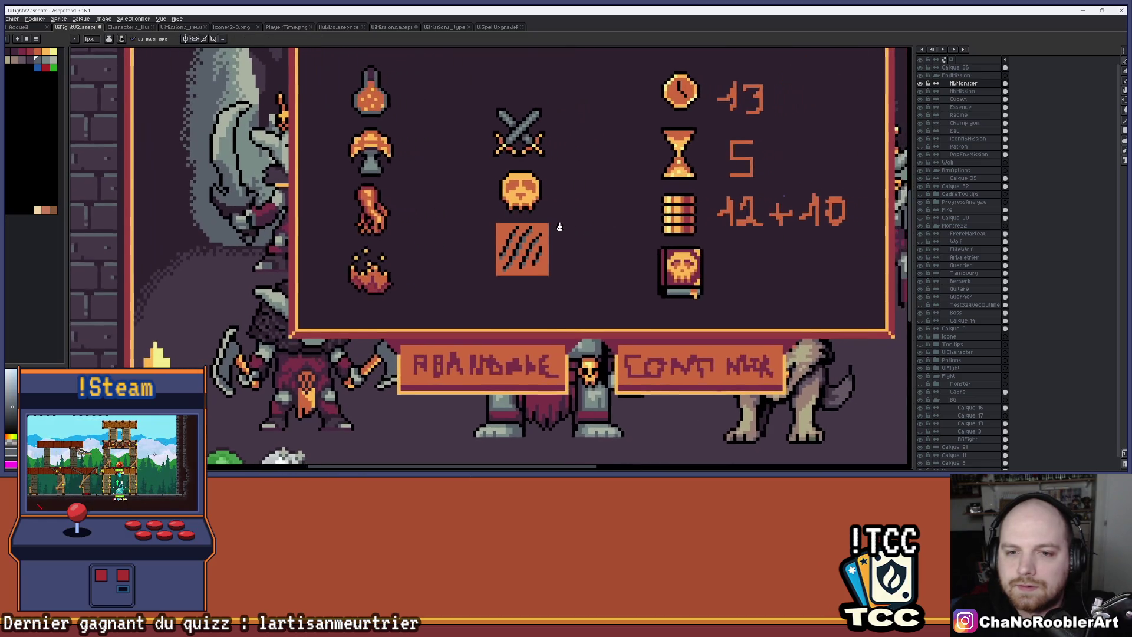
pyautogui.scroll(3, 556, 228)
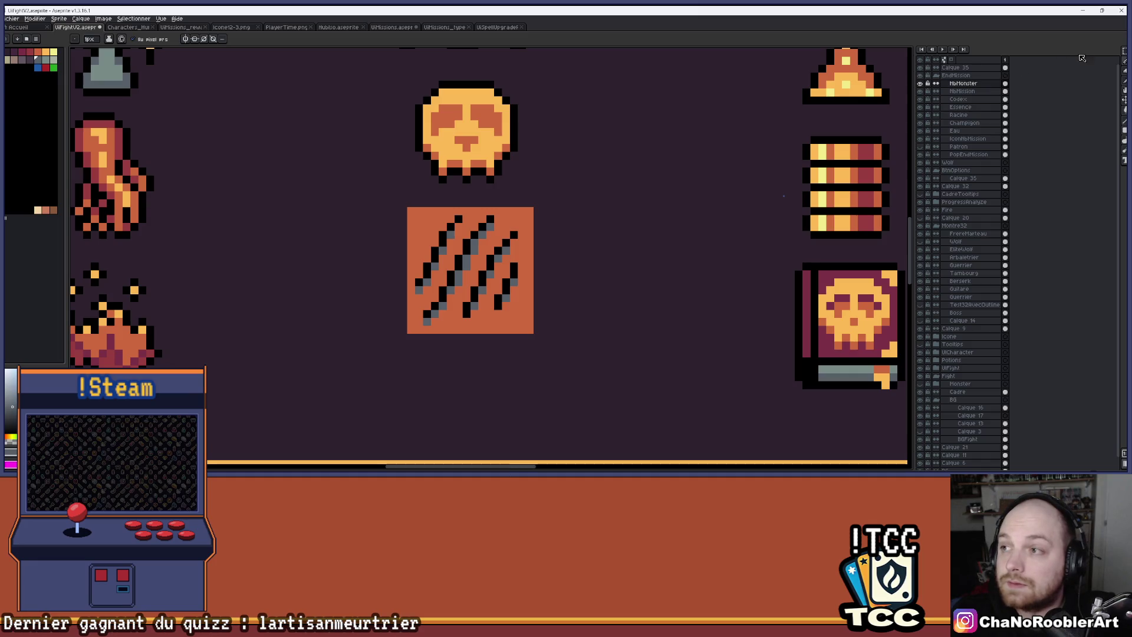
# Step: Magic Wand-select the tile's orange background, delete it, then undo the deletion
pyautogui.press('w')
pyautogui.click(539, 227)
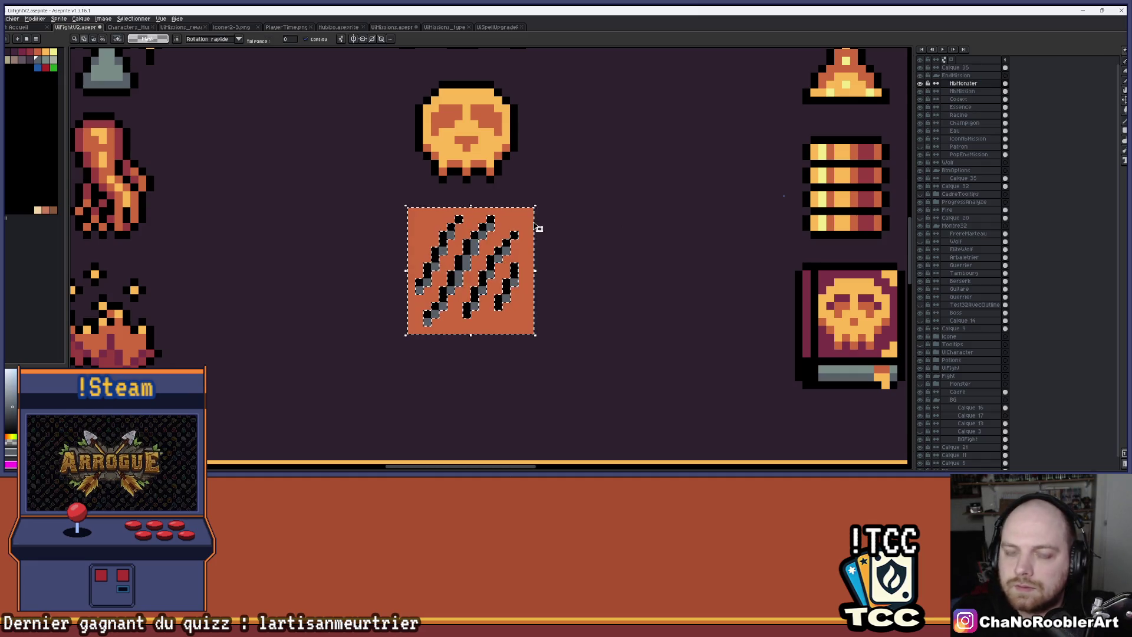
pyautogui.press('Delete')
pyautogui.scroll(-3, 537, 220)
pyautogui.scroll(-2, 537, 220)
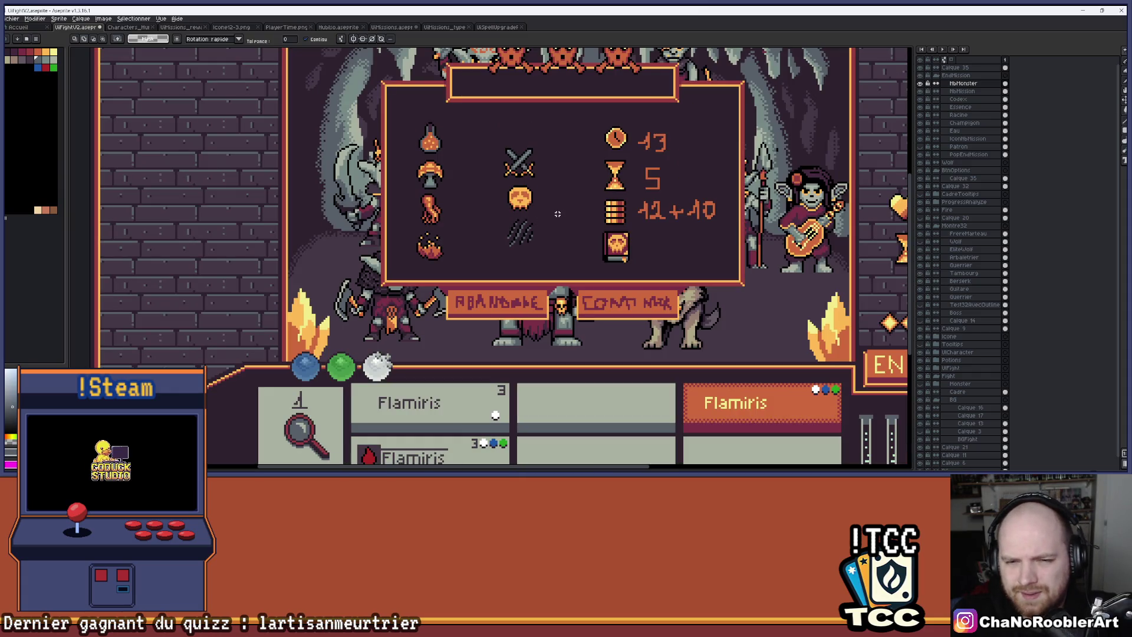
pyautogui.scroll(2, 555, 213)
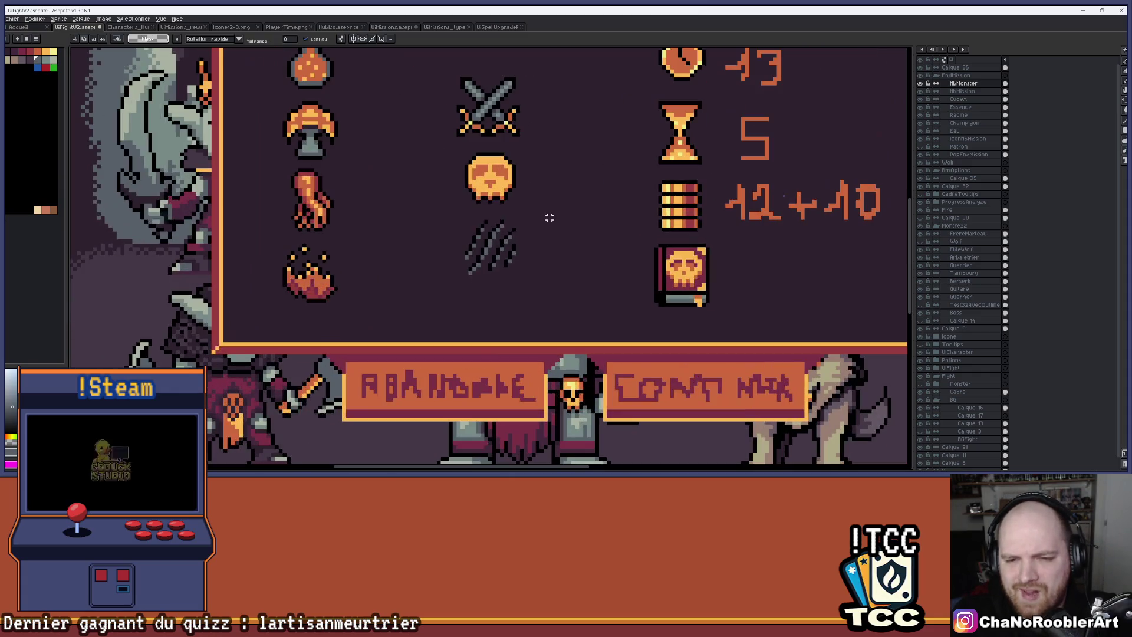
pyautogui.hotkey('ctrl', 'z')
pyautogui.scroll(-1, 565, 205)
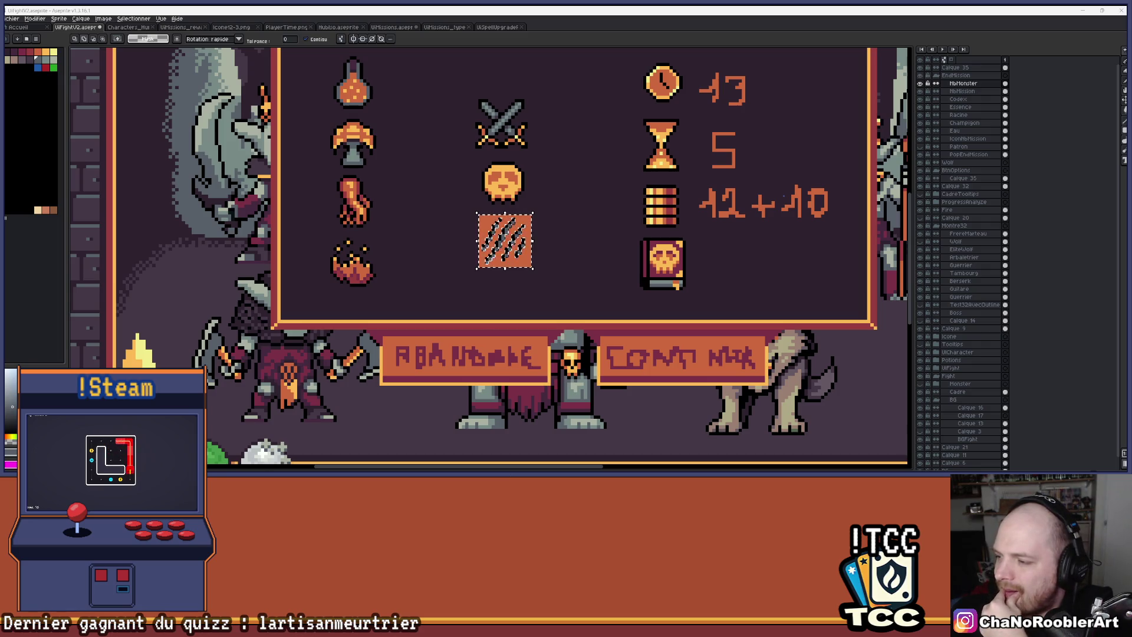
pyautogui.scroll(2, 545, 218)
# Step: Deselect the tile and switch to Chrome's Google results for space invaders
pyautogui.hotkey('ctrl', 'd')
pyautogui.scroll(-6, 598, 181)
pyautogui.scroll(6, 597, 181)
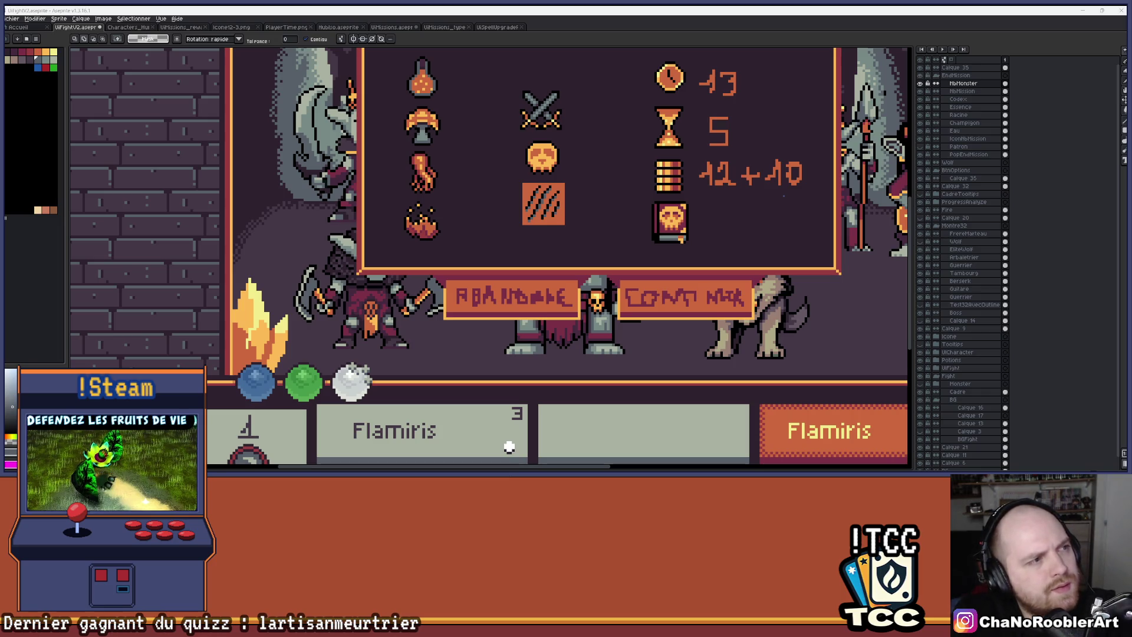
pyautogui.hotkey('alt', 'Tab')
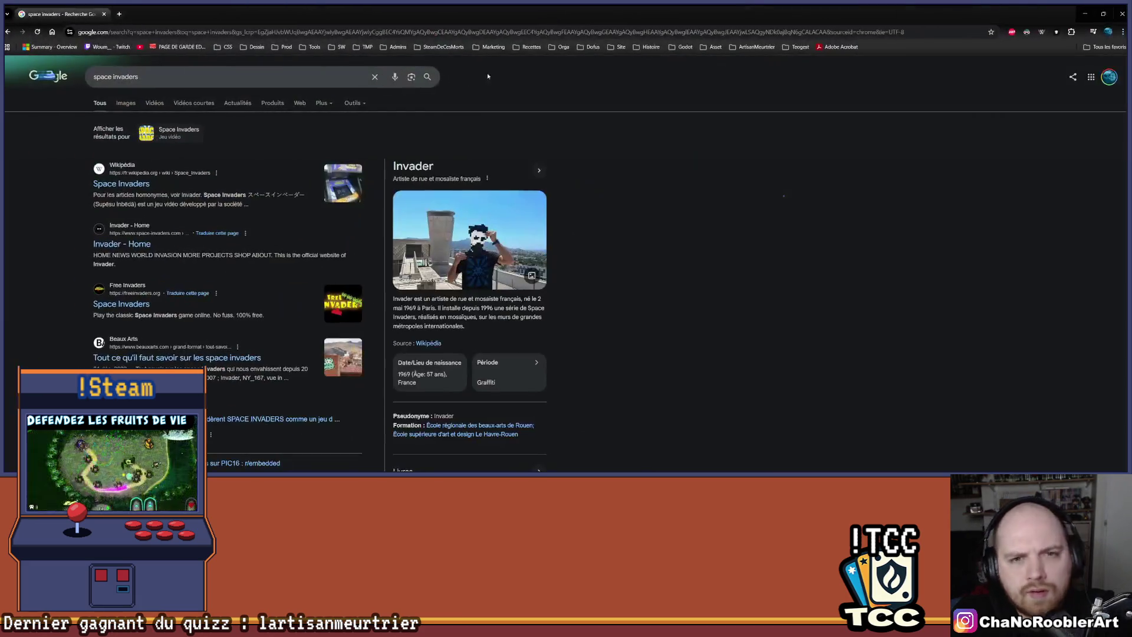
# Step: Browse space invader image results, previewing the Adobe Stock and Shutterstock sprite sheets, then return to Aseprite
pyautogui.click(125, 107)
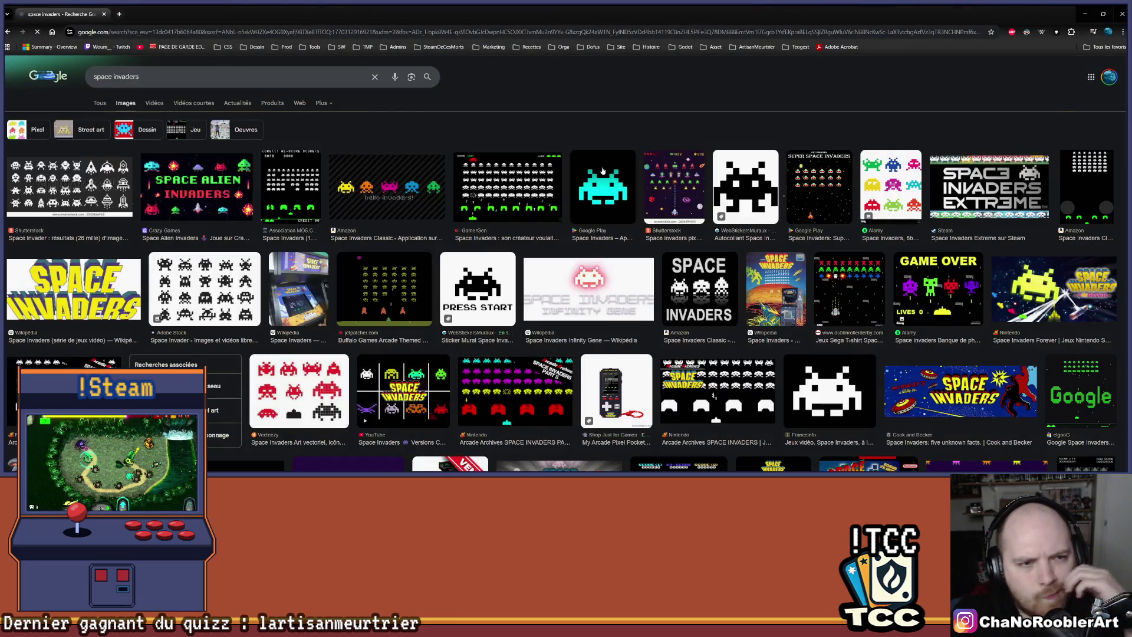
pyautogui.click(225, 292)
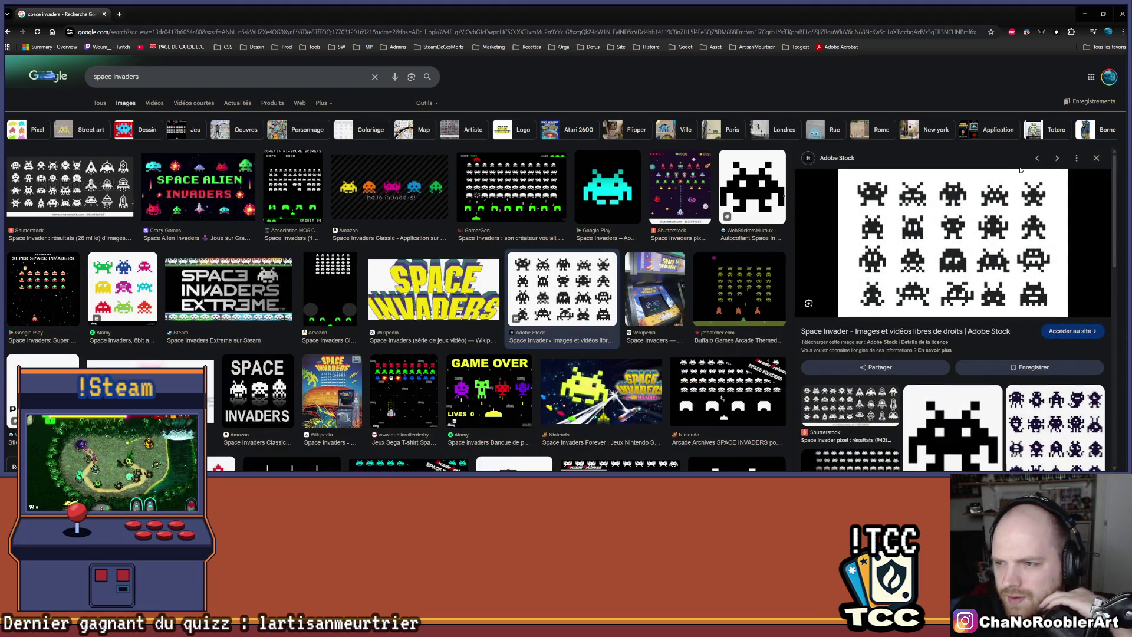
pyautogui.scroll(-2, 991, 245)
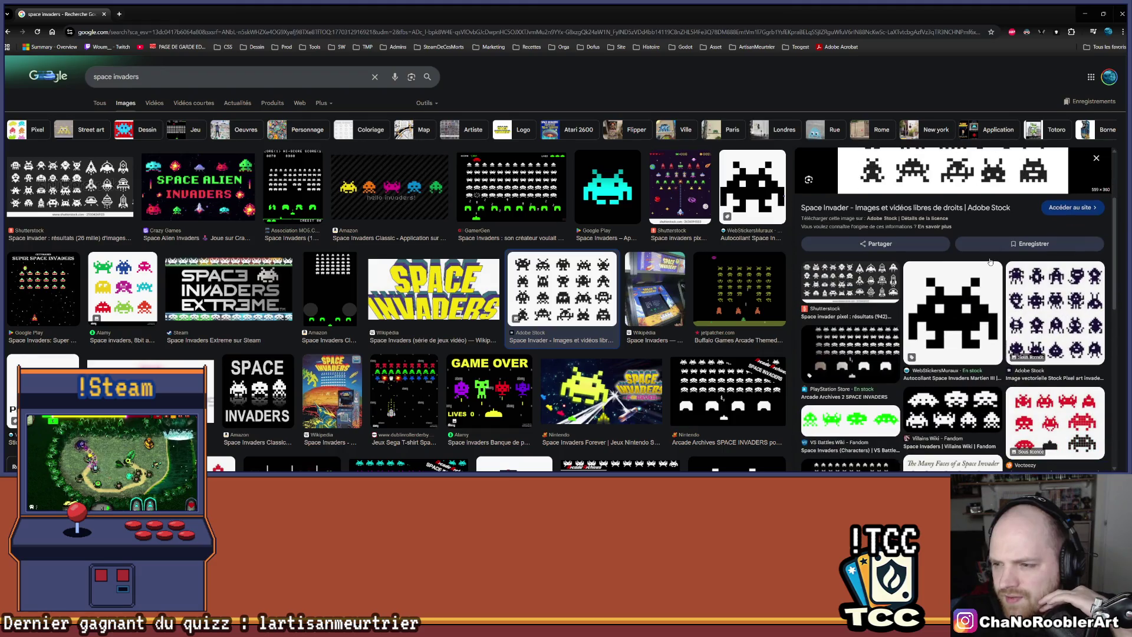
pyautogui.scroll(-2, 990, 261)
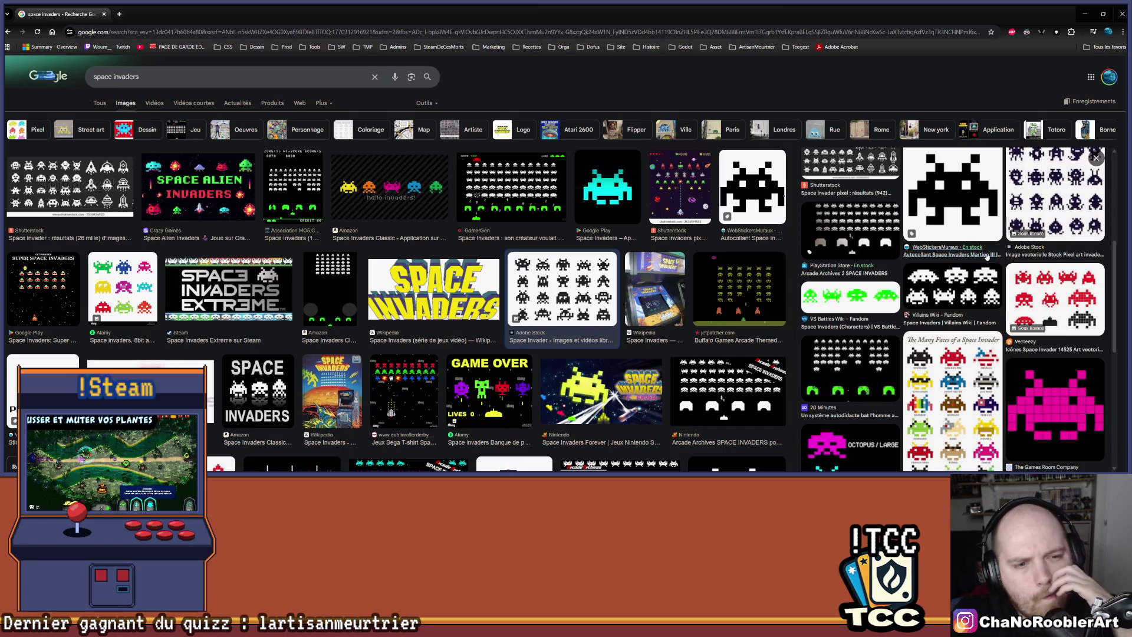
pyautogui.click(47, 178)
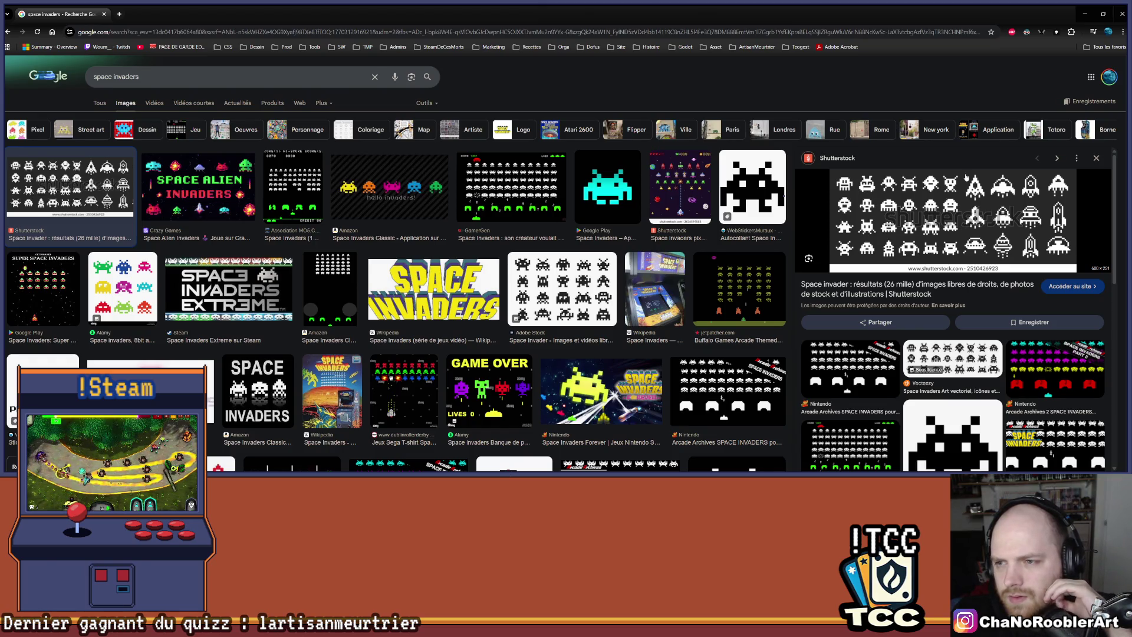
pyautogui.hotkey('alt', 'Tab')
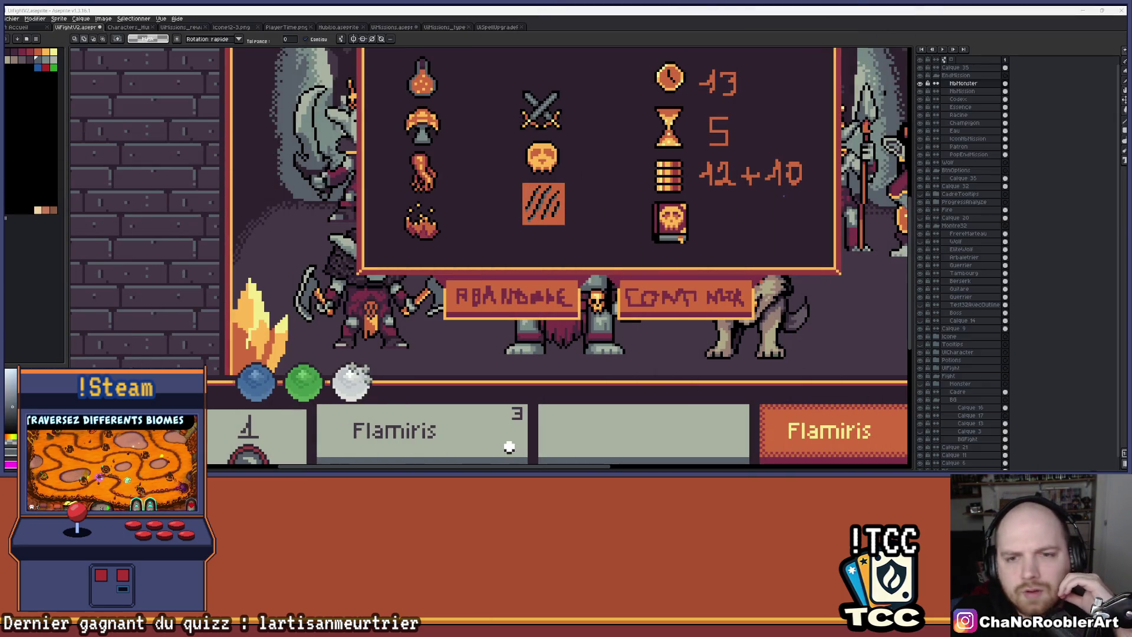
# Step: Paint orange over the black claw slashes and grey shading to clear the icon tile
pyautogui.scroll(3, 527, 186)
pyautogui.scroll(-1, 674, 293)
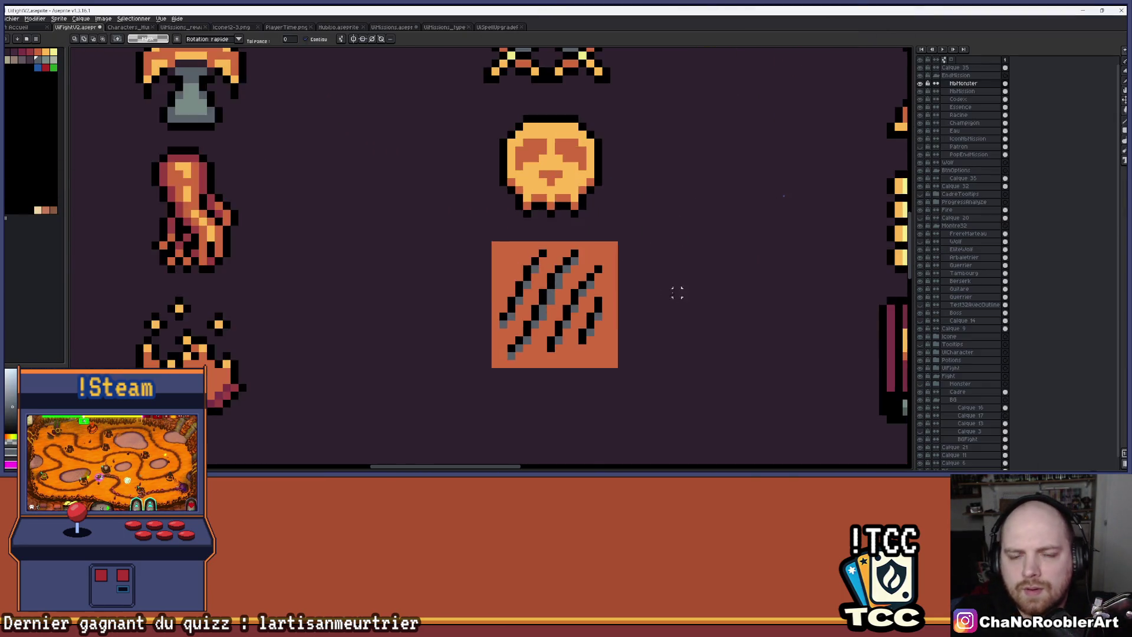
pyautogui.scroll(2, 624, 266)
pyautogui.scroll(-2, 624, 267)
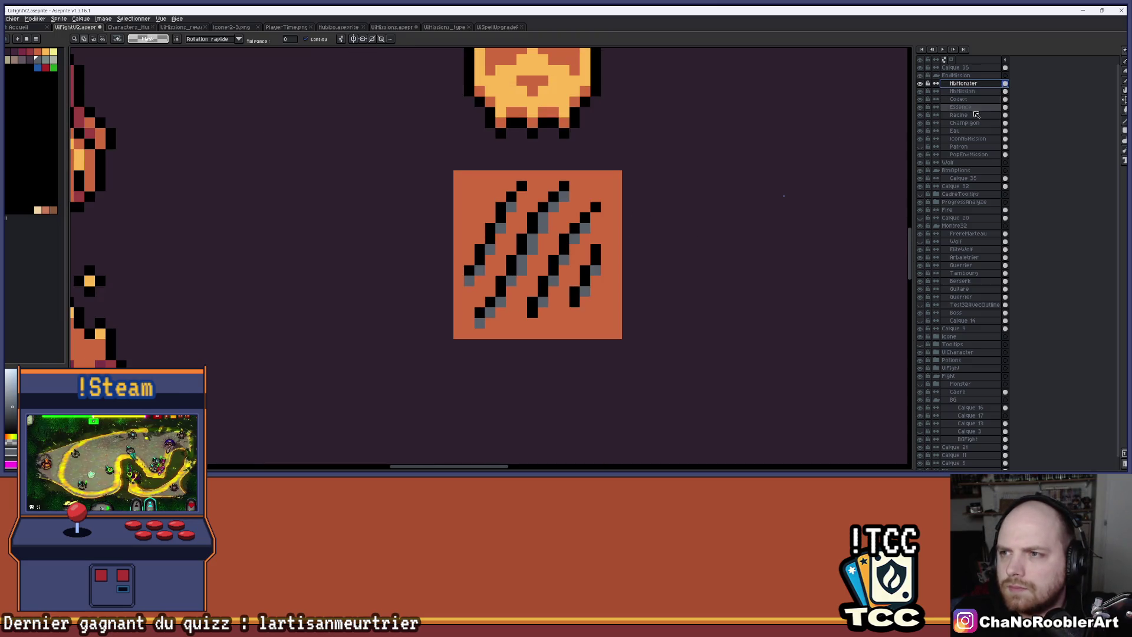
pyautogui.moveTo(615, 221); pyautogui.dragTo(609, 223)
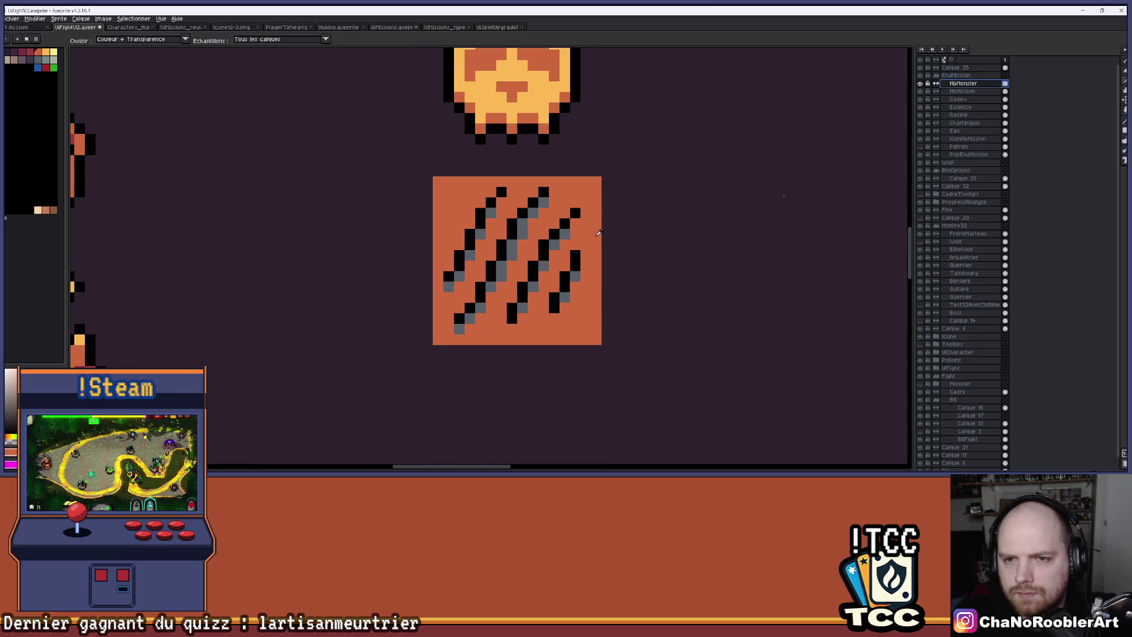
pyautogui.scroll(-2, 596, 233)
pyautogui.press('b')
pyautogui.scroll(2, 506, 277)
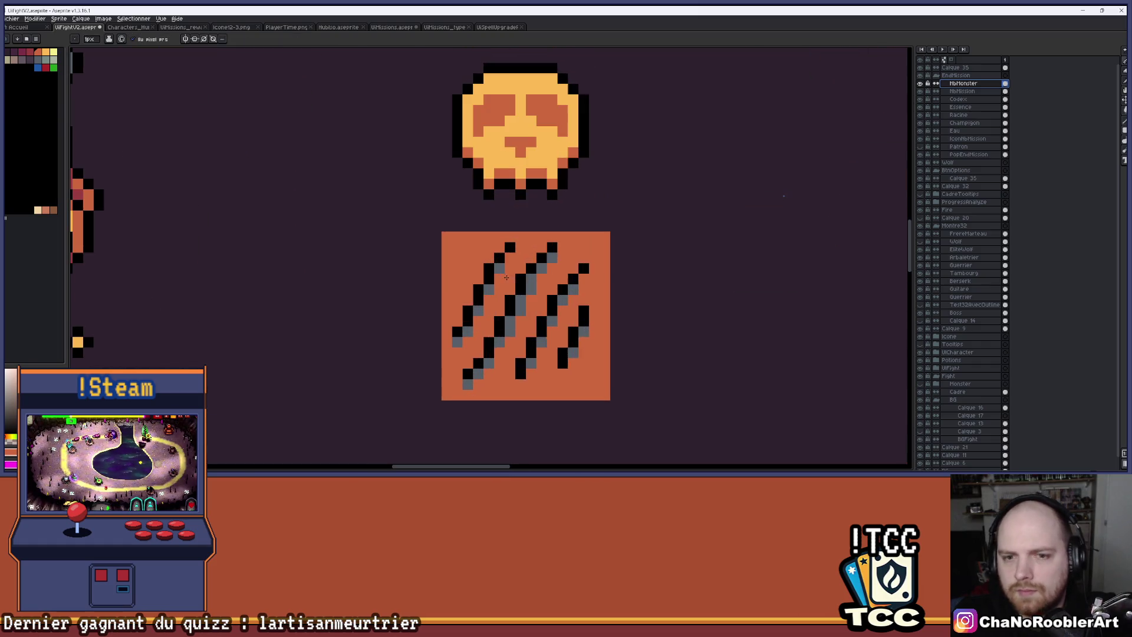
pyautogui.moveTo(566, 283)
pyautogui.mouseDown()
pyautogui.moveTo(531, 354)
pyautogui.moveTo(549, 312)
pyautogui.mouseUp()
pyautogui.scroll(1, 531, 307)
pyautogui.moveTo(519, 265)
pyautogui.mouseDown()
pyautogui.moveTo(503, 309)
pyautogui.moveTo(479, 237)
pyautogui.mouseUp()
pyautogui.hotkey('ctrl', 'z')
pyautogui.hotkey('ctrl', 'z')
pyautogui.hotkey('ctrl', 'z')
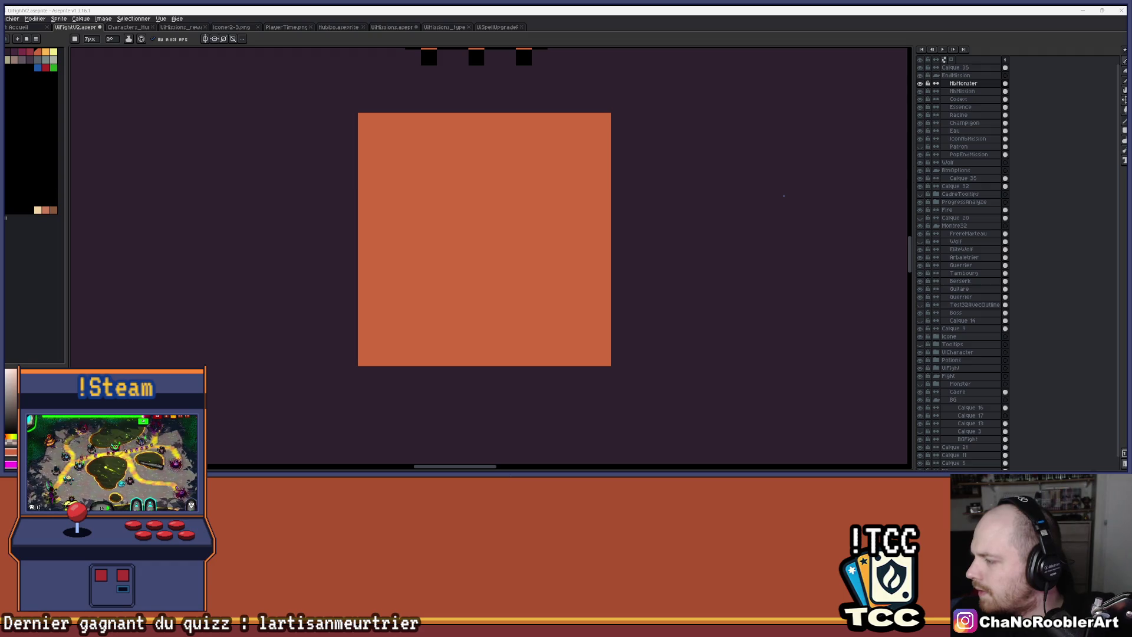
# Step: Draw the black top bars of the invader head with a 1px pencil
pyautogui.scroll(2, 361, 140)
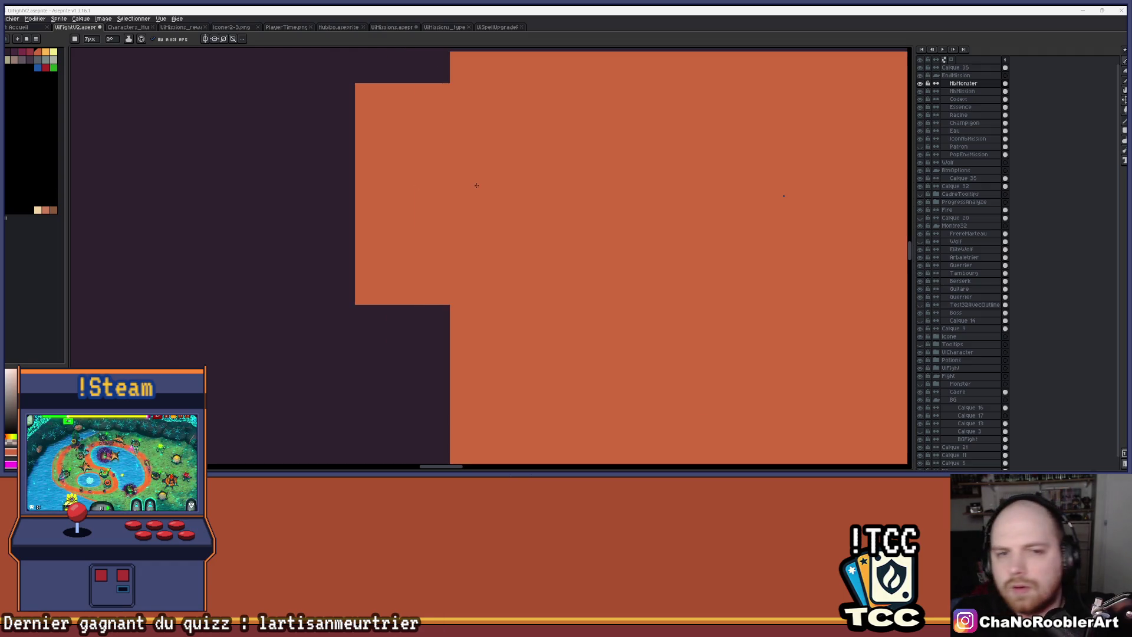
pyautogui.scroll(-3, 361, 139)
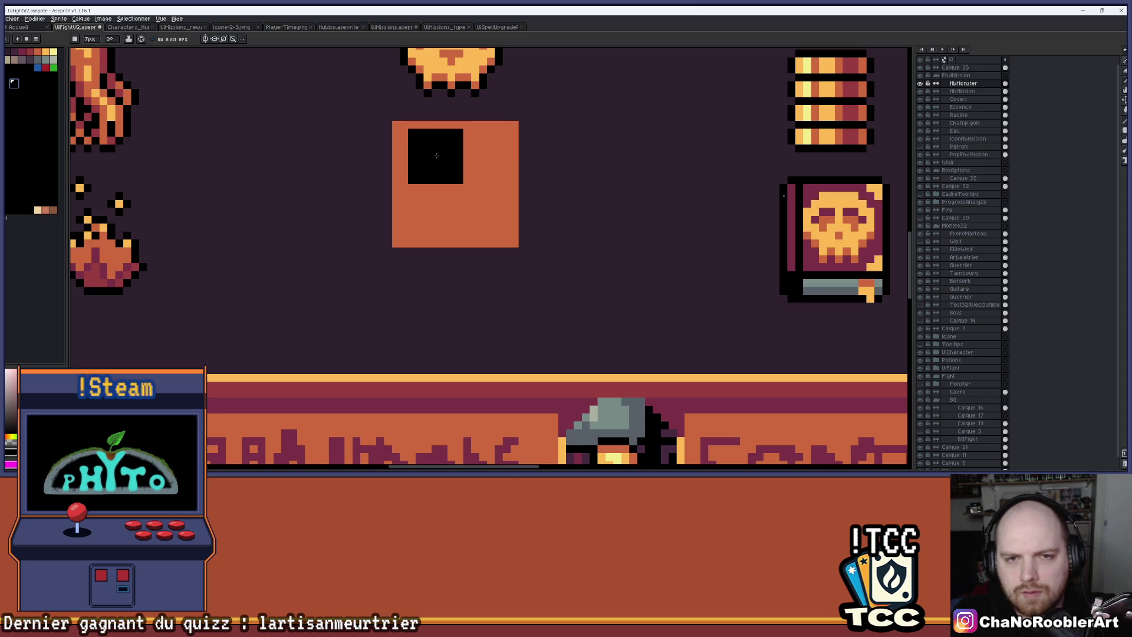
pyautogui.press('b')
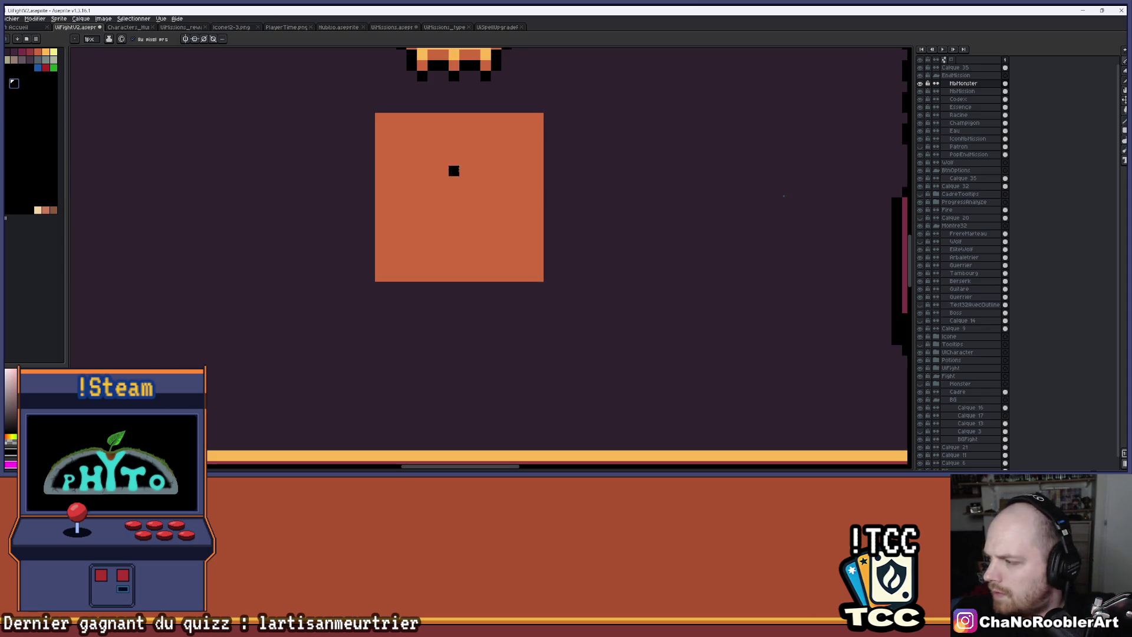
pyautogui.scroll(2, 443, 148)
pyautogui.moveTo(475, 167); pyautogui.dragTo(456, 186)
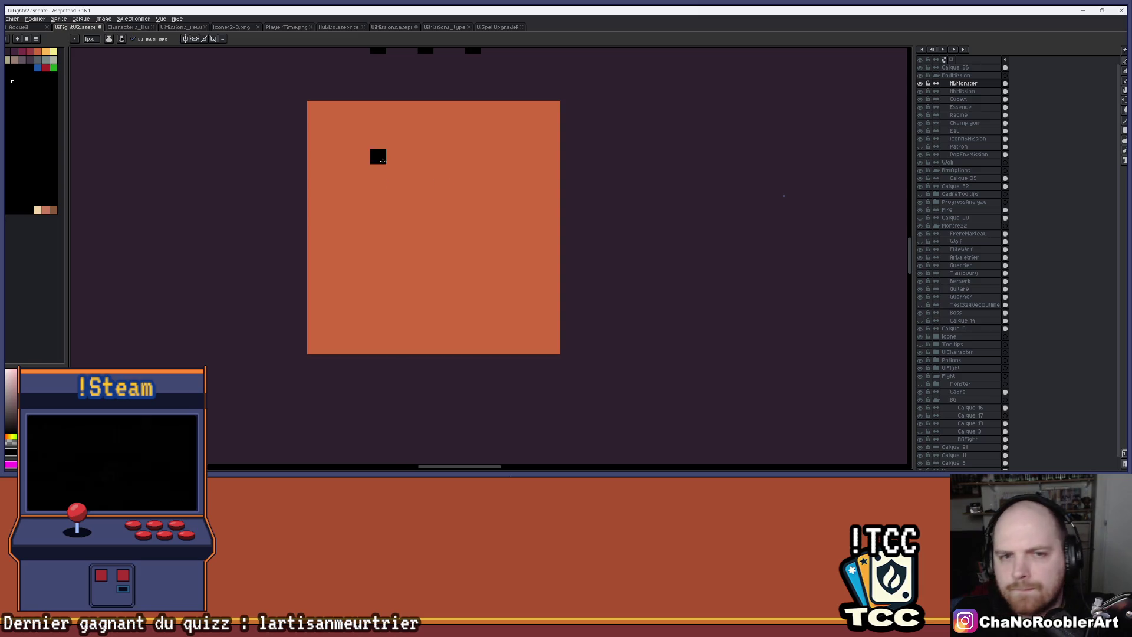
pyautogui.scroll(1, 377, 152)
pyautogui.moveTo(406, 154)
pyautogui.mouseDown()
pyautogui.moveTo(525, 158)
pyautogui.moveTo(482, 178)
pyautogui.moveTo(525, 196)
pyautogui.mouseUp()
pyautogui.hotkey('ctrl', 'z')
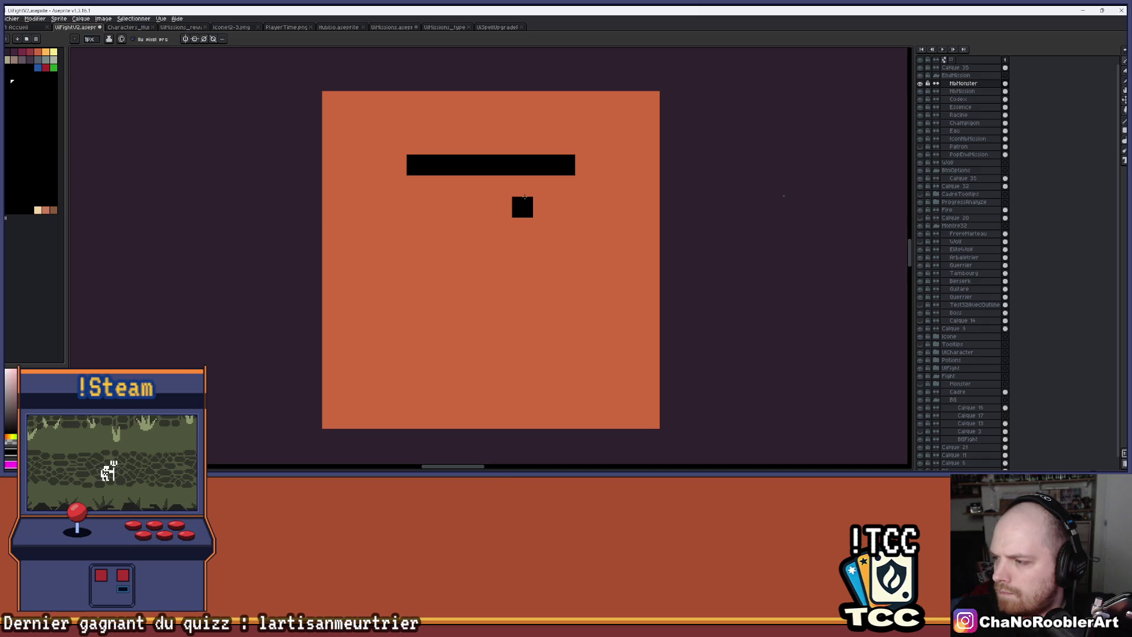
pyautogui.moveTo(415, 186); pyautogui.dragTo(581, 190)
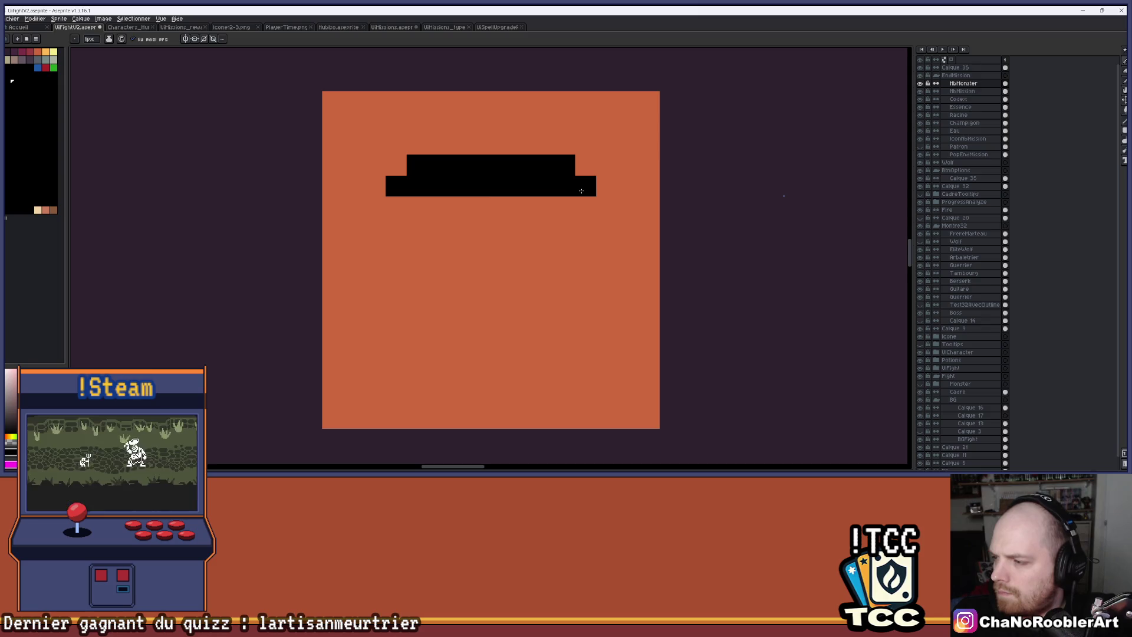
# Step: Add black blocks framing two orange eye slots and a wide black band beneath them
pyautogui.click(395, 207)
pyautogui.click(604, 211)
pyautogui.click(585, 207)
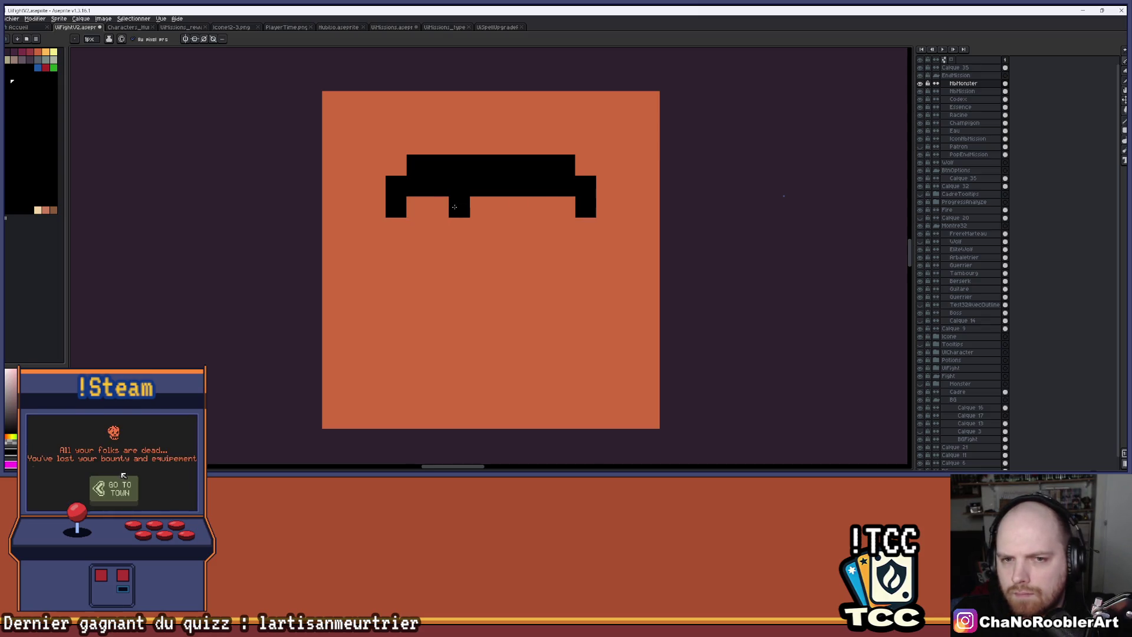
pyautogui.click(488, 210)
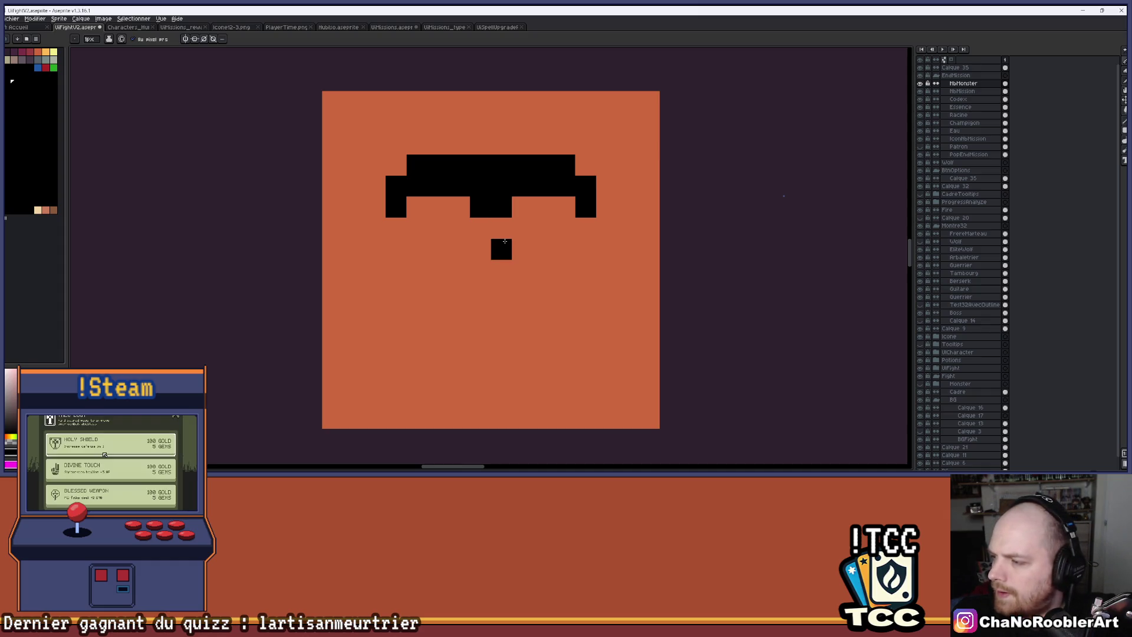
pyautogui.moveTo(375, 229); pyautogui.dragTo(604, 229)
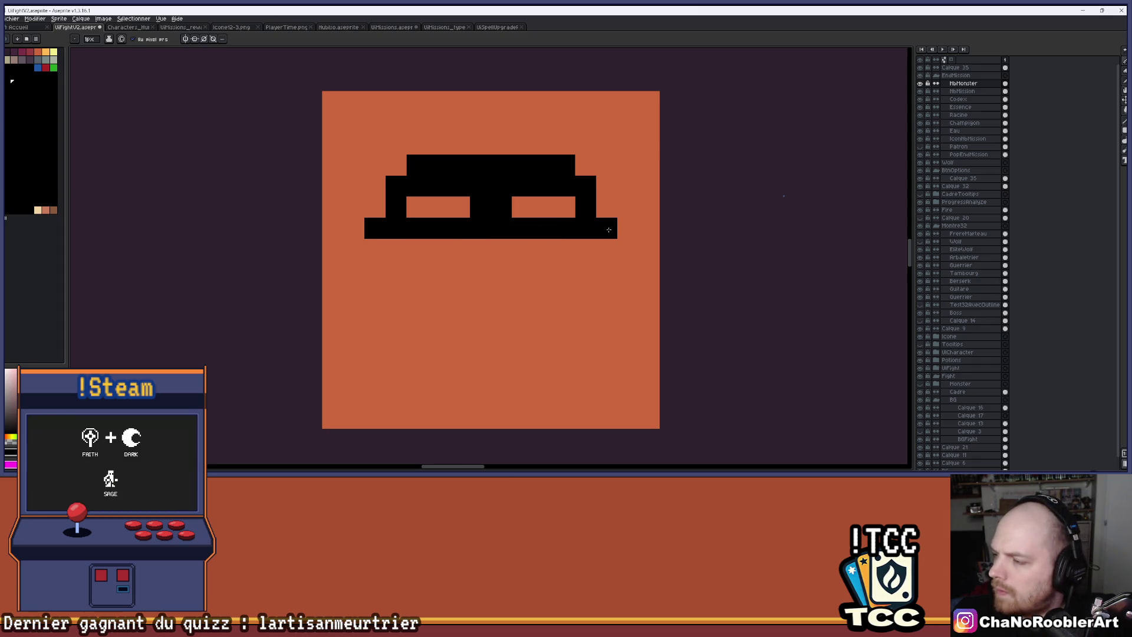
pyautogui.scroll(-3, 609, 228)
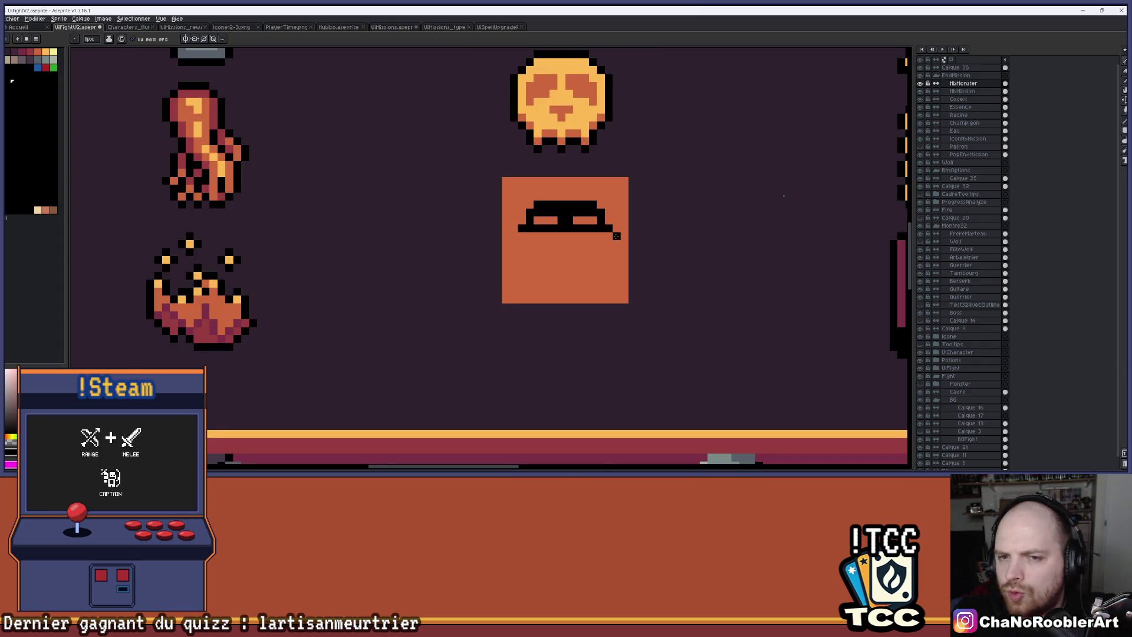
# Step: Extend the lower band and draw both black legs down, joined by a bottom bar
pyautogui.scroll(2, 615, 236)
pyautogui.scroll(1, 616, 235)
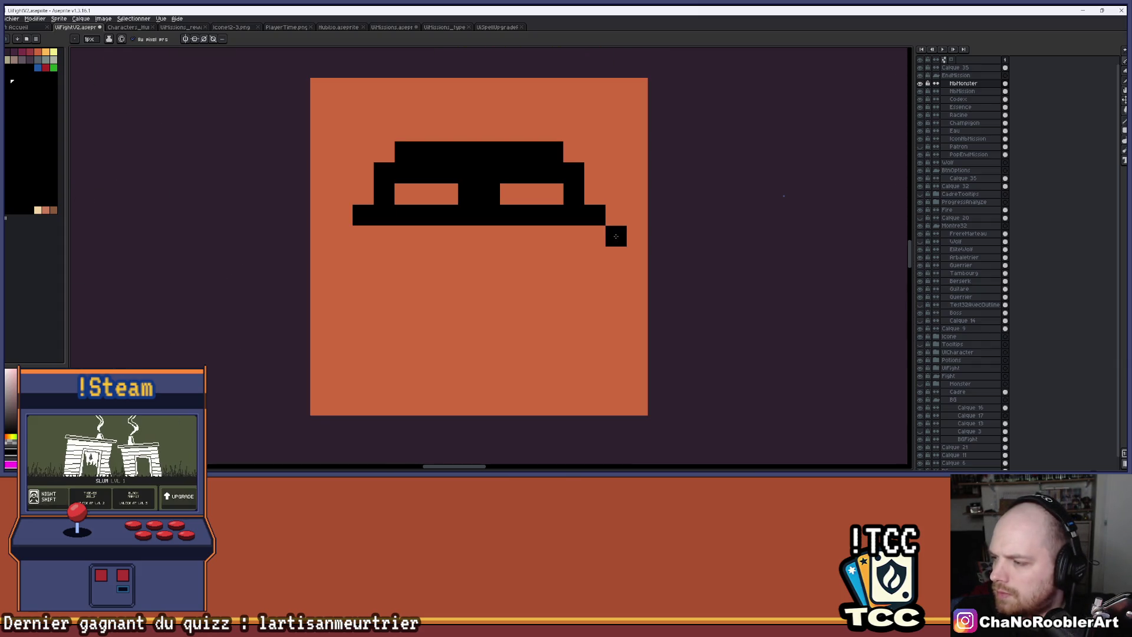
pyautogui.moveTo(616, 236); pyautogui.dragTo(630, 235)
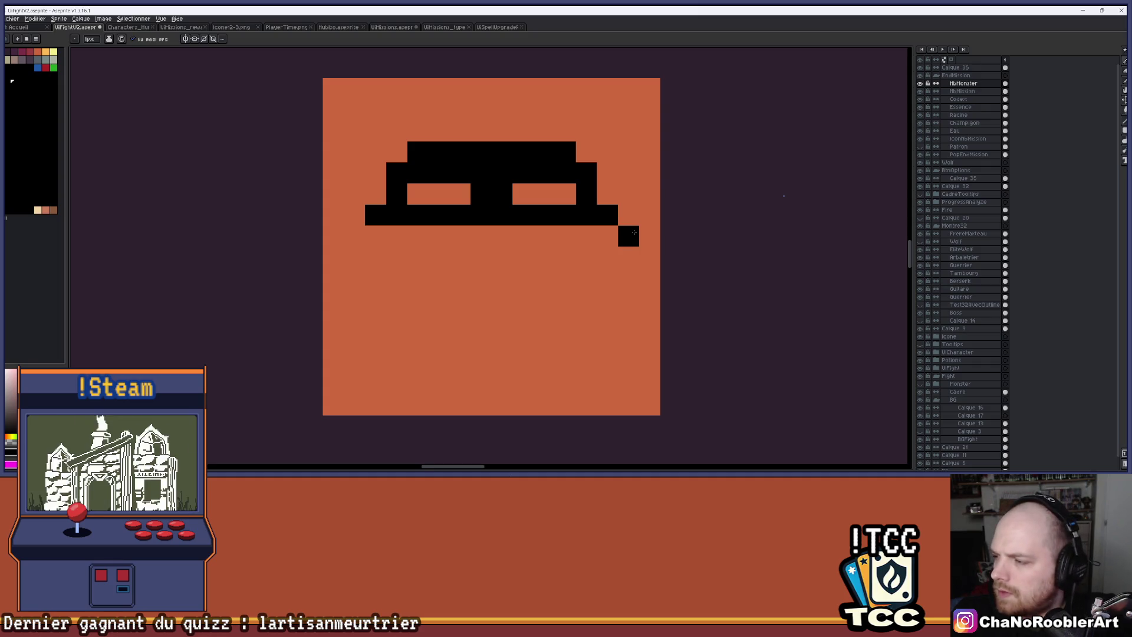
pyautogui.click(628, 214)
pyautogui.click(628, 235)
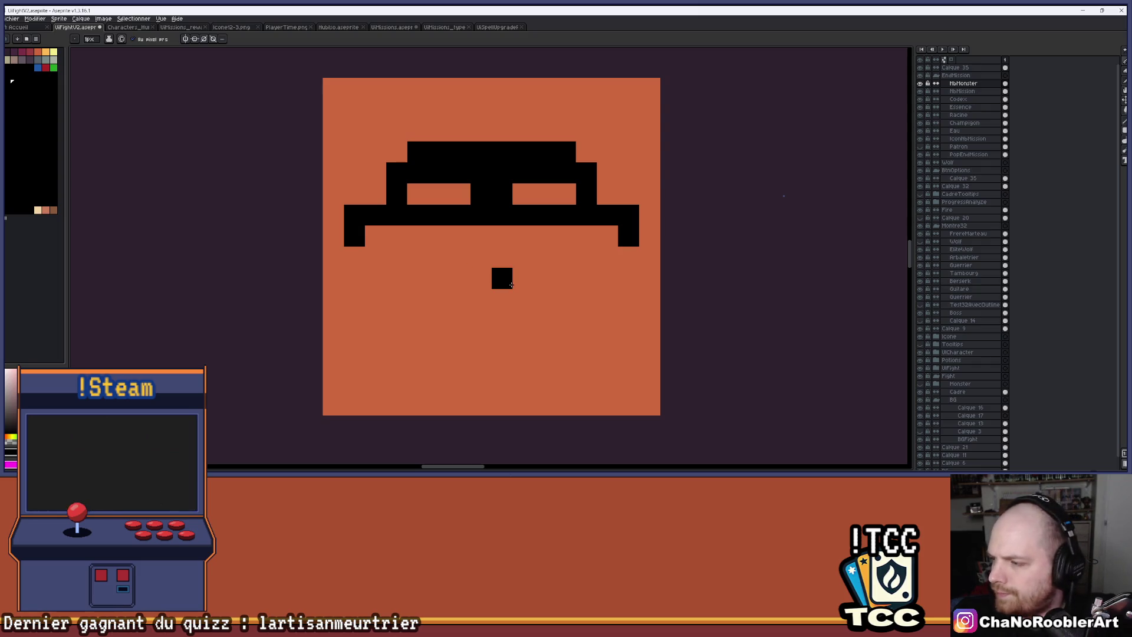
pyautogui.moveTo(396, 235); pyautogui.dragTo(399, 316)
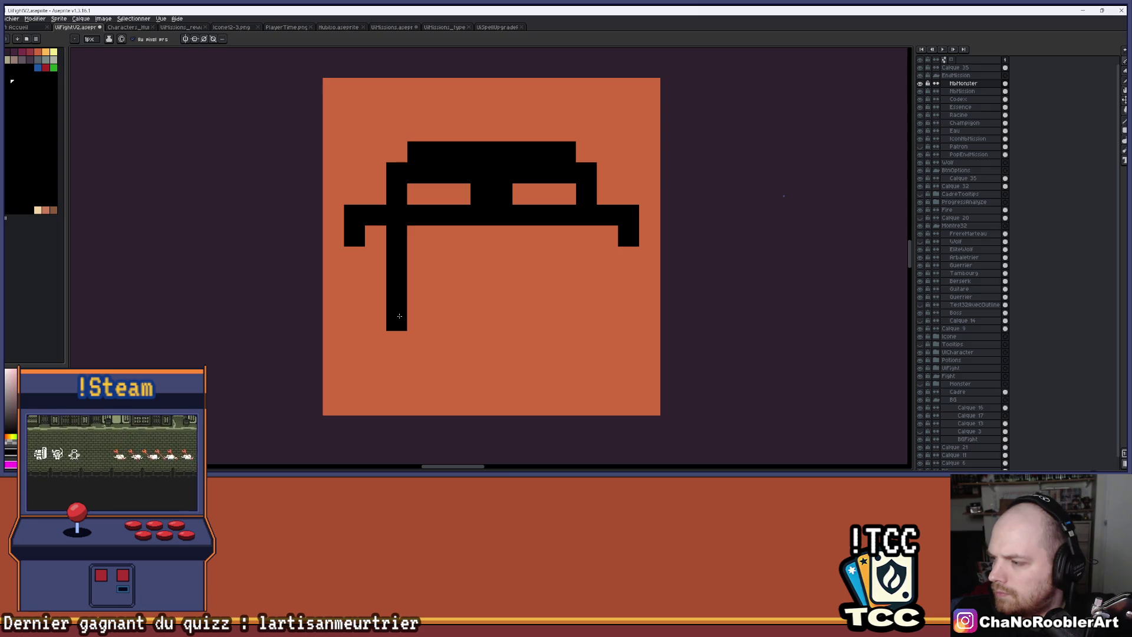
pyautogui.moveTo(584, 235); pyautogui.dragTo(584, 320)
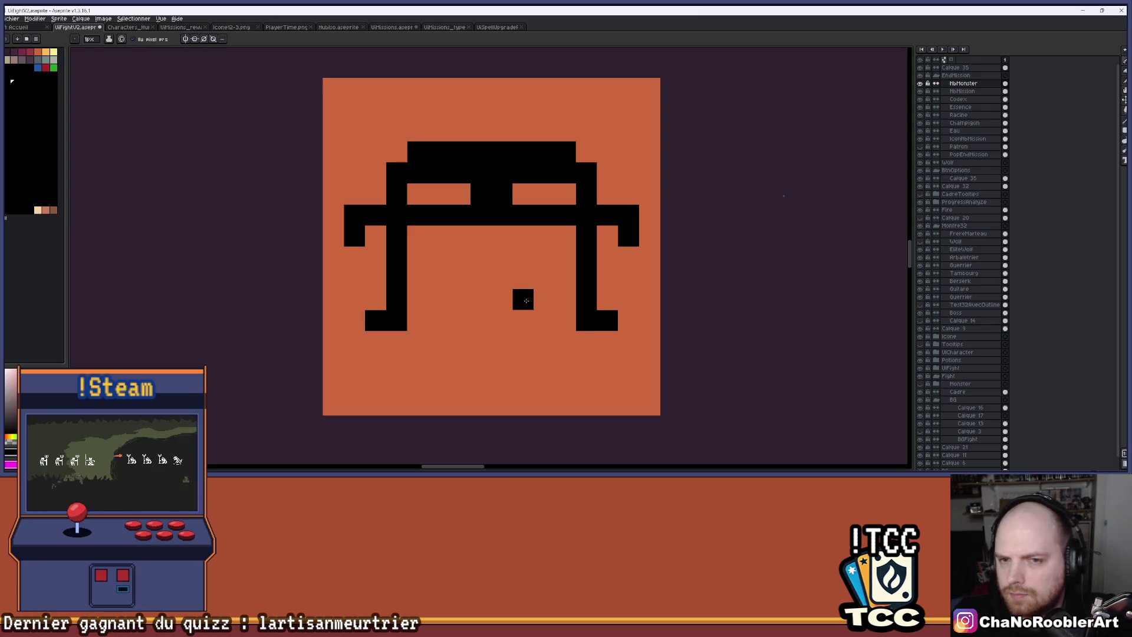
pyautogui.moveTo(417, 299); pyautogui.dragTo(566, 299)
# Step: Fill the enclosed body black and carve a wide orange mouth slot
pyautogui.press('g')
pyautogui.click(500, 258)
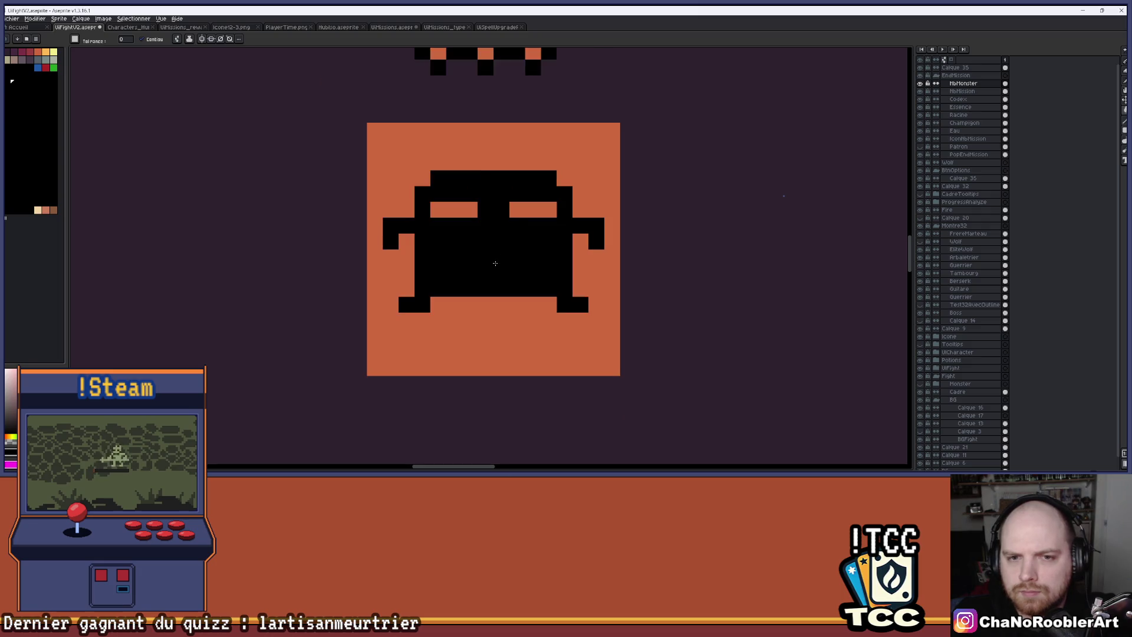
pyautogui.click(450, 274)
pyautogui.click(450, 274)
pyautogui.press('b')
pyautogui.hotkey('ctrl', 'z')
pyautogui.click(477, 268)
pyautogui.moveTo(477, 268); pyautogui.dragTo(522, 269)
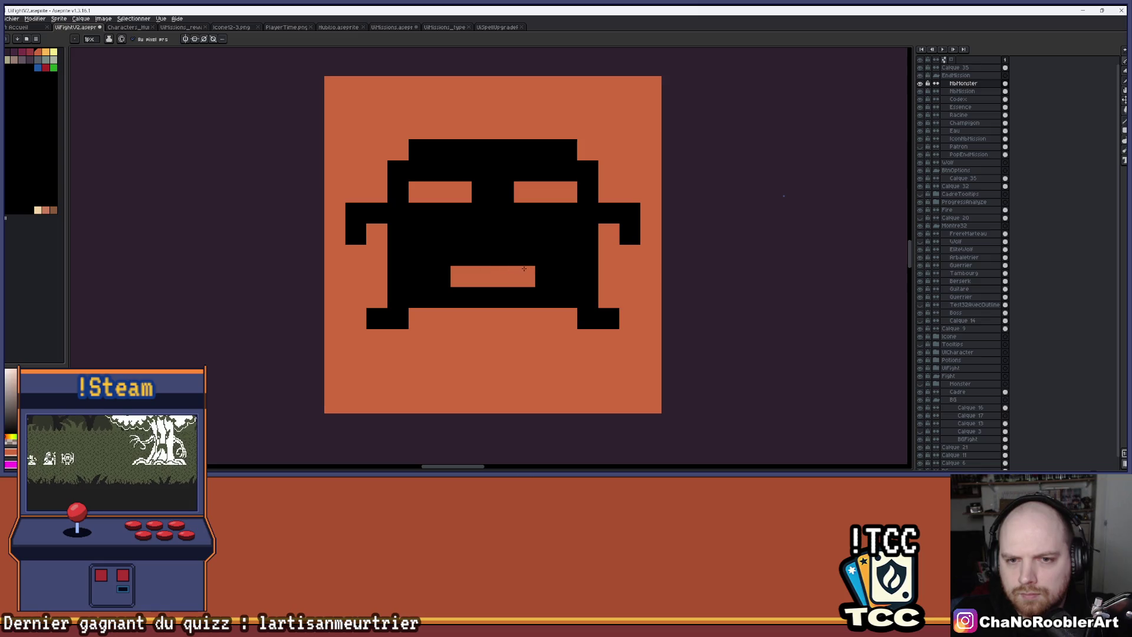
pyautogui.scroll(-4, 522, 269)
pyautogui.scroll(1, 579, 282)
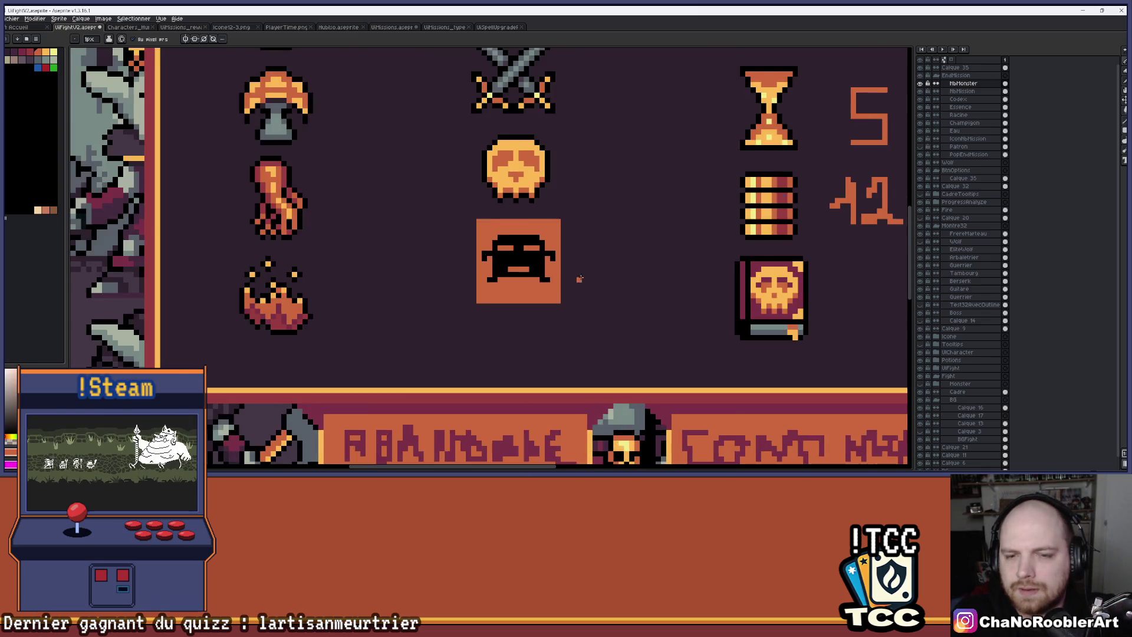
pyautogui.scroll(-1, 578, 279)
pyautogui.scroll(2, 580, 277)
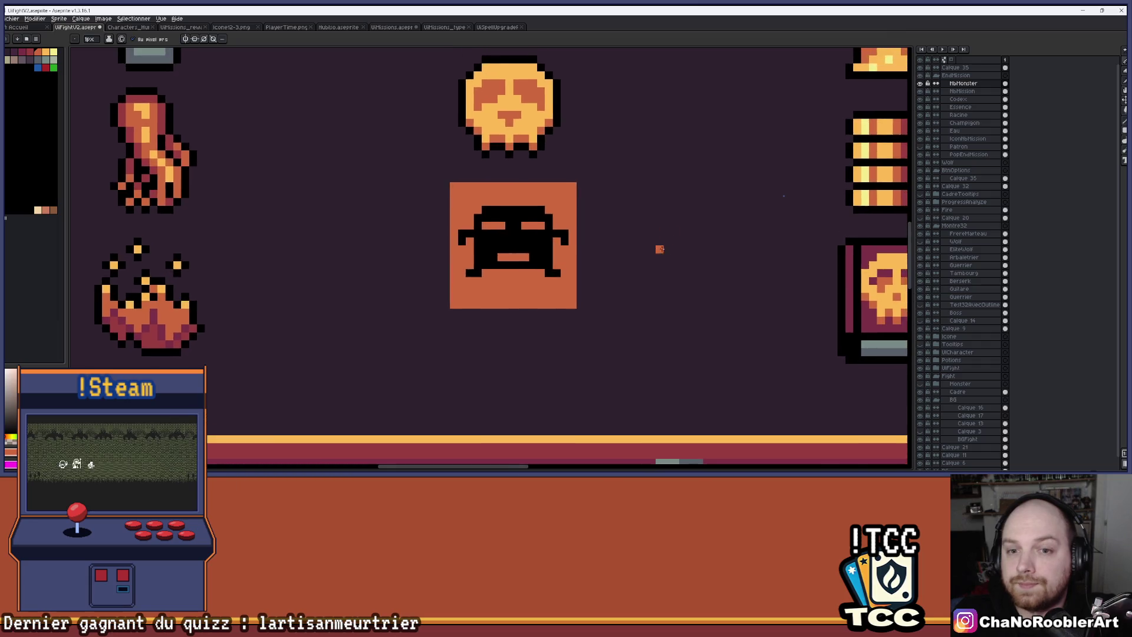
pyautogui.scroll(-2, 655, 236)
pyautogui.scroll(1, 576, 231)
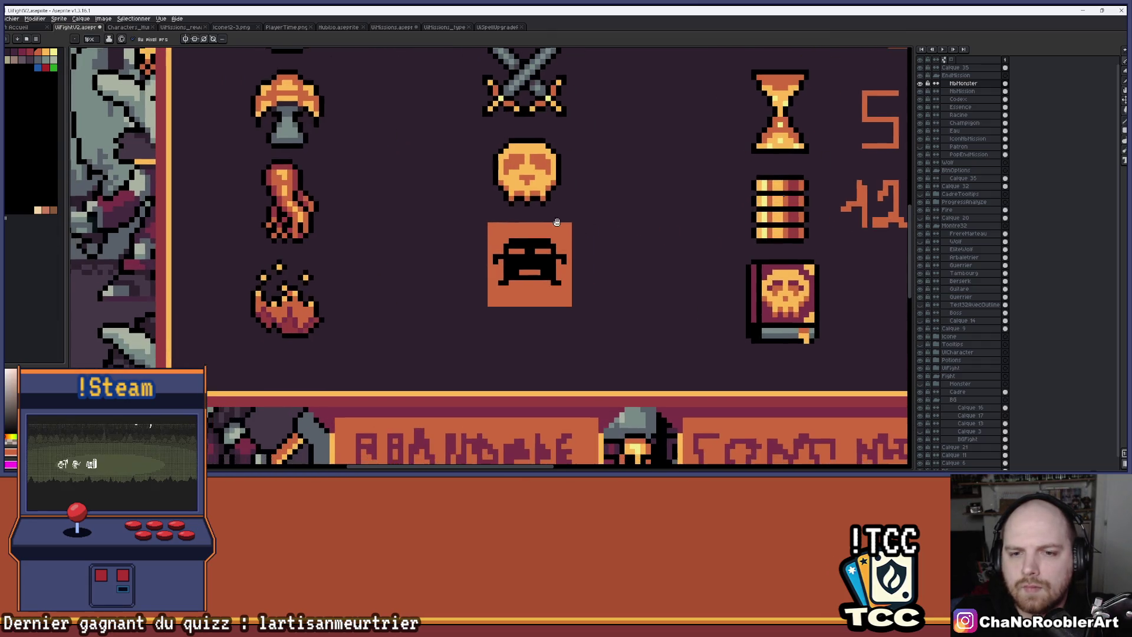
pyautogui.scroll(3, 534, 245)
pyautogui.scroll(1, 526, 249)
# Step: Blacken the stray pixel above the right eye and fix the left arm's pixels
pyautogui.click(526, 250)
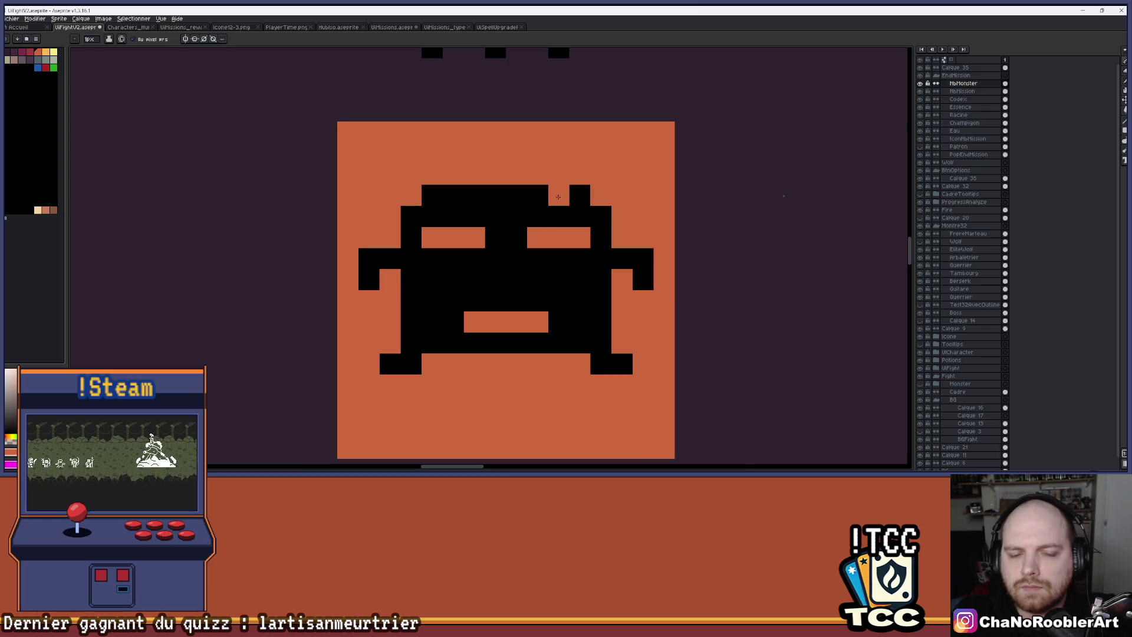
pyautogui.scroll(2, 541, 186)
pyautogui.scroll(-3, 522, 198)
pyautogui.scroll(1, 463, 239)
pyautogui.click(413, 247)
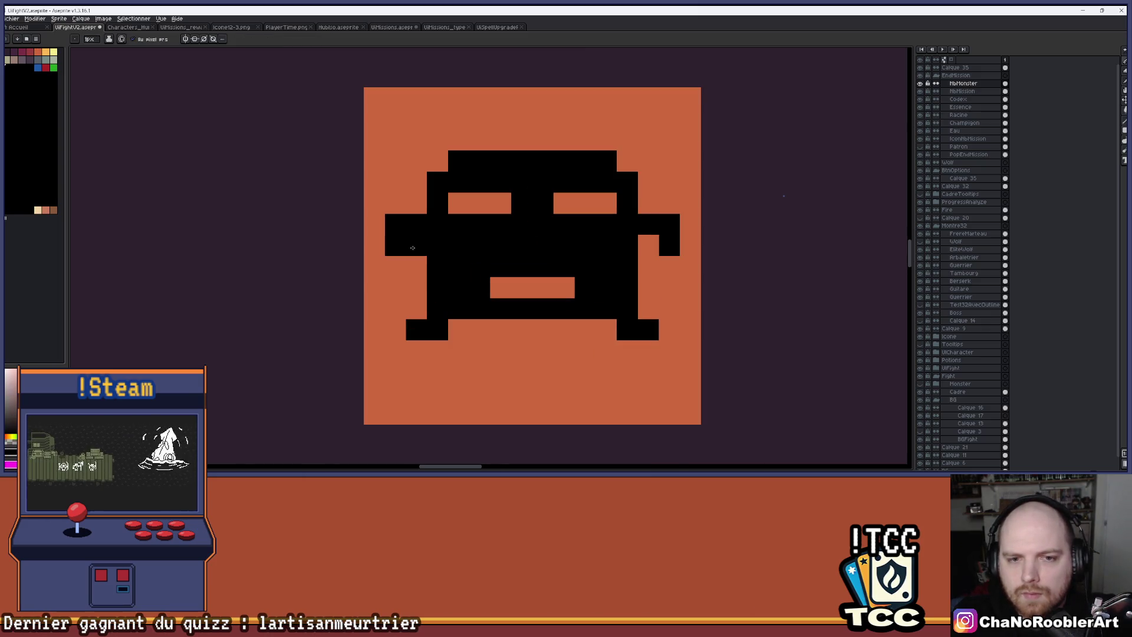
pyautogui.rightClick(418, 245)
pyautogui.scroll(-1, 441, 254)
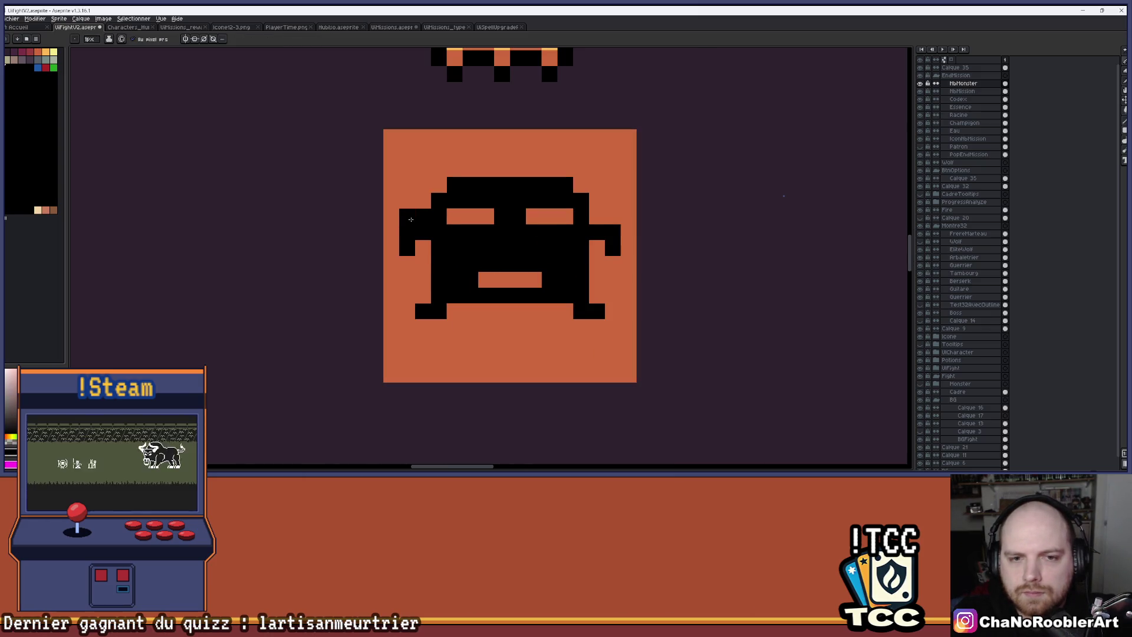
pyautogui.scroll(-2, 530, 260)
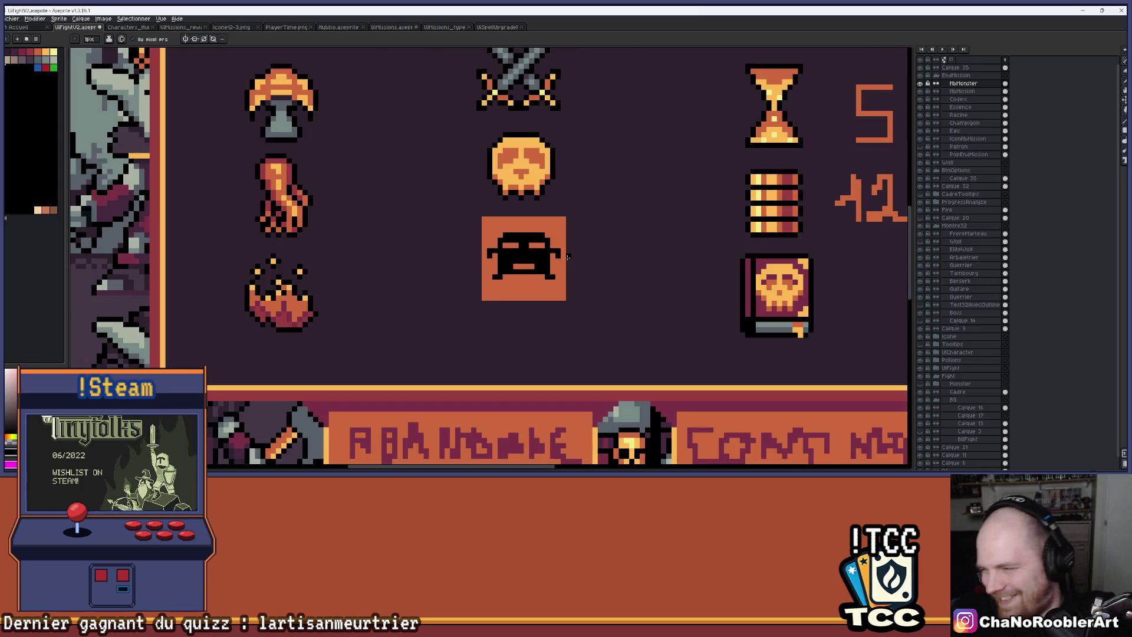
pyautogui.scroll(2, 525, 282)
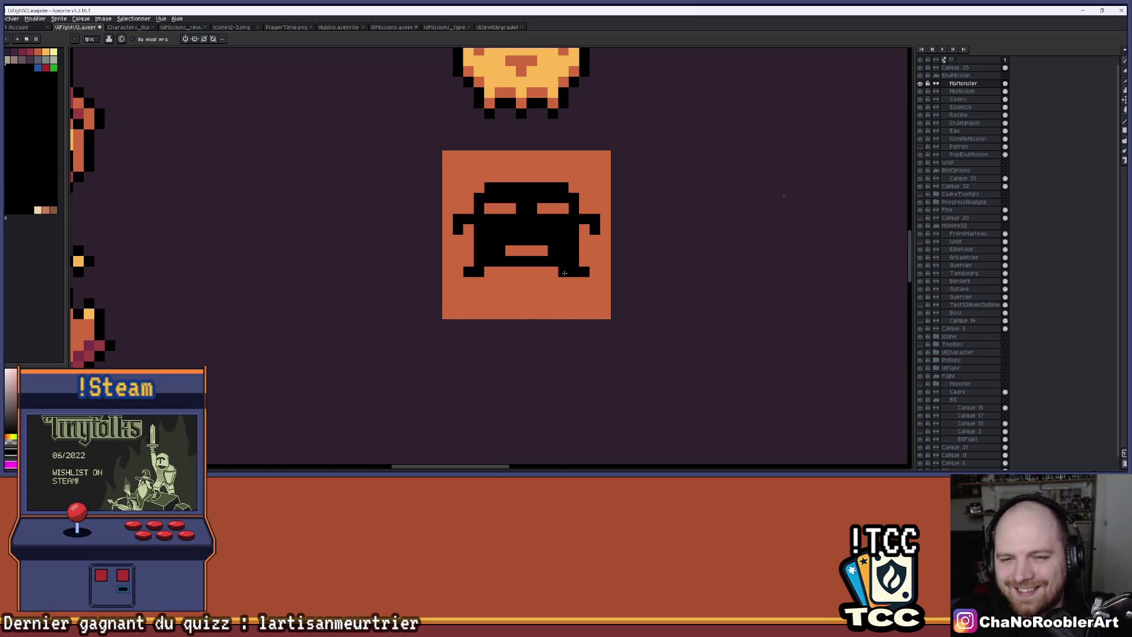
pyautogui.scroll(1, 577, 286)
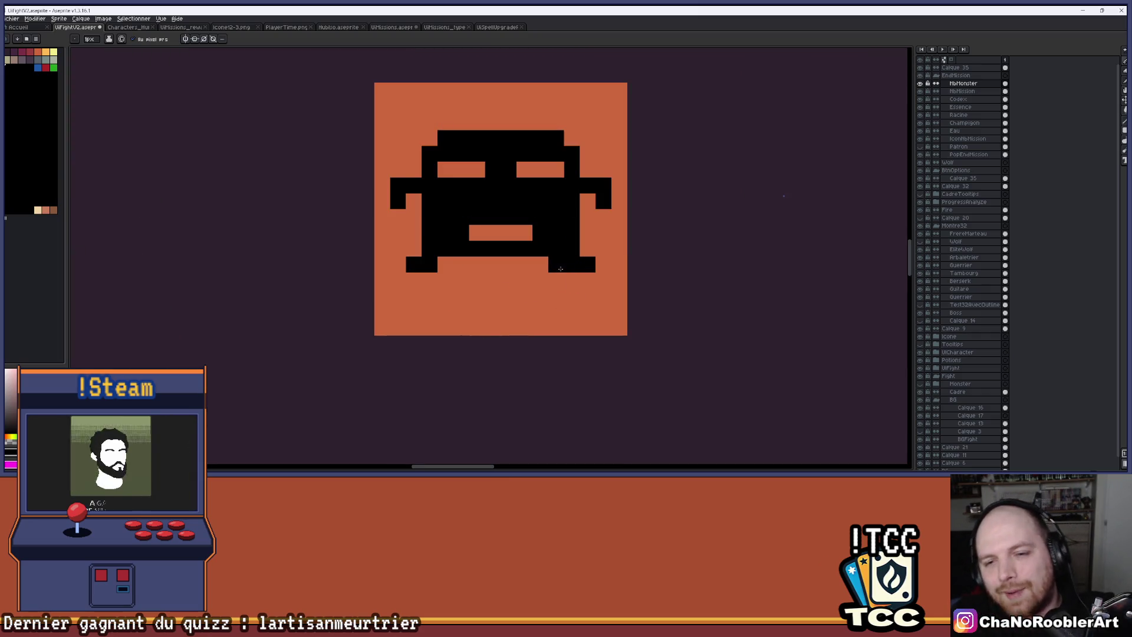
# Step: Lengthen the right leg into a blocky foot, trim its edges orange, and widen the left foot
pyautogui.moveTo(556, 295); pyautogui.dragTo(567, 287)
pyautogui.click(588, 280)
pyautogui.keyDown('alt'); pyautogui.click(604, 264); pyautogui.keyUp('alt')
pyautogui.scroll(-3, 592, 260)
pyautogui.scroll(4, 569, 271)
pyautogui.moveTo(629, 238); pyautogui.dragTo(652, 286)
pyautogui.click(460, 251)
pyautogui.moveTo(459, 288); pyautogui.dragTo(401, 294)
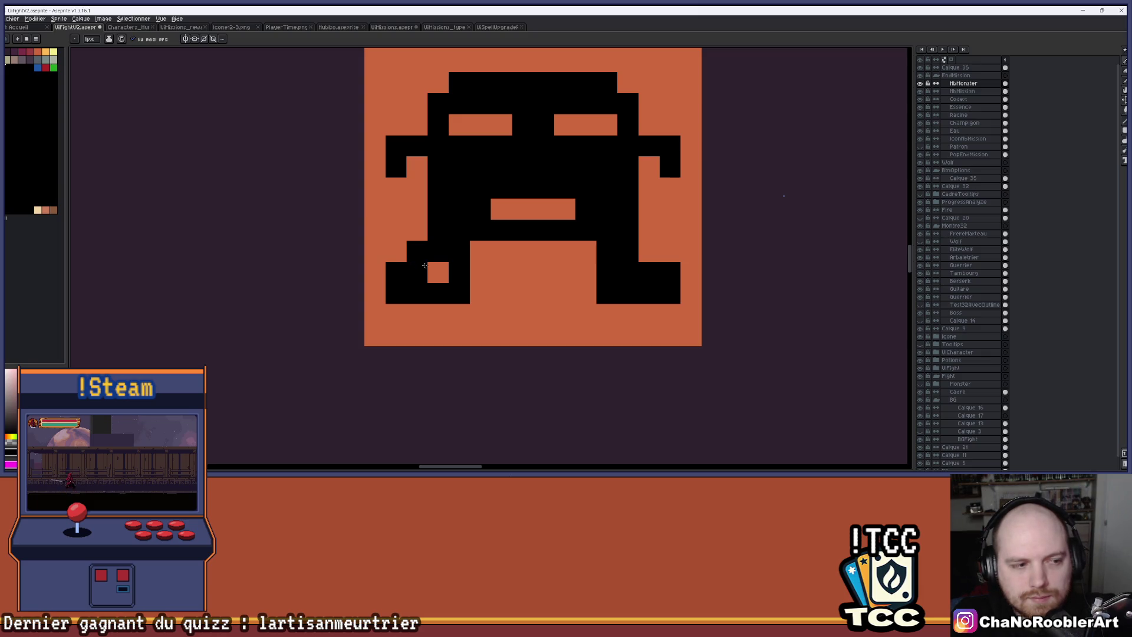
# Step: Repaint the left leg's upper corner with the orange background colour
pyautogui.press('i')
pyautogui.click(403, 207)
pyautogui.press('b')
pyautogui.click(417, 251)
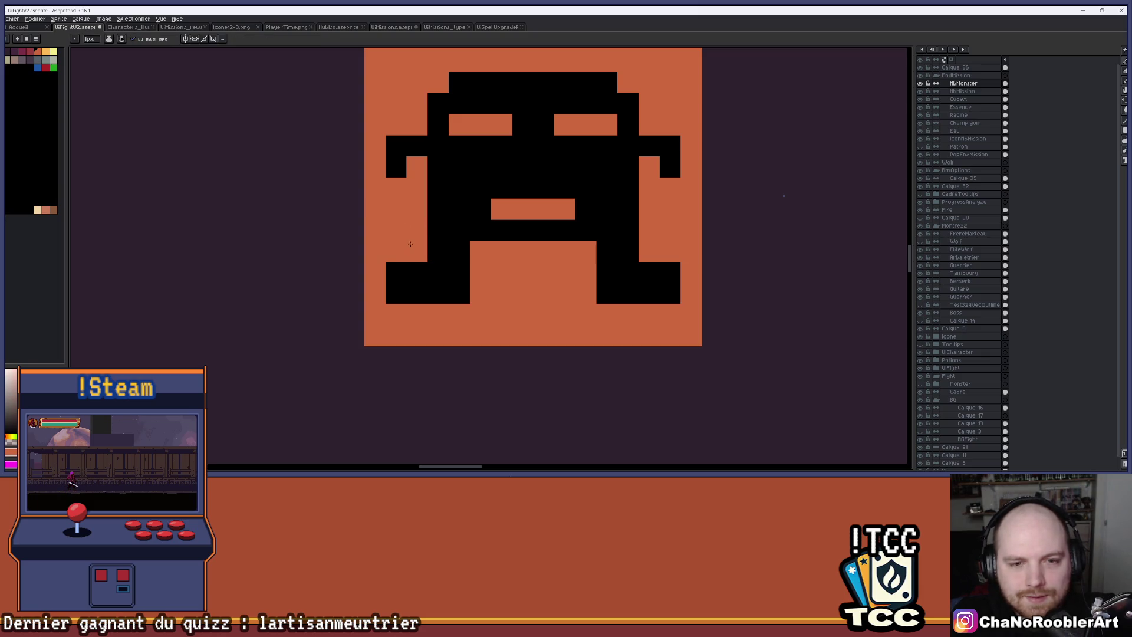
pyautogui.scroll(-2, 519, 259)
pyautogui.scroll(1, 520, 263)
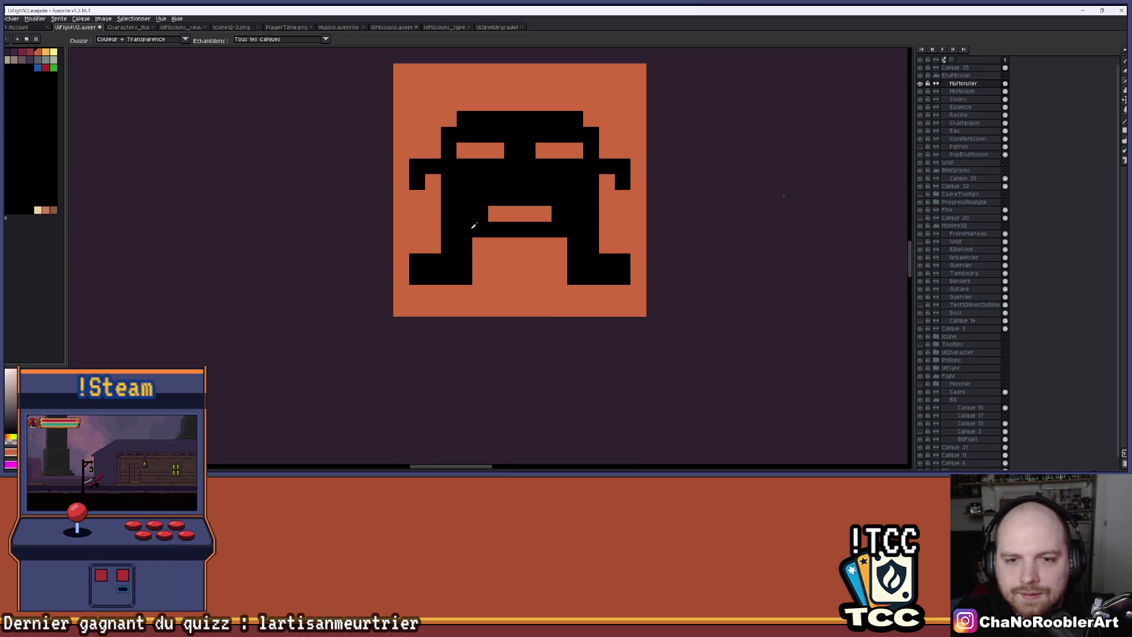
# Step: Add black pixels at the mouth's left and right corners
pyautogui.click(481, 245)
pyautogui.click(559, 245)
pyautogui.scroll(1, 554, 203)
pyautogui.press('i')
pyautogui.click(499, 240)
pyautogui.press('b')
pyautogui.click(472, 254)
pyautogui.hotkey('ctrl', 'z')
# Step: Widen the mouth's top row in orange, with orange pixels at both ends
pyautogui.keyDown('alt'); pyautogui.click(517, 260); pyautogui.keyUp('alt')
pyautogui.moveTo(471, 239); pyautogui.dragTo(553, 238)
pyautogui.scroll(-1, 553, 238)
pyautogui.scroll(-1, 552, 238)
pyautogui.scroll(2, 559, 237)
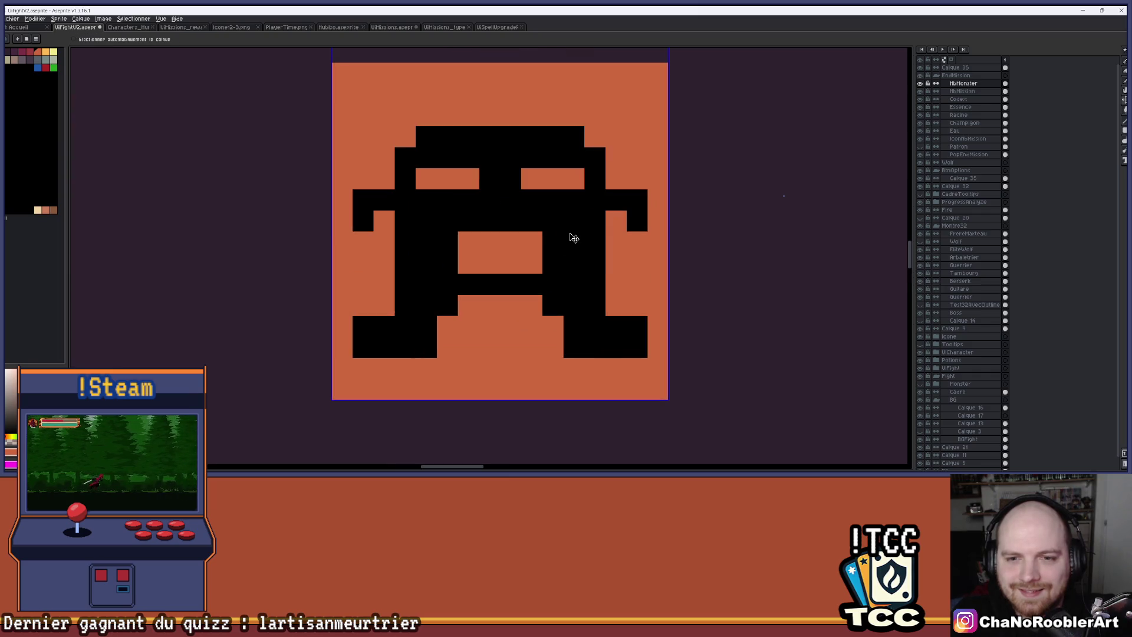
pyautogui.hotkey('ctrl', 'z')
pyautogui.moveTo(466, 240); pyautogui.dragTo(531, 240)
pyautogui.click(552, 263)
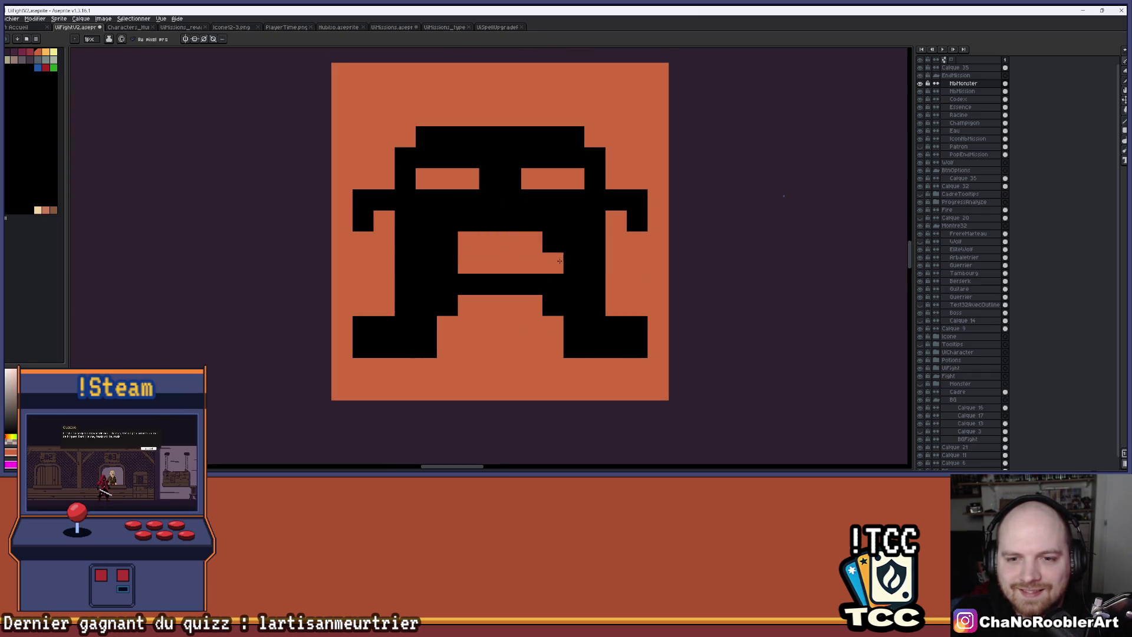
pyautogui.click(421, 263)
# Step: Fill the mouth's bottom row black and drop both corners in orange into a frown
pyautogui.scroll(-1, 553, 267)
pyautogui.scroll(1, 558, 266)
pyautogui.hotkey('ctrl', 'z')
pyautogui.hotkey('ctrl', 'z')
pyautogui.keyDown('alt'); pyautogui.click(523, 277); pyautogui.keyUp('alt')
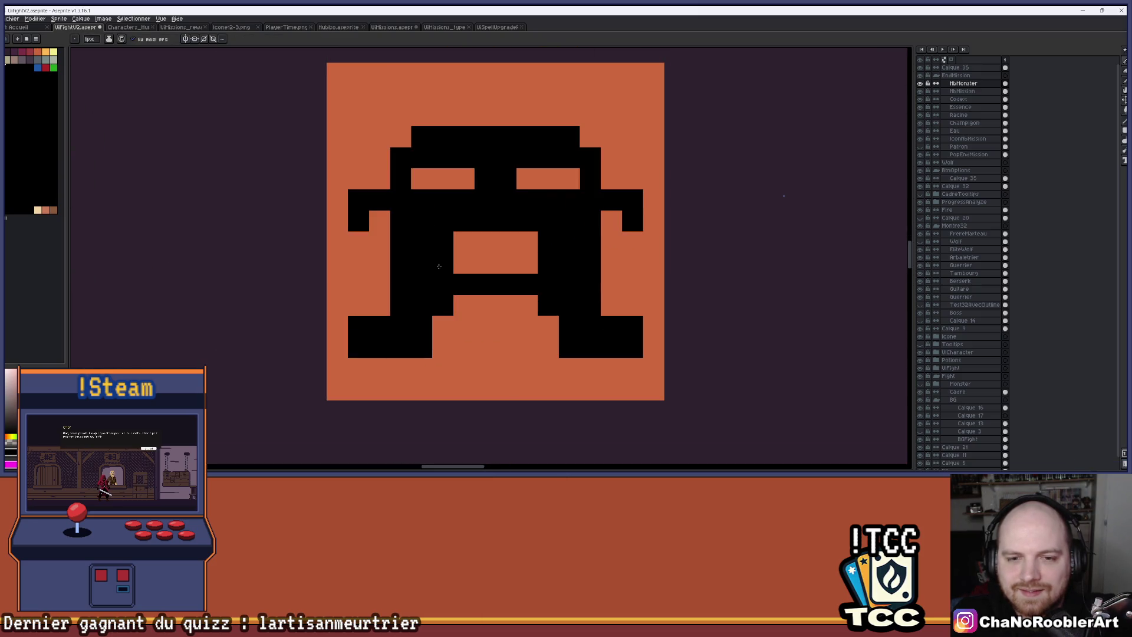
pyautogui.moveTo(436, 263); pyautogui.dragTo(534, 263)
pyautogui.keyDown('alt'); pyautogui.click(531, 240); pyautogui.keyUp('alt')
pyautogui.click(549, 263)
pyautogui.click(421, 263)
pyautogui.scroll(-2, 521, 239)
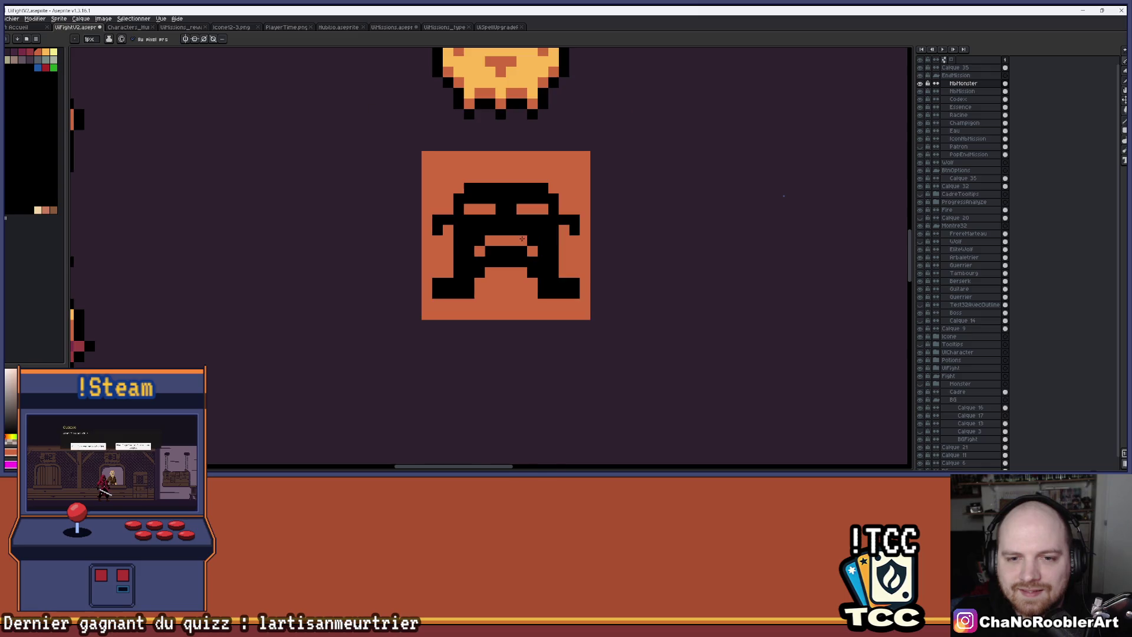
# Step: Narrow the eyes by blackening their outer pixels, undoing the stray last pixel
pyautogui.scroll(3, 471, 236)
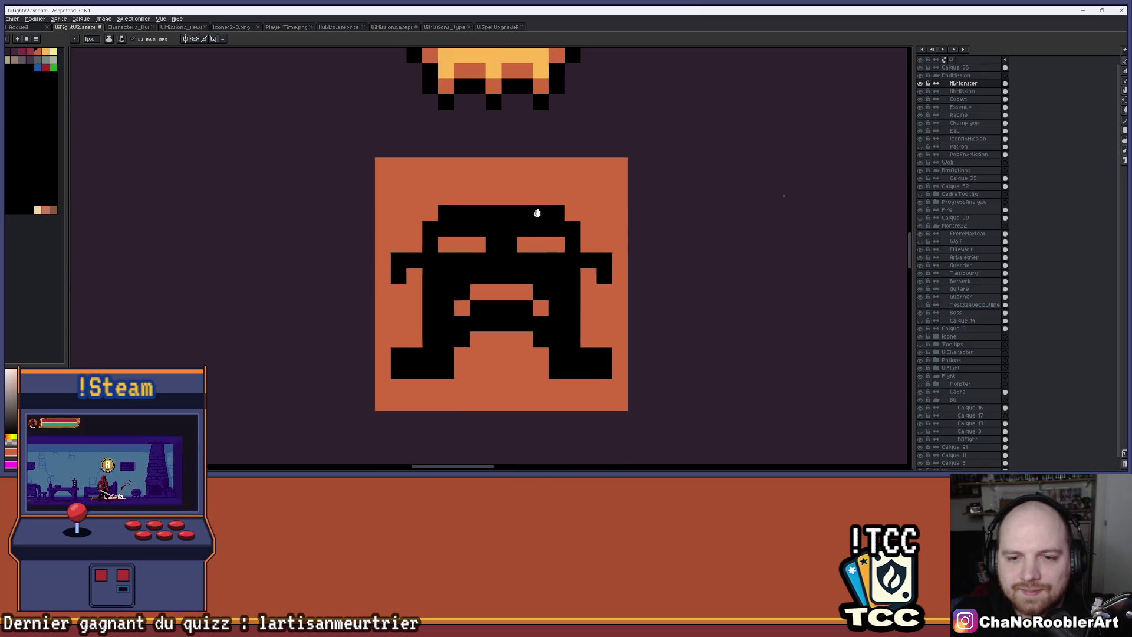
pyautogui.click(458, 233)
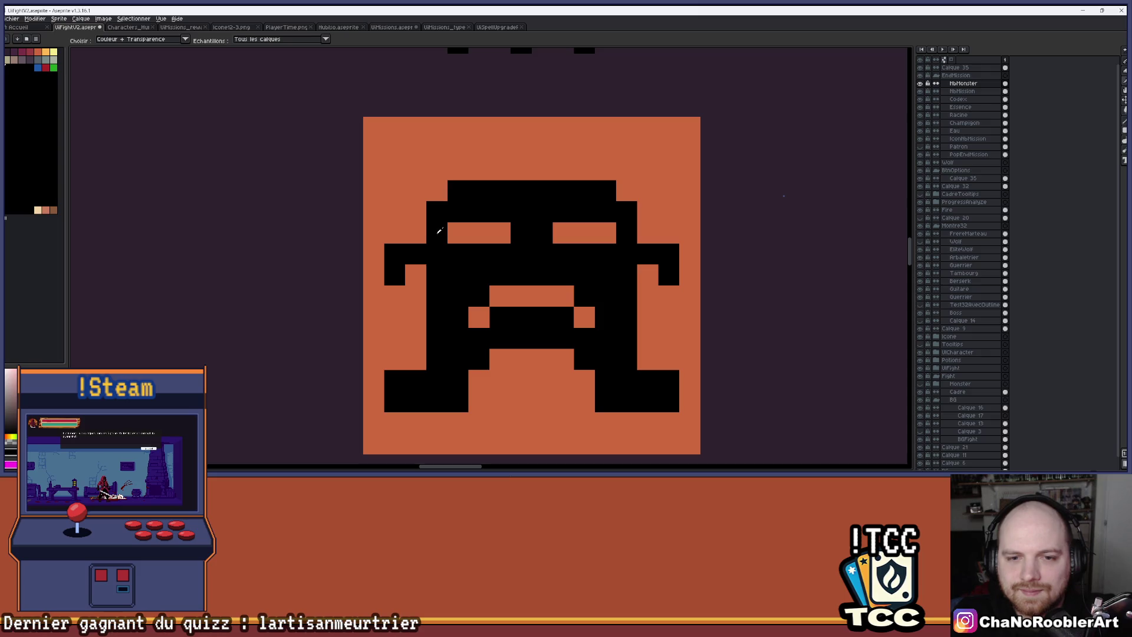
pyautogui.click(608, 234)
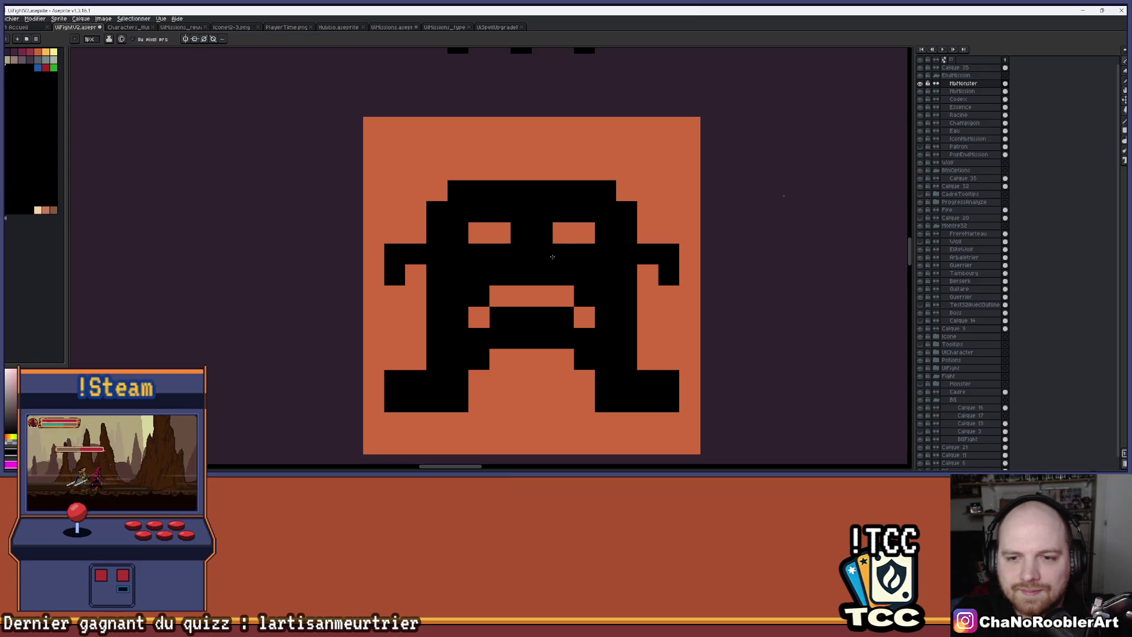
pyautogui.hotkey('ctrl', 'z')
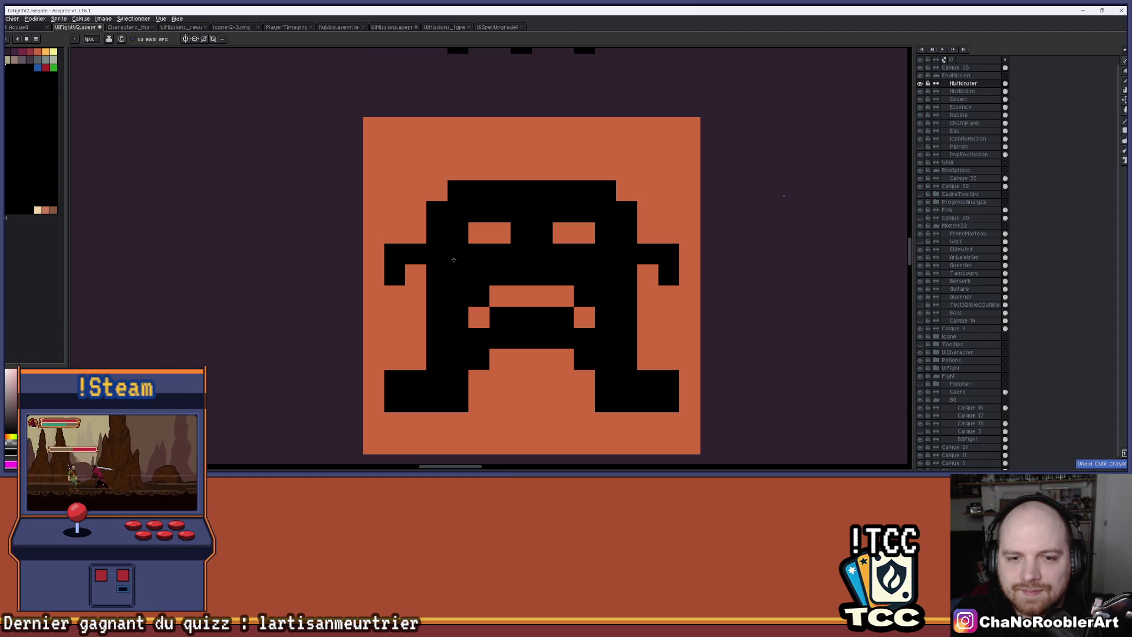
pyautogui.scroll(-3, 445, 310)
pyautogui.scroll(3, 560, 321)
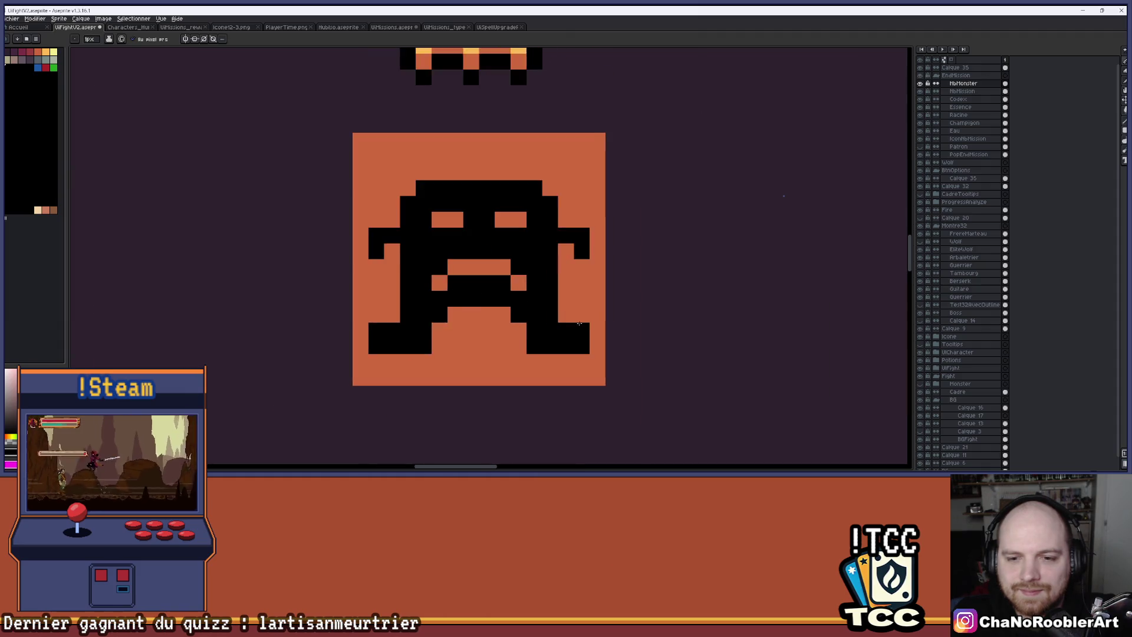
# Step: Repaint the left foot's top corner orange and recentre the view on the icon
pyautogui.press('alt')
pyautogui.click(593, 320)
pyautogui.click(294, 330)
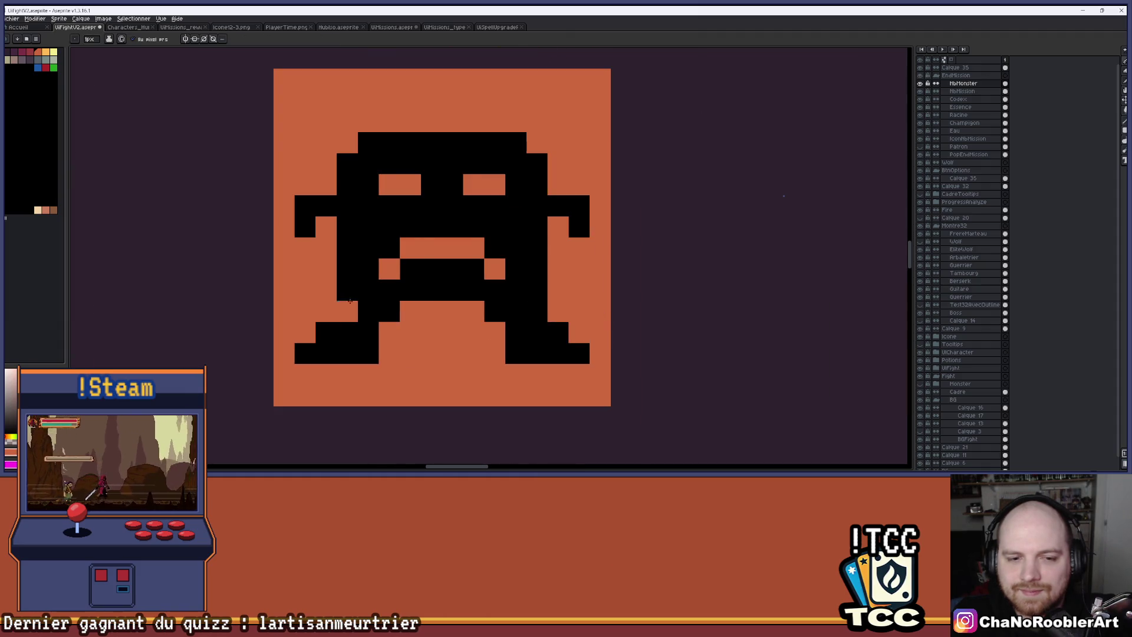
pyautogui.scroll(-2, 350, 301)
pyautogui.scroll(-1, 531, 270)
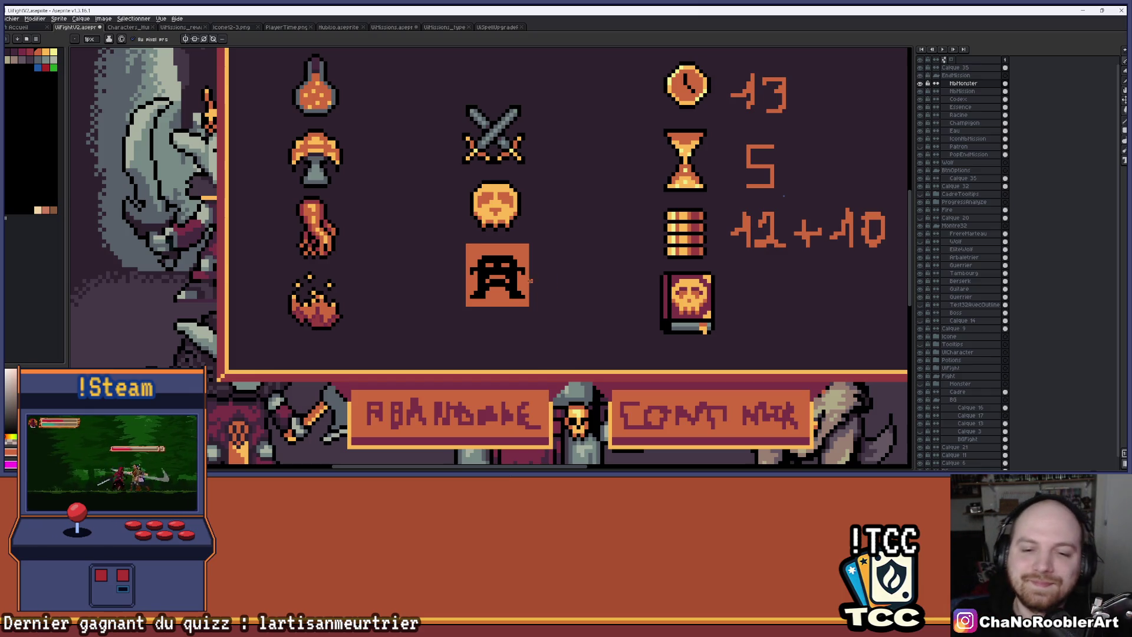
pyautogui.scroll(2, 521, 280)
pyautogui.moveTo(492, 266); pyautogui.dragTo(533, 273)
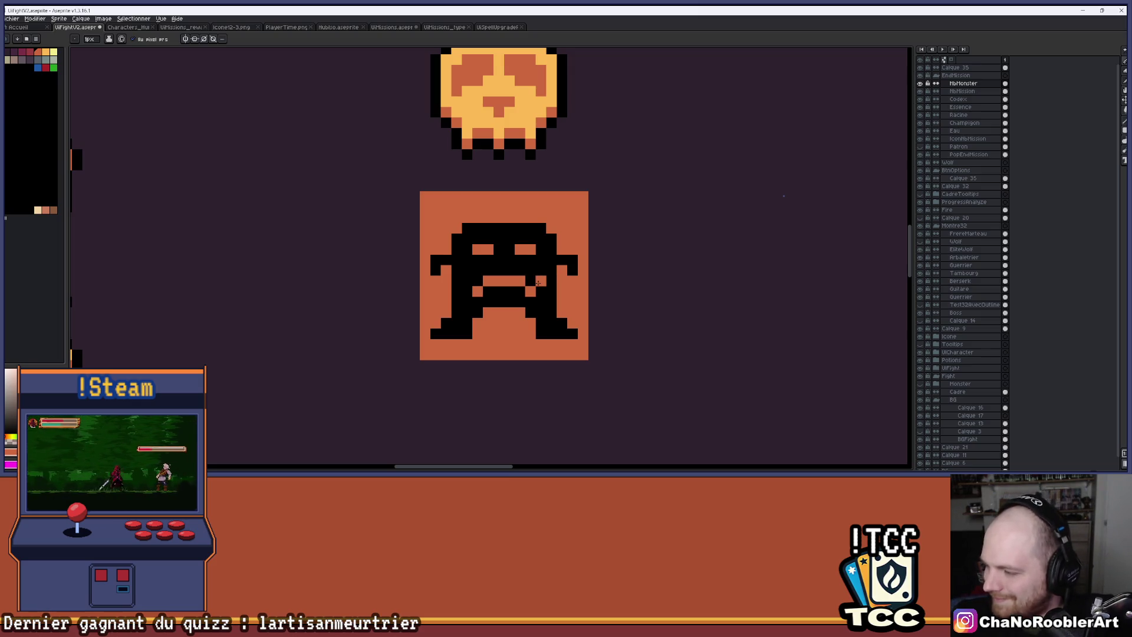
pyautogui.scroll(1, 581, 269)
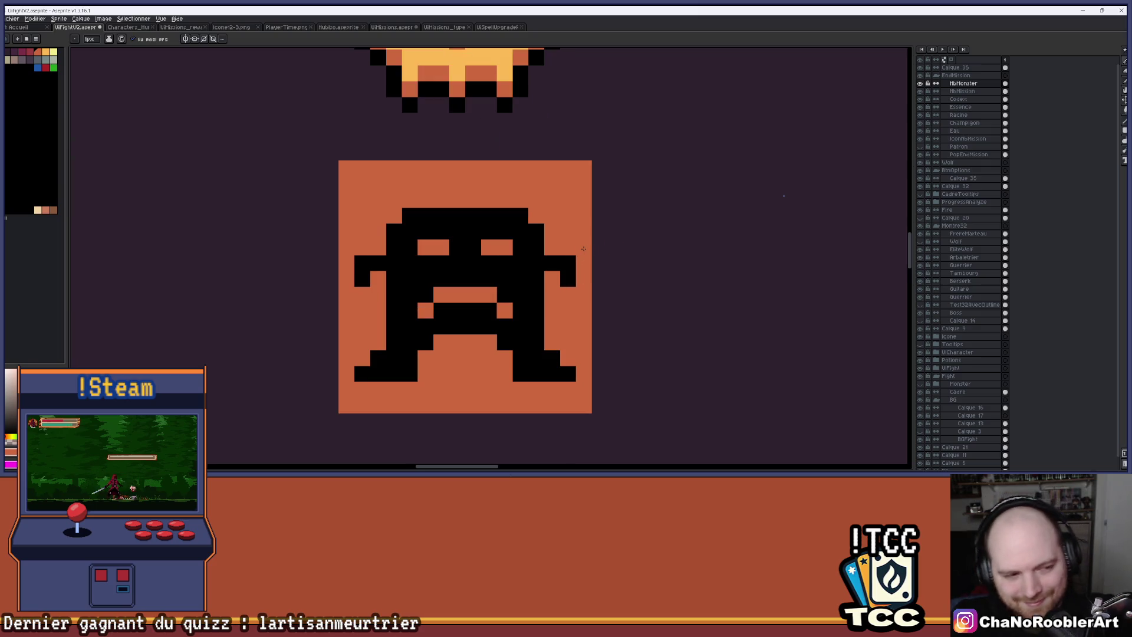
# Step: Undo the invader edits back to a nearly blank orange square
pyautogui.press('v')
pyautogui.hotkey('ctrl', 'z')
pyautogui.hotkey('ctrl', 'z')
pyautogui.hotkey('ctrl', 'z')
pyautogui.hotkey('ctrl', 'z')
pyautogui.hotkey('ctrl', 'z')
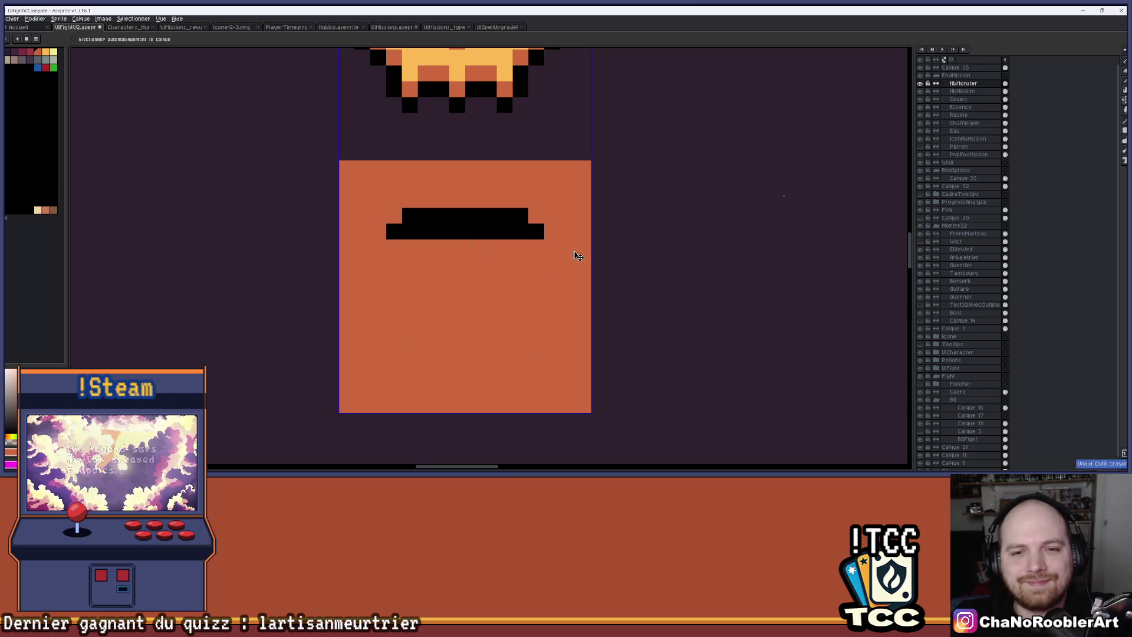
pyautogui.hotkey('ctrl', 'z')
pyautogui.press('b')
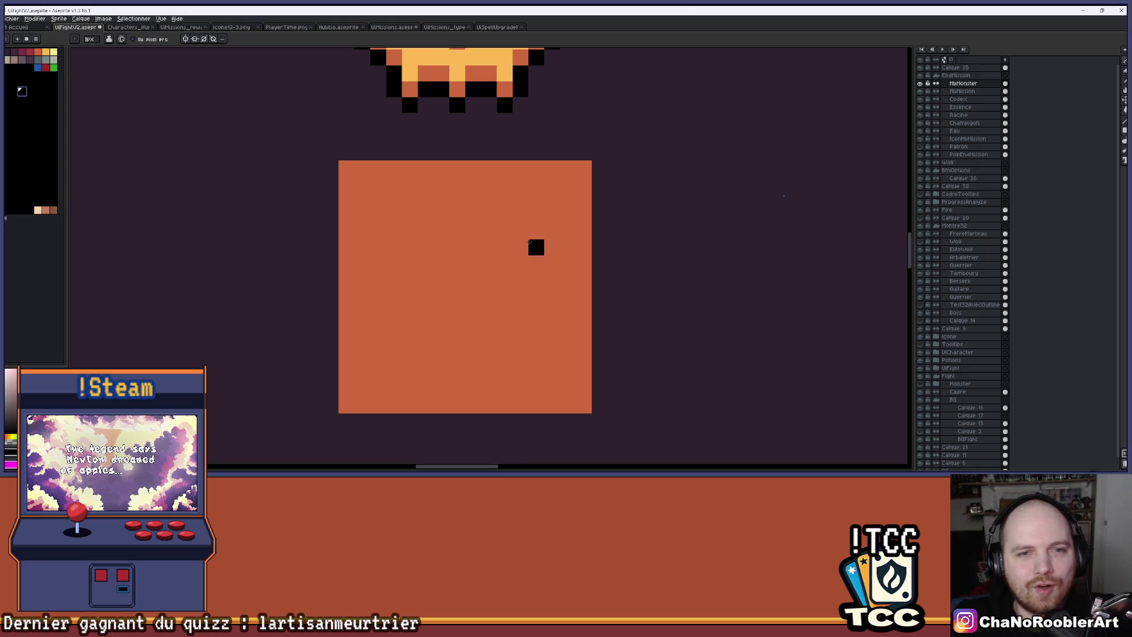
pyautogui.scroll(1, 509, 212)
pyautogui.moveTo(461, 212)
pyautogui.mouseDown()
pyautogui.moveTo(460, 184)
pyautogui.moveTo(452, 197)
pyautogui.mouseUp()
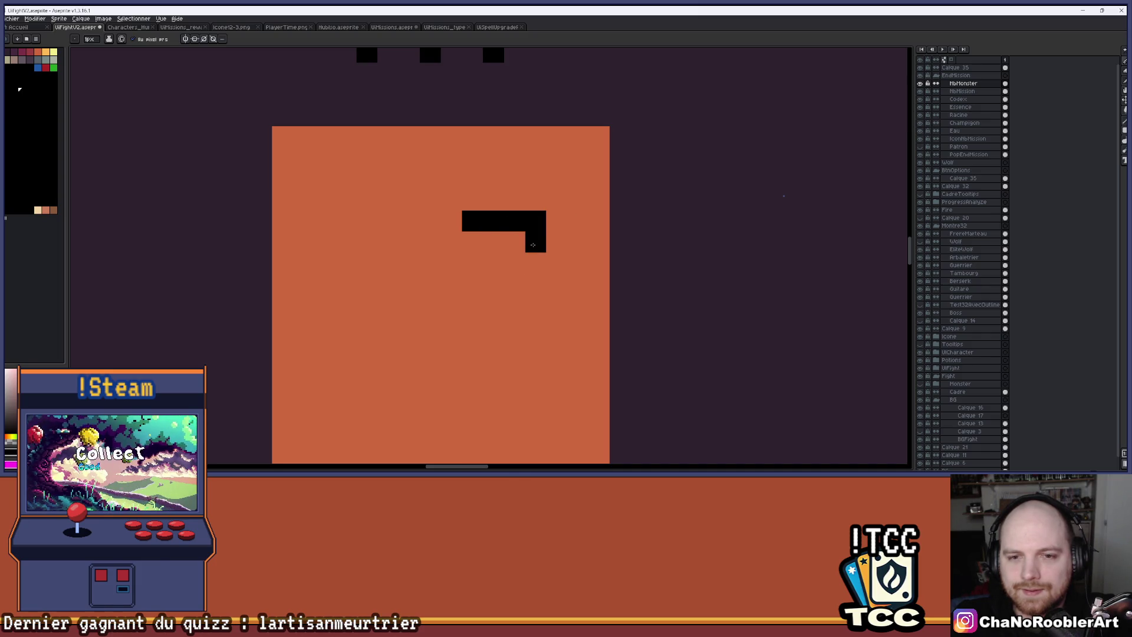
# Step: Draw two wide black horizontal eye bars on the square
pyautogui.moveTo(536, 242); pyautogui.dragTo(490, 245)
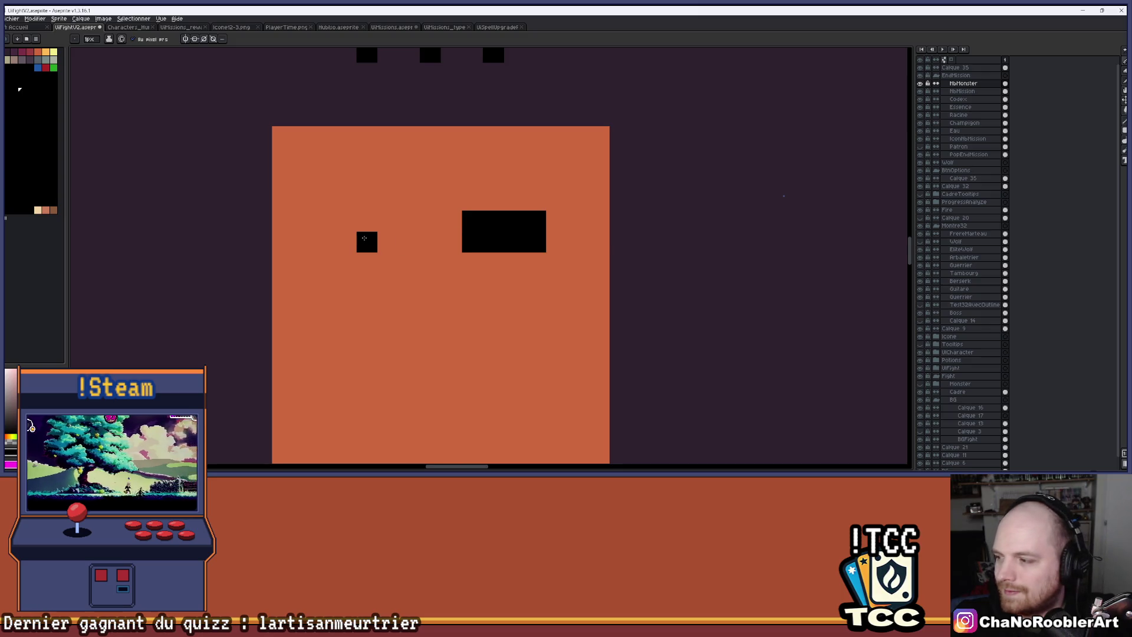
pyautogui.moveTo(406, 224)
pyautogui.mouseDown()
pyautogui.moveTo(447, 230)
pyautogui.moveTo(414, 244)
pyautogui.mouseUp()
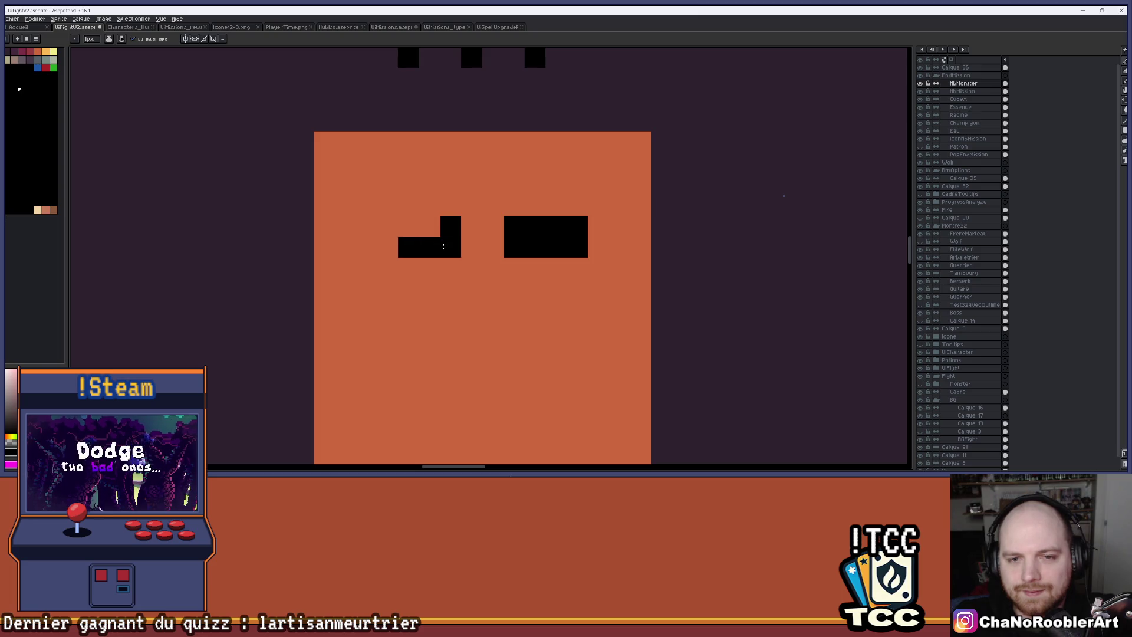
pyautogui.click(387, 247)
pyautogui.scroll(-3, 481, 261)
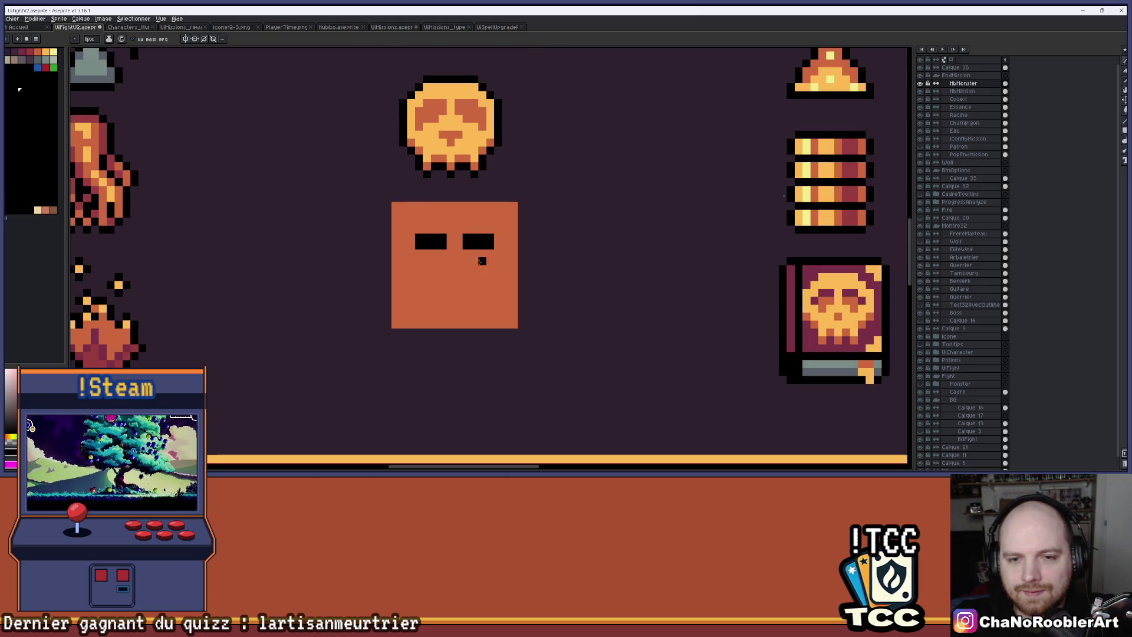
pyautogui.scroll(1, 464, 270)
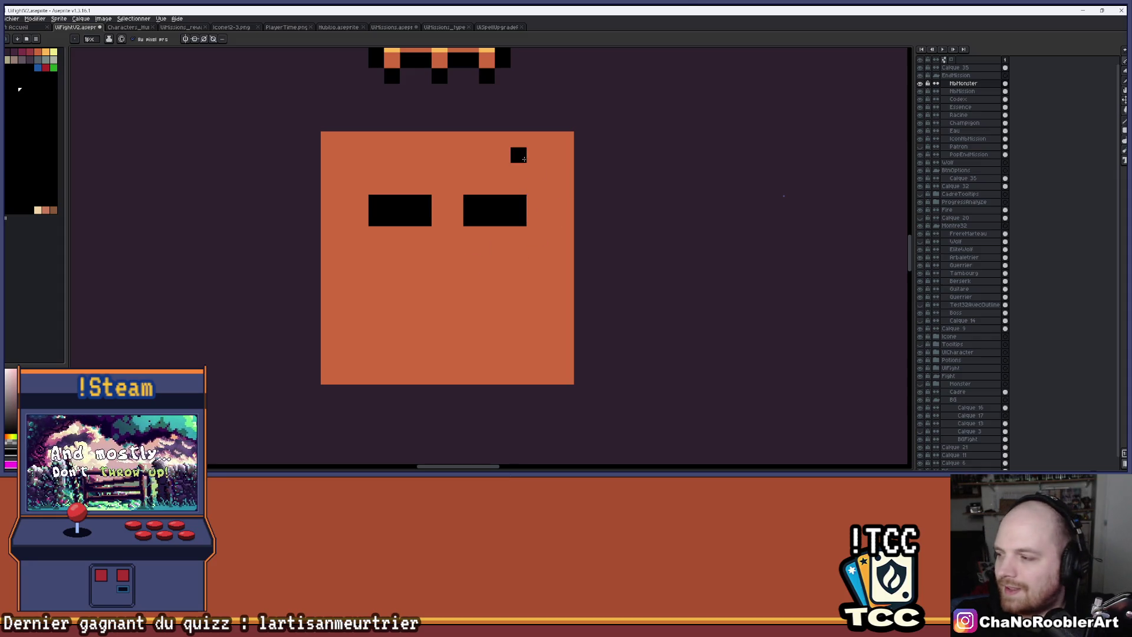
pyautogui.moveTo(513, 156); pyautogui.dragTo(574, 200)
pyautogui.scroll(1, 547, 201)
# Step: Erase the square's top row of orange pixels
pyautogui.press('e')
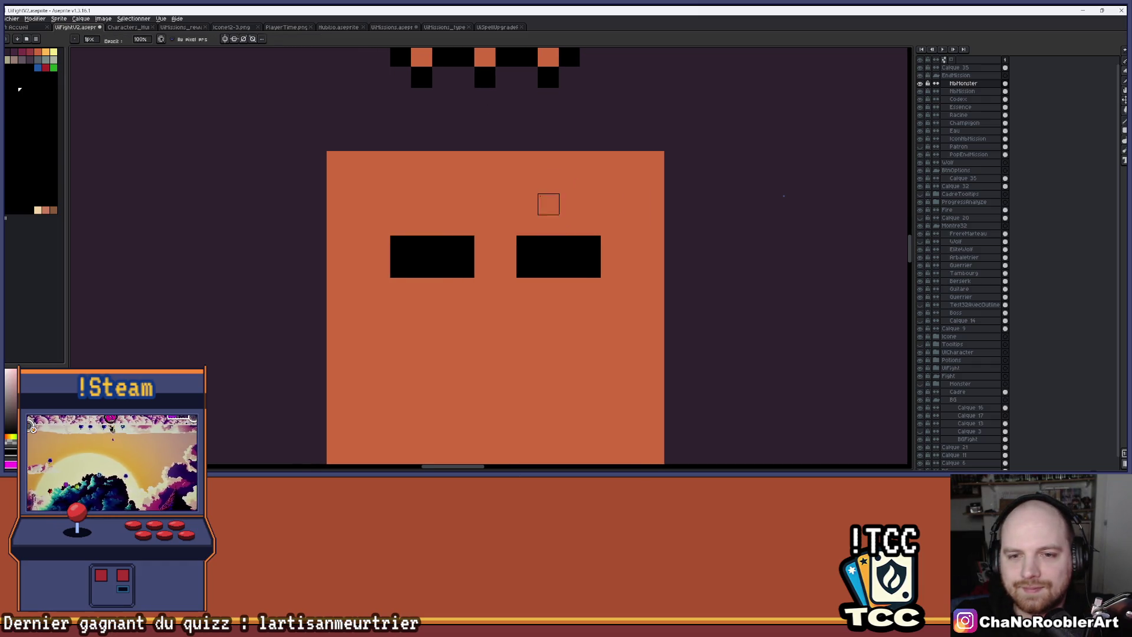
pyautogui.moveTo(570, 161)
pyautogui.mouseDown()
pyautogui.moveTo(379, 159)
pyautogui.moveTo(399, 139)
pyautogui.moveTo(675, 164)
pyautogui.mouseUp()
pyautogui.scroll(-1, 675, 163)
pyautogui.scroll(2, 595, 179)
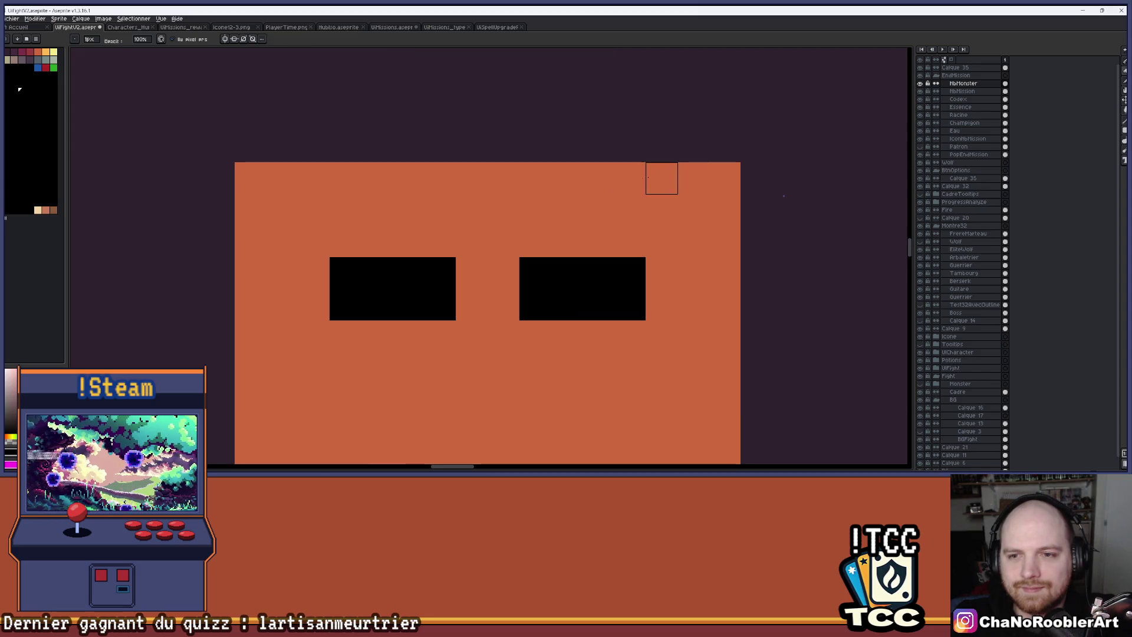
# Step: Erase a column of orange pixels left of the eyes
pyautogui.moveTo(693, 241)
pyautogui.mouseDown()
pyautogui.moveTo(663, 248)
pyautogui.moveTo(664, 292)
pyautogui.moveTo(663, 216)
pyautogui.moveTo(633, 216)
pyautogui.moveTo(601, 185)
pyautogui.moveTo(664, 184)
pyautogui.moveTo(696, 279)
pyautogui.moveTo(695, 183)
pyautogui.moveTo(699, 200)
pyautogui.moveTo(783, 182)
pyautogui.mouseUp()
pyautogui.moveTo(387, 291)
pyautogui.mouseDown()
pyautogui.moveTo(385, 232)
pyautogui.moveTo(452, 166)
pyautogui.moveTo(388, 166)
pyautogui.moveTo(356, 198)
pyautogui.moveTo(356, 292)
pyautogui.moveTo(356, 198)
pyautogui.mouseUp()
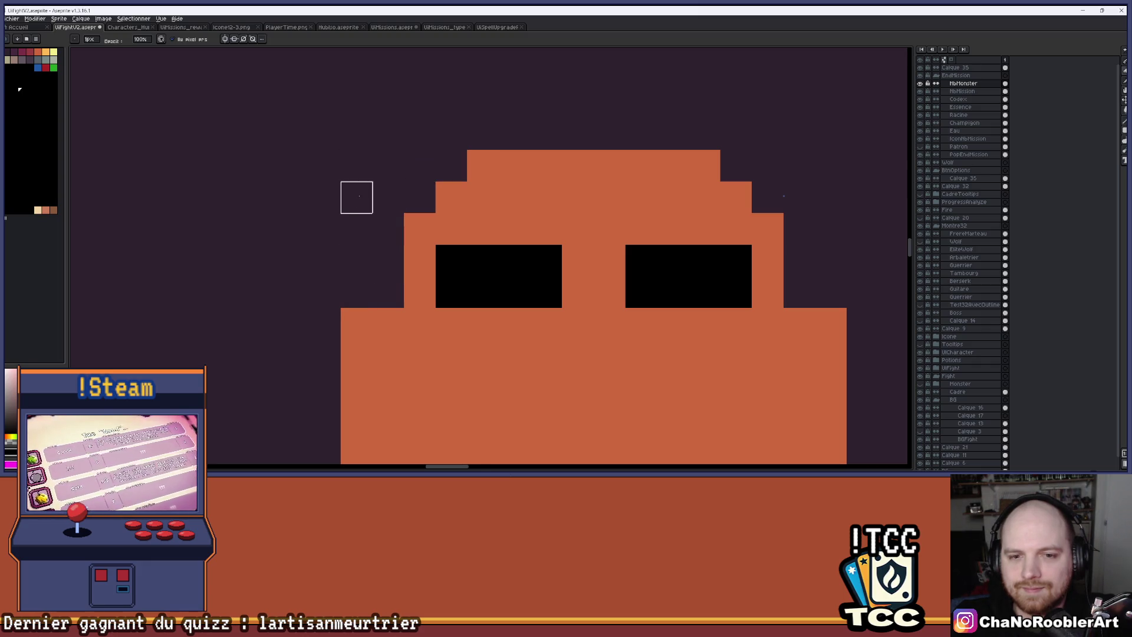
pyautogui.scroll(-3, 418, 214)
# Step: Lengthen the black mouth bar to the right below the eyes
pyautogui.moveTo(560, 214)
pyautogui.mouseDown()
pyautogui.moveTo(624, 197)
pyautogui.moveTo(600, 205)
pyautogui.mouseUp()
pyautogui.scroll(2, 622, 189)
pyautogui.scroll(-3, 632, 182)
pyautogui.scroll(2, 601, 206)
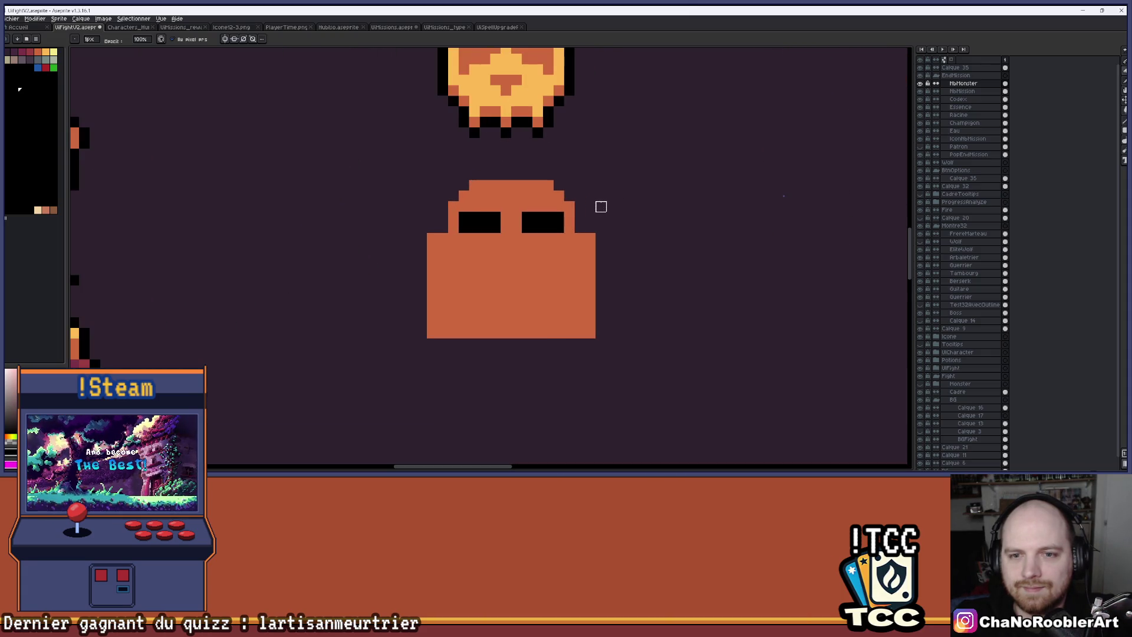
pyautogui.scroll(2, 538, 247)
pyautogui.moveTo(519, 248); pyautogui.dragTo(553, 239)
pyautogui.press('b')
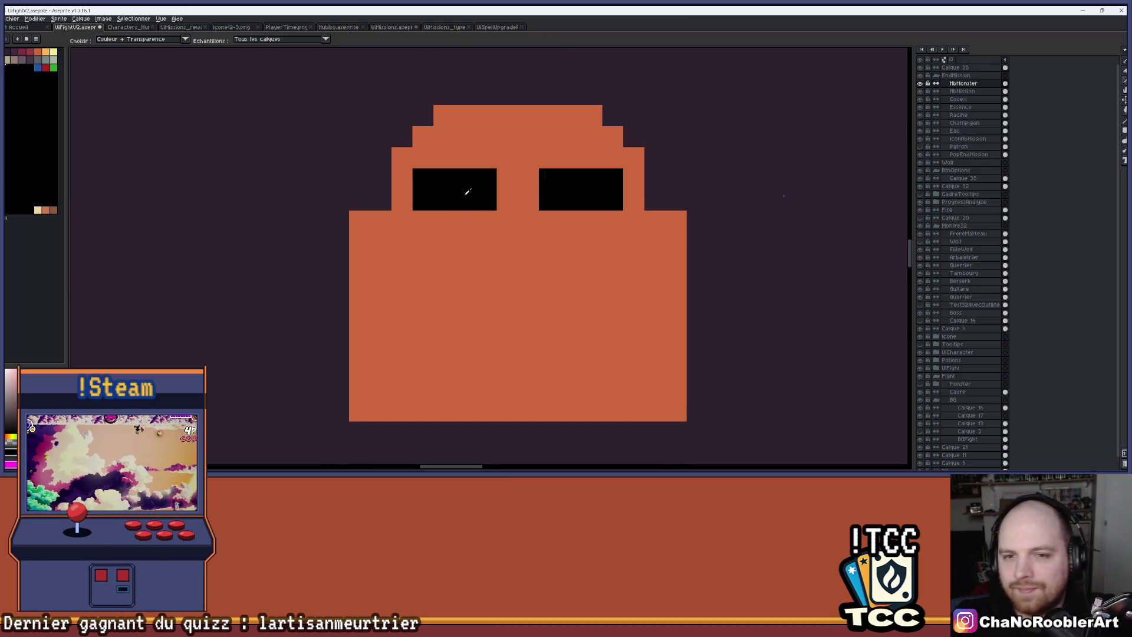
pyautogui.moveTo(500, 254)
pyautogui.mouseDown()
pyautogui.moveTo(548, 256)
pyautogui.moveTo(519, 284)
pyautogui.moveTo(466, 262)
pyautogui.mouseUp()
# Step: Reshape the mouth with a black left-end pixel and orange gaps in its middle
pyautogui.click(466, 305)
pyautogui.scroll(-2, 541, 289)
pyautogui.scroll(2, 529, 295)
pyautogui.click(516, 300)
pyautogui.moveTo(516, 269); pyautogui.dragTo(543, 278)
pyautogui.scroll(-4, 543, 278)
pyautogui.scroll(4, 543, 279)
pyautogui.click(428, 190)
pyautogui.scroll(-2, 588, 184)
pyautogui.moveTo(643, 205)
pyautogui.mouseDown()
pyautogui.moveTo(624, 236)
pyautogui.moveTo(584, 252)
pyautogui.mouseUp()
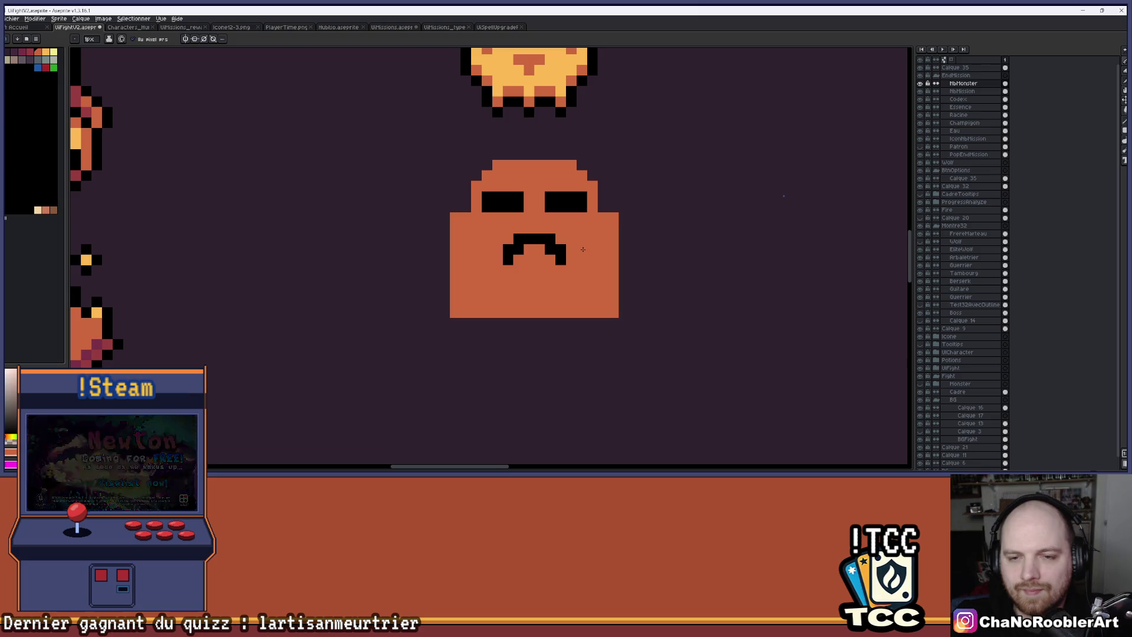
# Step: Revert the mouth to a straight black bar and zoom in on the monster
pyautogui.hotkey('ctrl', 'z')
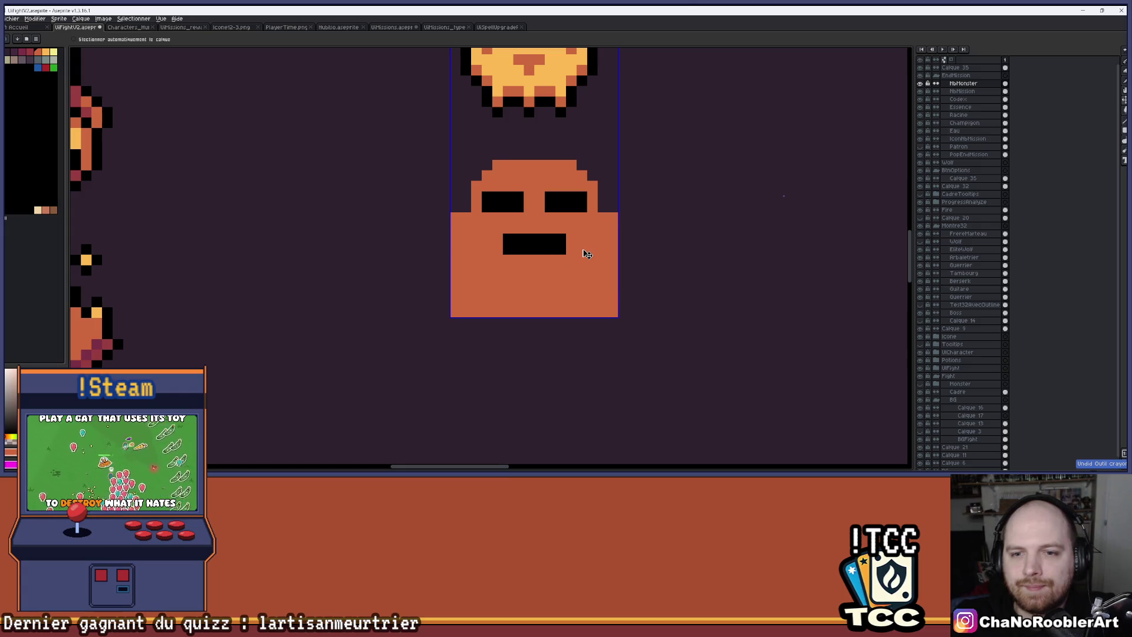
pyautogui.scroll(2, 590, 245)
pyautogui.scroll(-1, 613, 239)
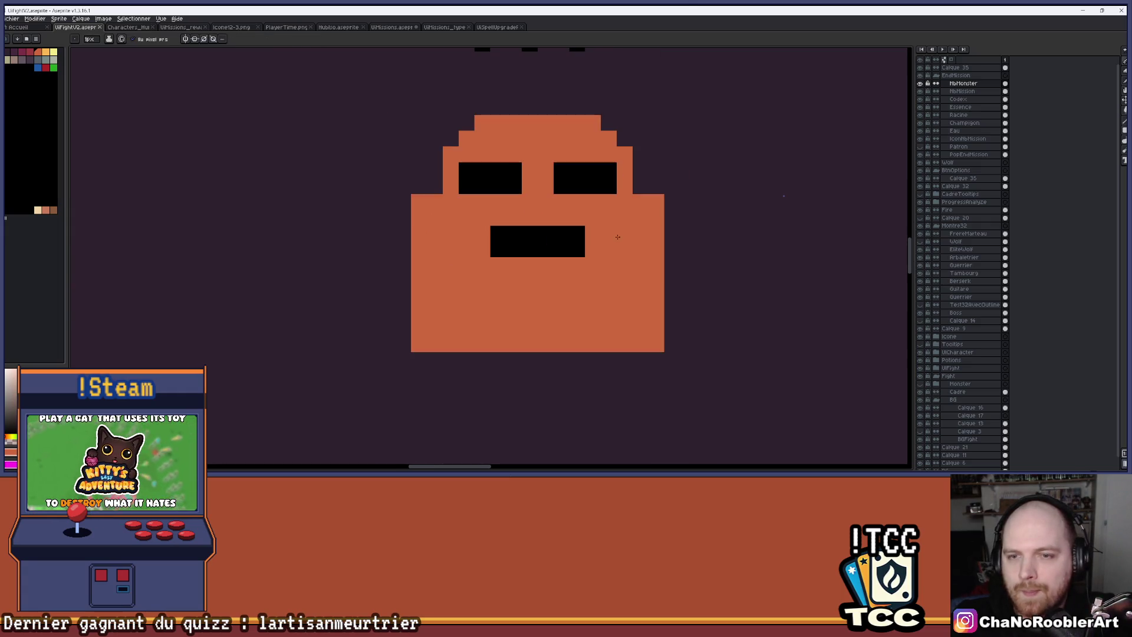
pyautogui.scroll(-1, 672, 190)
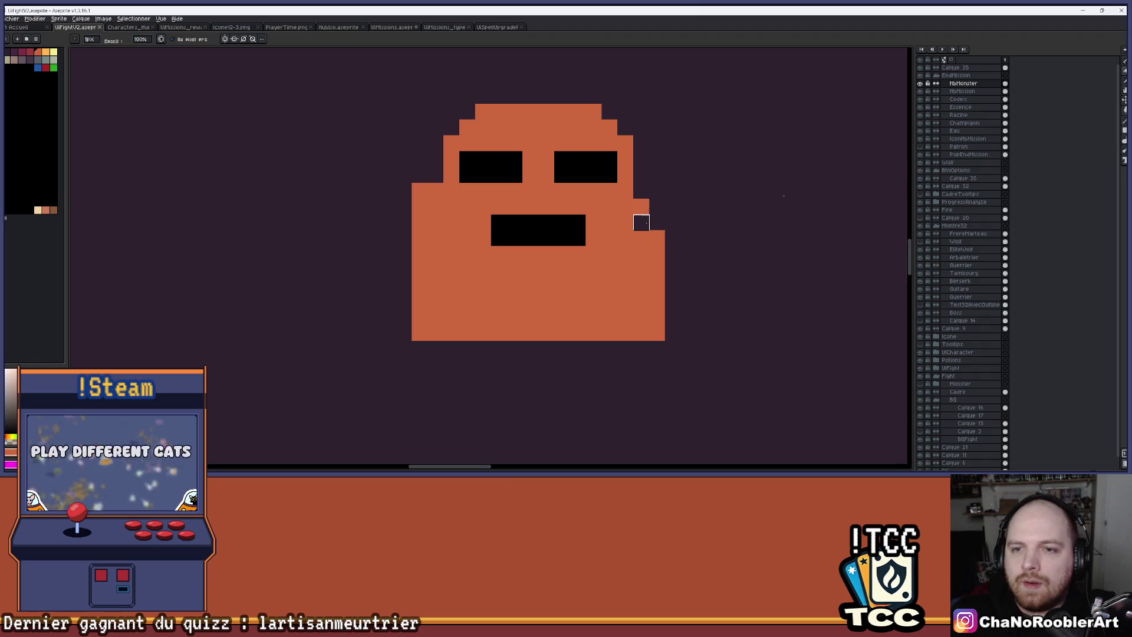
pyautogui.scroll(-3, 420, 190)
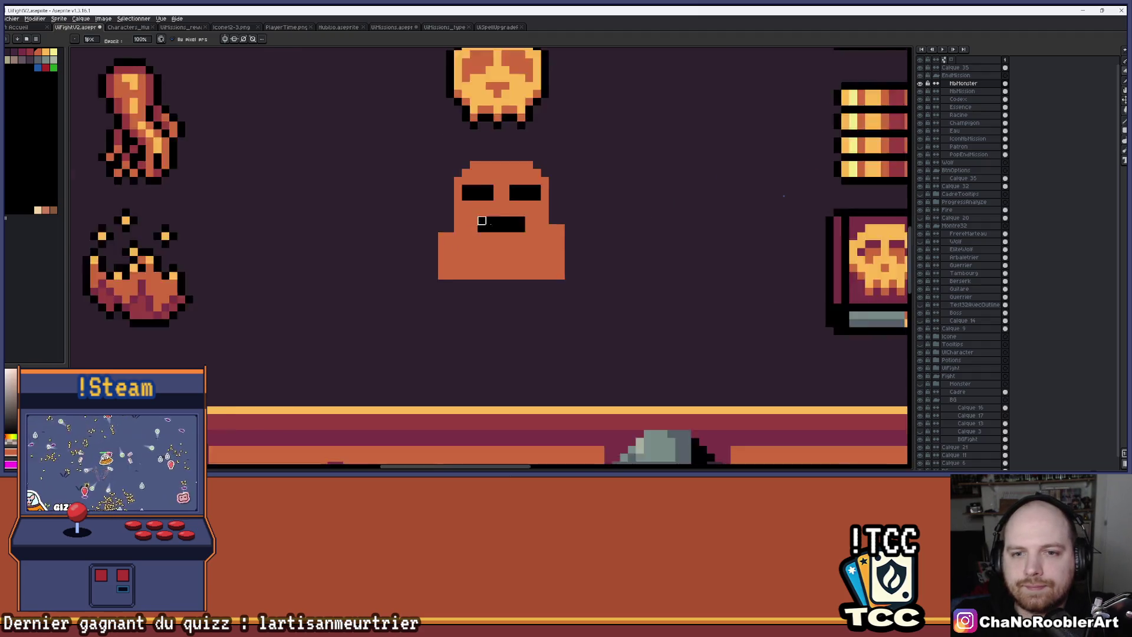
pyautogui.scroll(3, 518, 220)
pyautogui.moveTo(539, 227)
pyautogui.mouseDown()
pyautogui.moveTo(578, 245)
pyautogui.moveTo(623, 245)
pyautogui.mouseUp()
pyautogui.scroll(-2, 623, 246)
pyautogui.press('v')
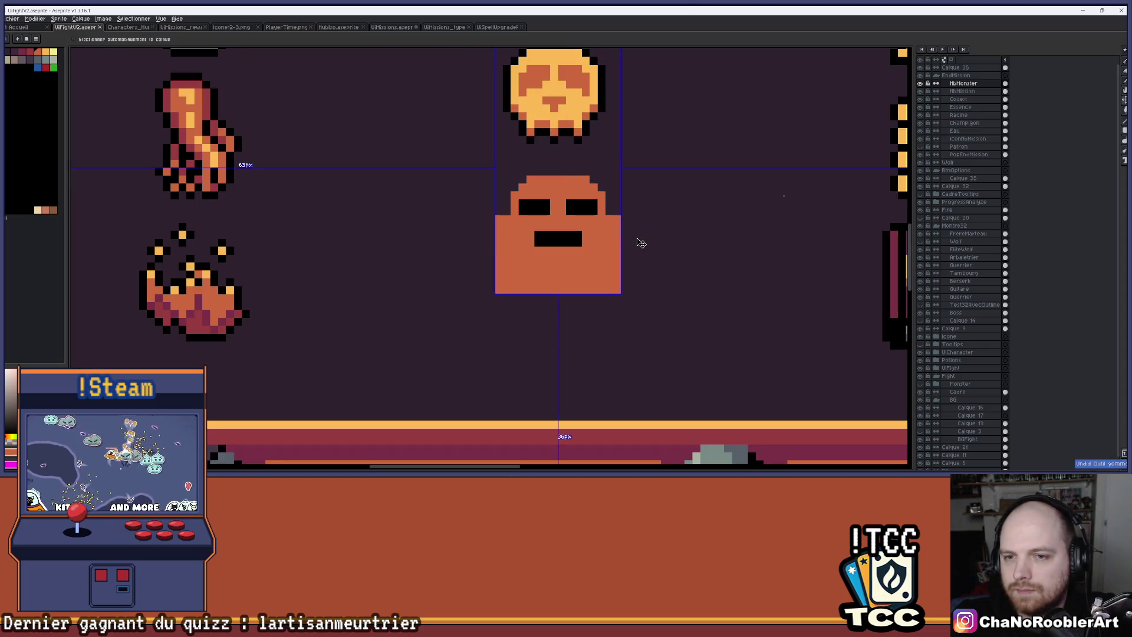
pyautogui.press('b')
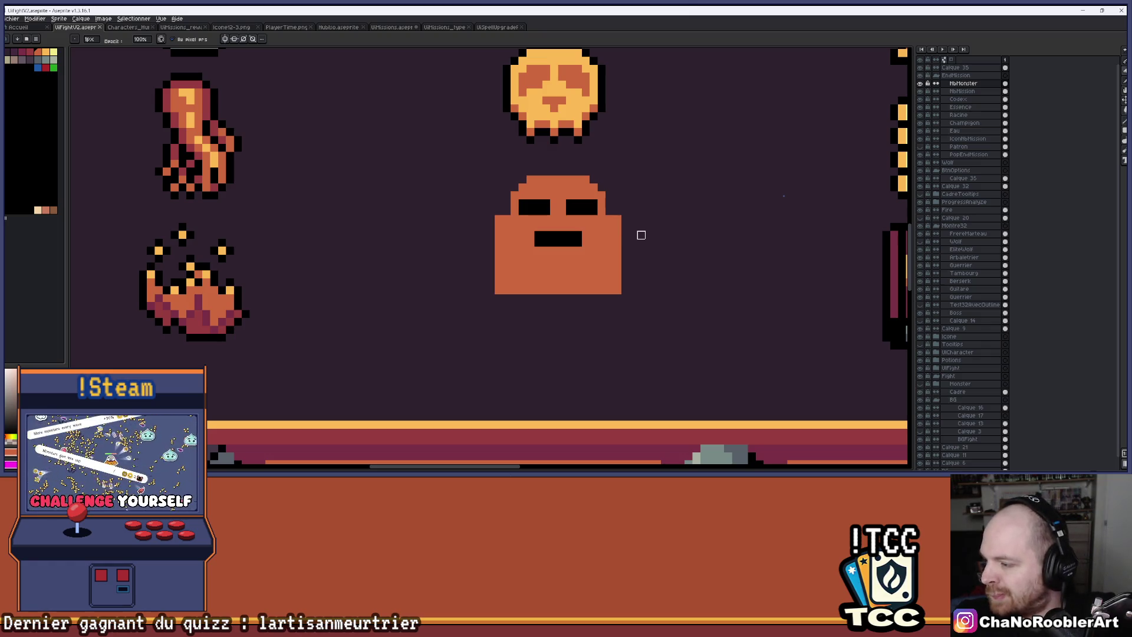
pyautogui.scroll(3, 586, 218)
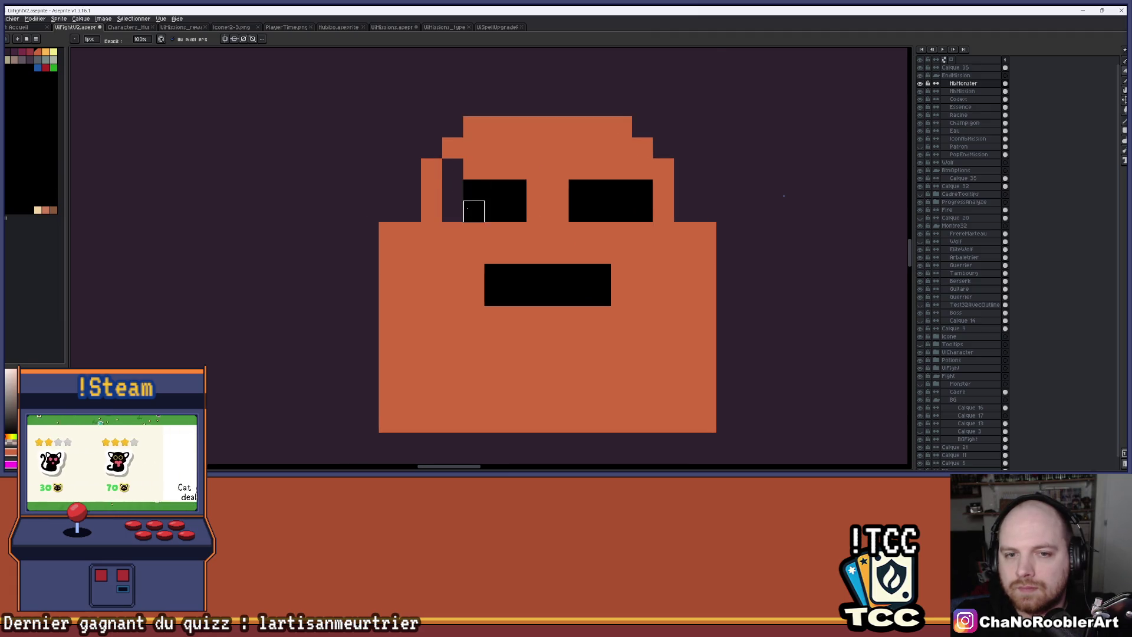
# Step: Repaint the outer eye pixels orange and erase the orange step left of the head
pyautogui.hotkey('ctrl', 'z')
pyautogui.press('e')
pyautogui.moveTo(452, 190); pyautogui.dragTo(453, 211)
pyautogui.click(641, 190)
pyautogui.click(410, 204)
pyautogui.press('b')
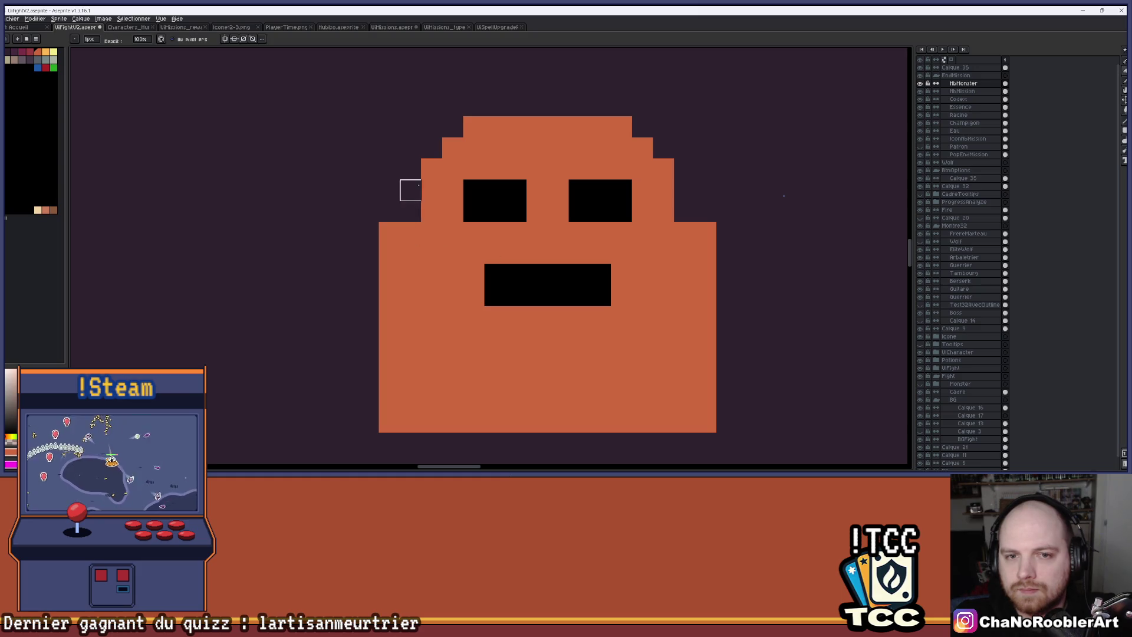
# Step: Erase the head's top row and step the right edge, straightening the lower-right
pyautogui.moveTo(495, 127); pyautogui.dragTo(621, 127)
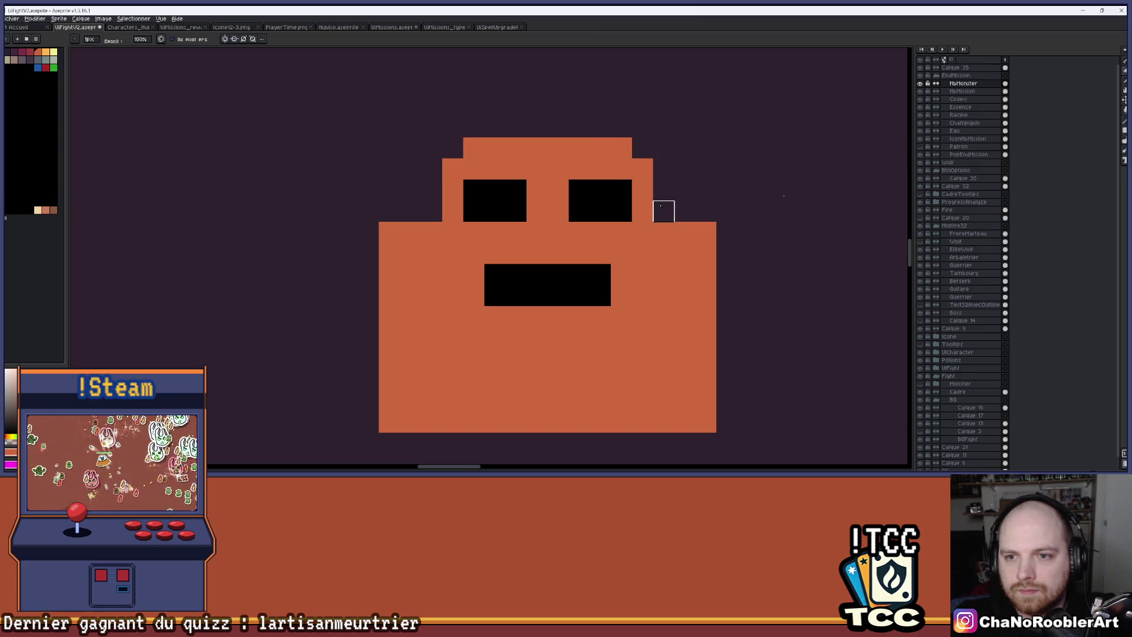
pyautogui.moveTo(684, 253)
pyautogui.mouseDown()
pyautogui.moveTo(706, 252)
pyautogui.moveTo(705, 338)
pyautogui.mouseUp()
pyautogui.click(664, 337)
pyautogui.click(684, 358)
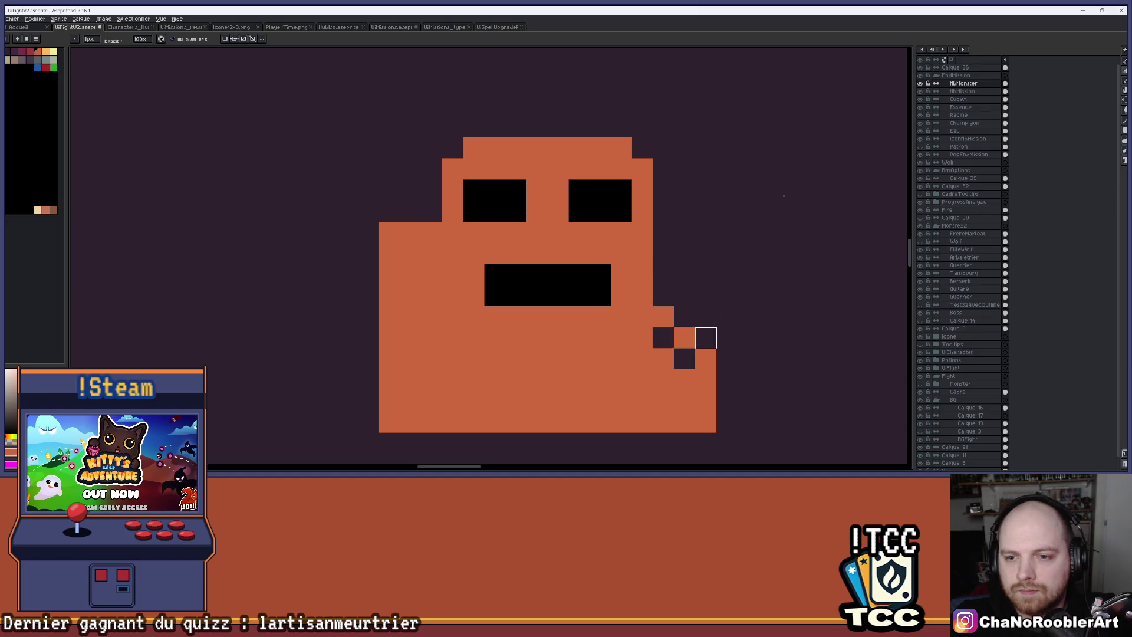
pyautogui.moveTo(706, 380)
pyautogui.mouseDown()
pyautogui.moveTo(663, 380)
pyautogui.moveTo(685, 422)
pyautogui.moveTo(726, 401)
pyautogui.moveTo(663, 422)
pyautogui.mouseUp()
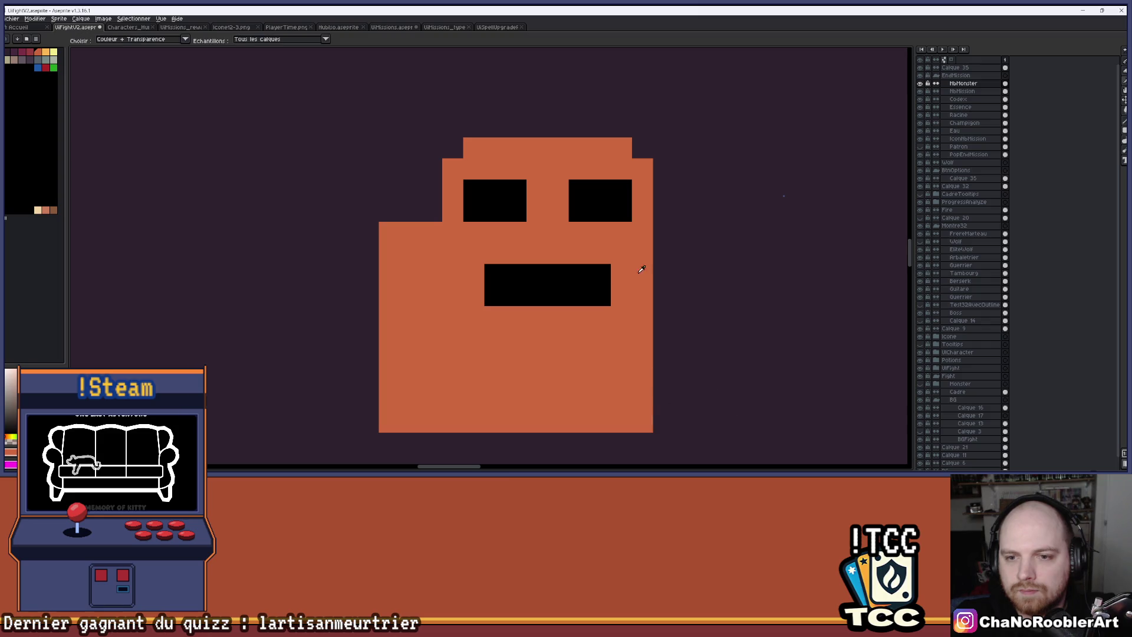
# Step: Build an orange right arm beside the edge that hooks downward
pyautogui.click(663, 274)
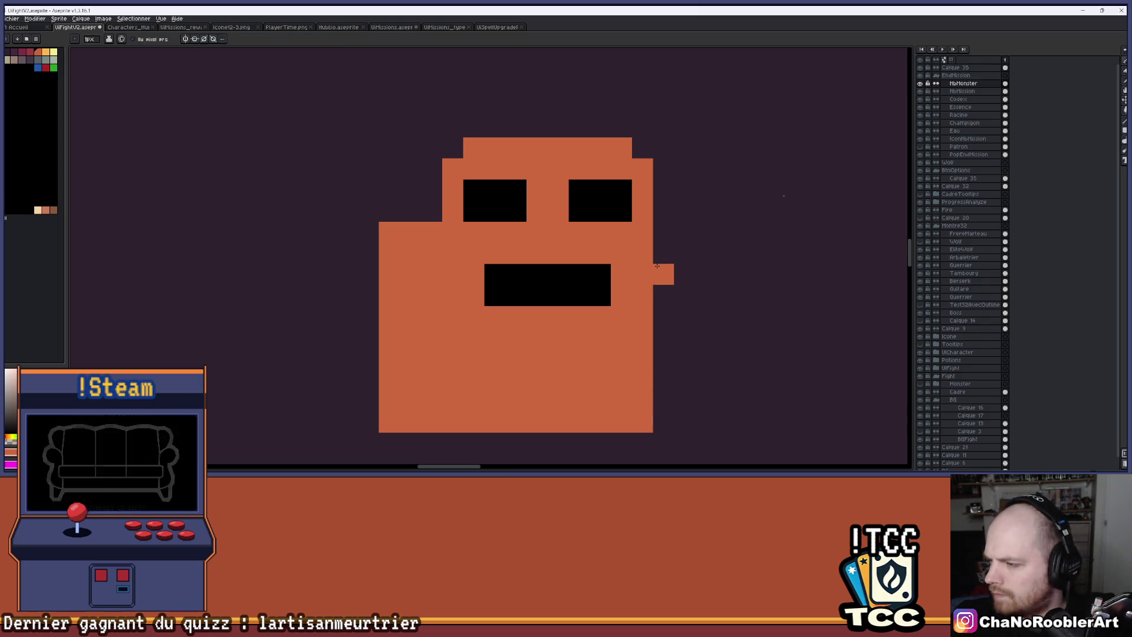
pyautogui.hotkey('ctrl', 'z')
pyautogui.click(592, 264)
pyautogui.hotkey('ctrl', 'z')
pyautogui.click(663, 253)
pyautogui.click(663, 232)
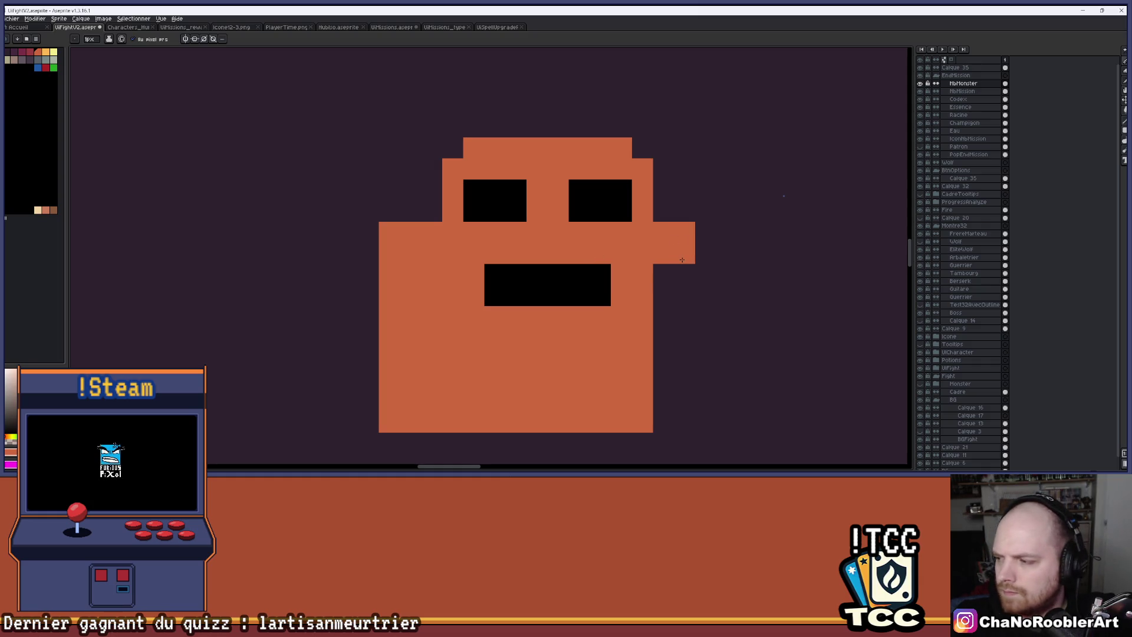
pyautogui.moveTo(684, 295); pyautogui.dragTo(684, 274)
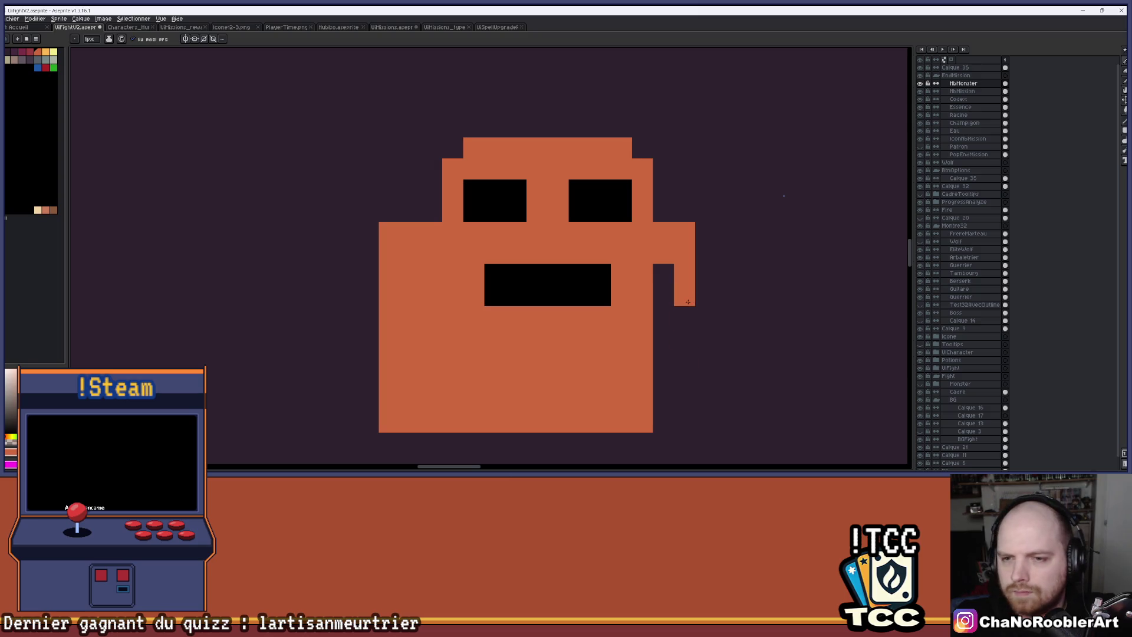
pyautogui.scroll(-3, 699, 295)
pyautogui.scroll(3, 707, 295)
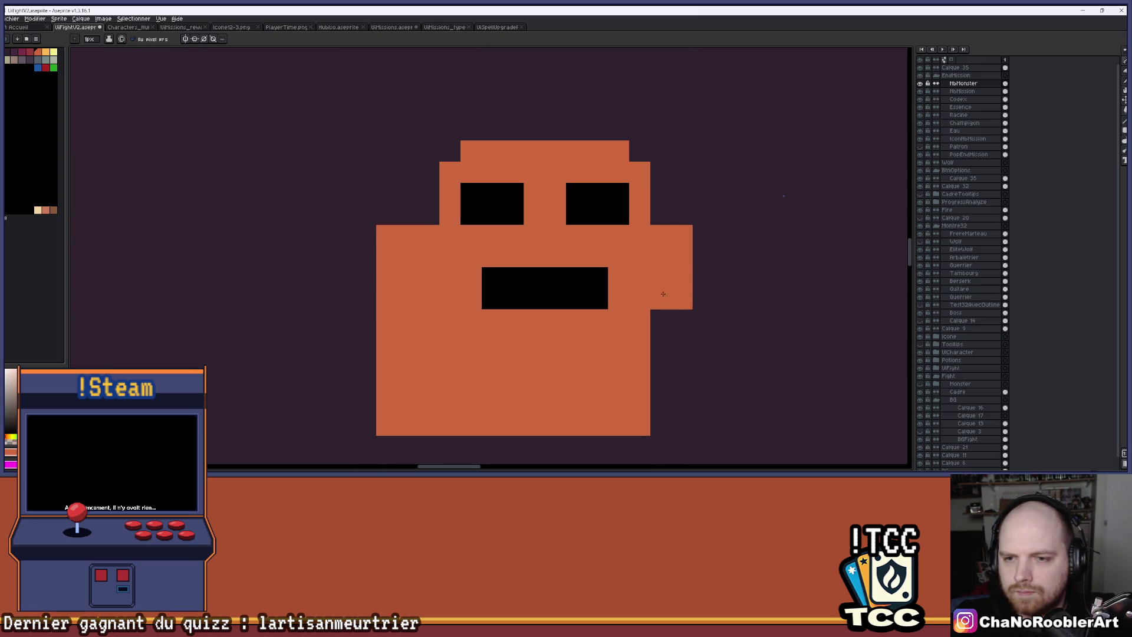
# Step: Erase gap columns beside the mouth to split the arm from the body
pyautogui.press('e')
pyautogui.moveTo(639, 277); pyautogui.dragTo(639, 341)
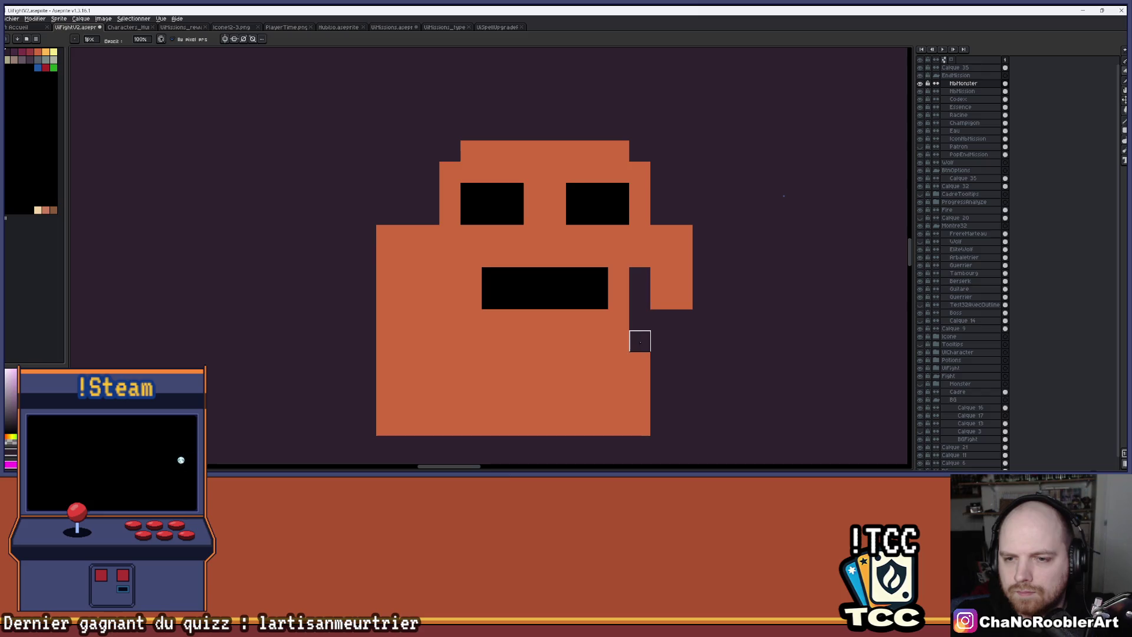
pyautogui.moveTo(640, 383)
pyautogui.mouseDown()
pyautogui.moveTo(639, 428)
pyautogui.moveTo(672, 379)
pyautogui.mouseUp()
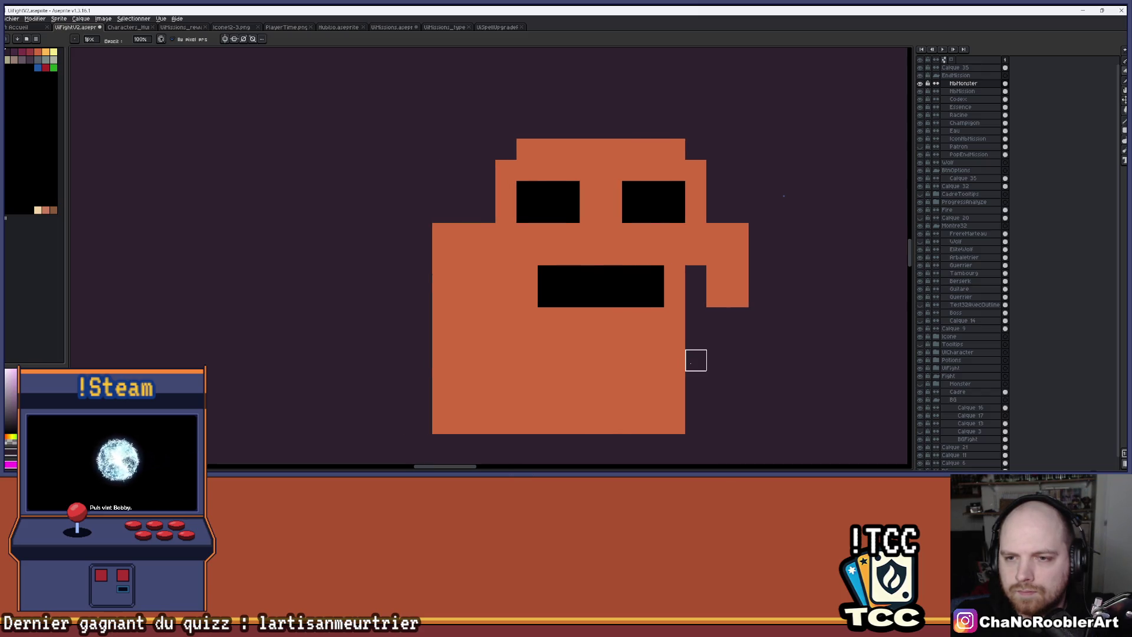
pyautogui.moveTo(506, 297); pyautogui.dragTo(506, 274)
pyautogui.press('v')
pyautogui.press('e')
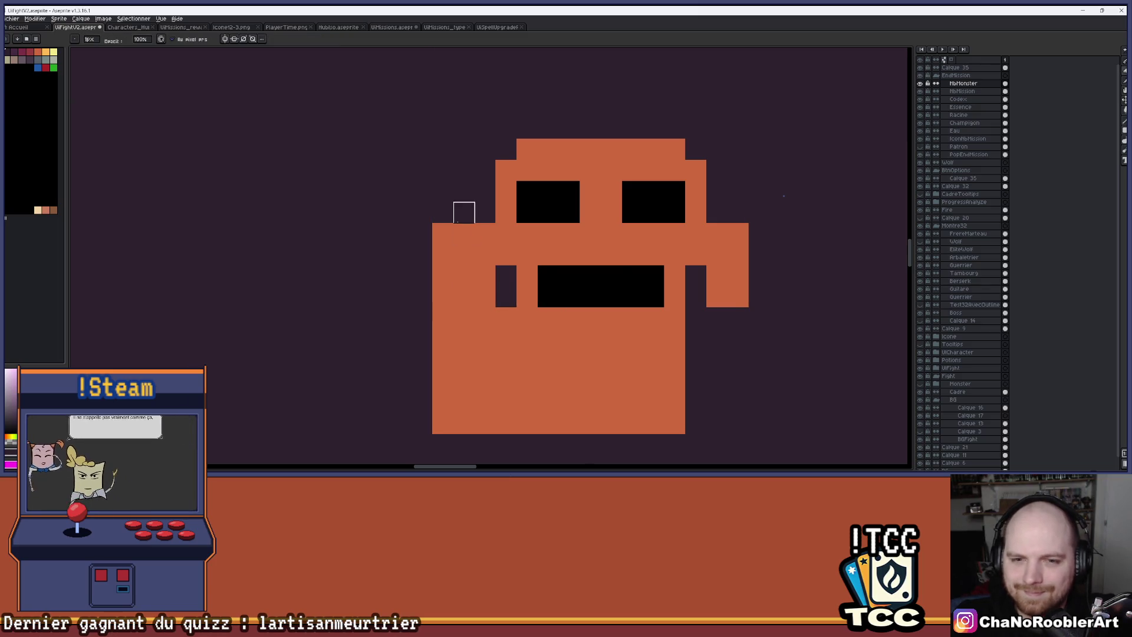
# Step: Erase a left-side column, step the left edge and square off the bottom-left base
pyautogui.moveTo(464, 229); pyautogui.dragTo(464, 275)
pyautogui.hotkey('ctrl', 'z')
pyautogui.moveTo(442, 231)
pyautogui.mouseDown()
pyautogui.moveTo(442, 316)
pyautogui.moveTo(505, 318)
pyautogui.mouseUp()
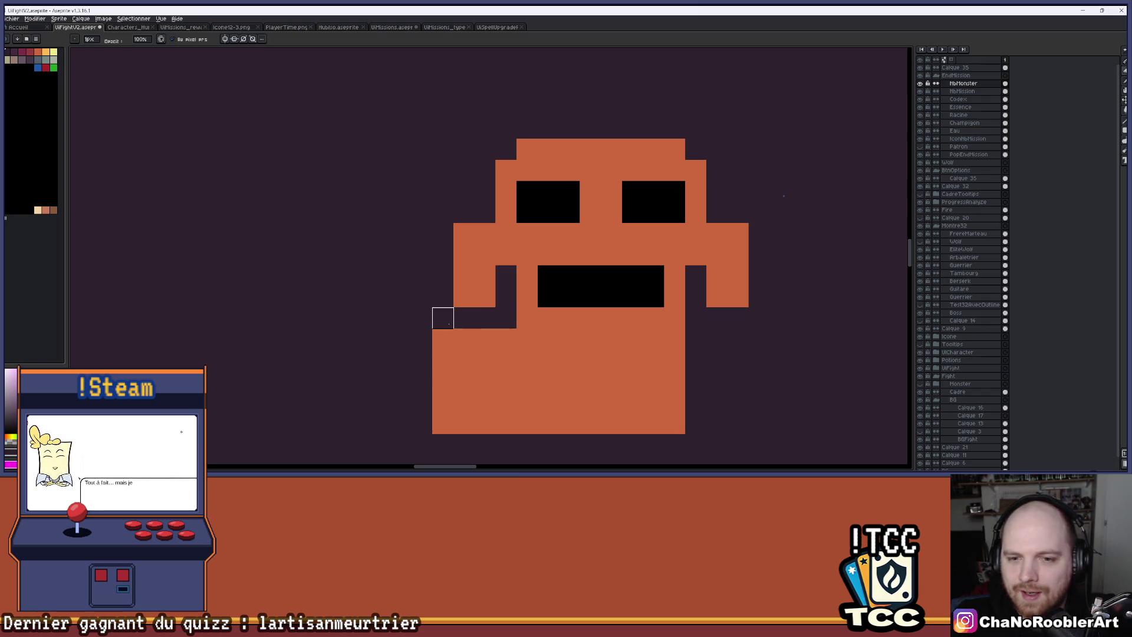
pyautogui.click(443, 339)
pyautogui.click(464, 360)
pyautogui.click(485, 339)
pyautogui.moveTo(443, 360)
pyautogui.mouseDown()
pyautogui.moveTo(442, 419)
pyautogui.moveTo(675, 419)
pyautogui.moveTo(443, 419)
pyautogui.moveTo(464, 402)
pyautogui.moveTo(758, 422)
pyautogui.mouseUp()
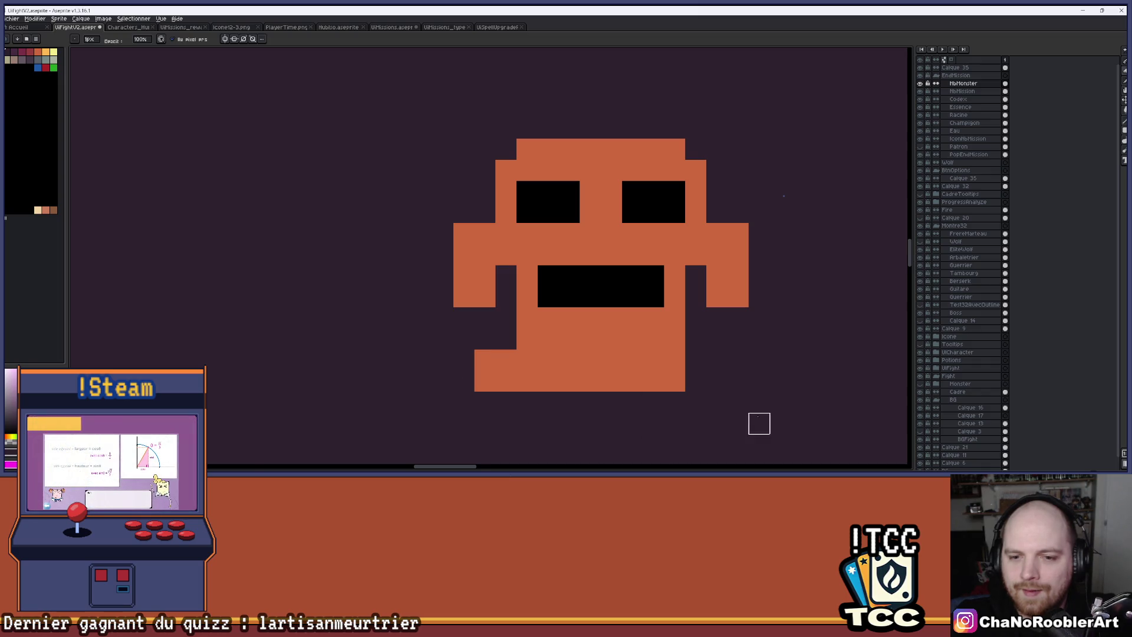
pyautogui.scroll(-4, 735, 396)
pyautogui.scroll(5, 589, 345)
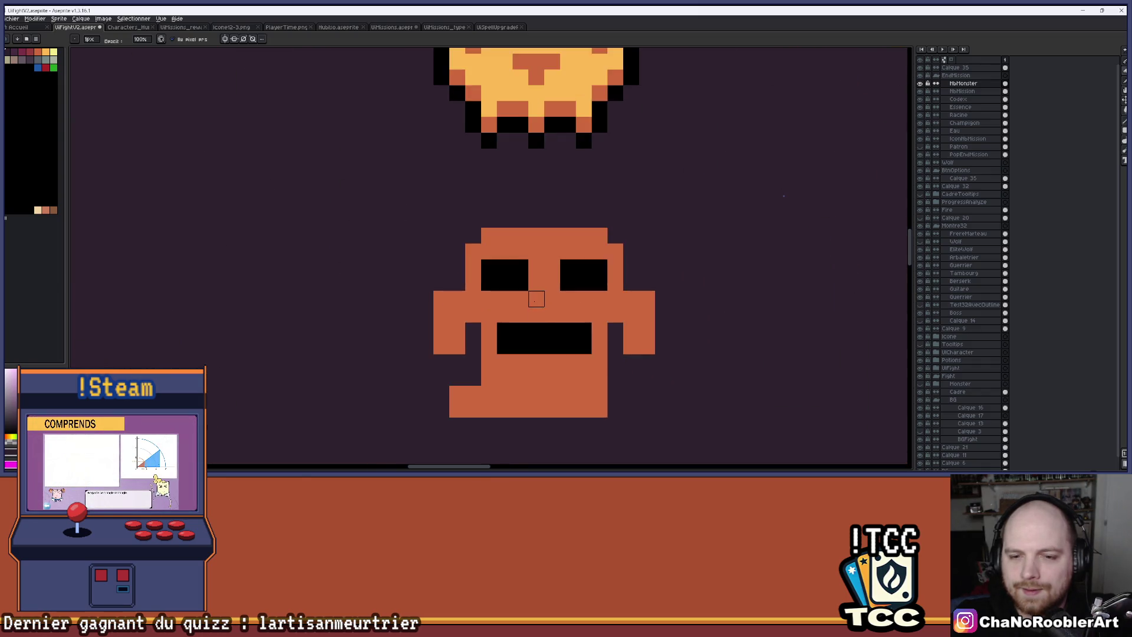
# Step: Extend the monster's base with orange on the right and erase the gap between its two legs
pyautogui.moveTo(476, 302)
pyautogui.mouseDown()
pyautogui.moveTo(460, 303)
pyautogui.moveTo(486, 311)
pyautogui.mouseUp()
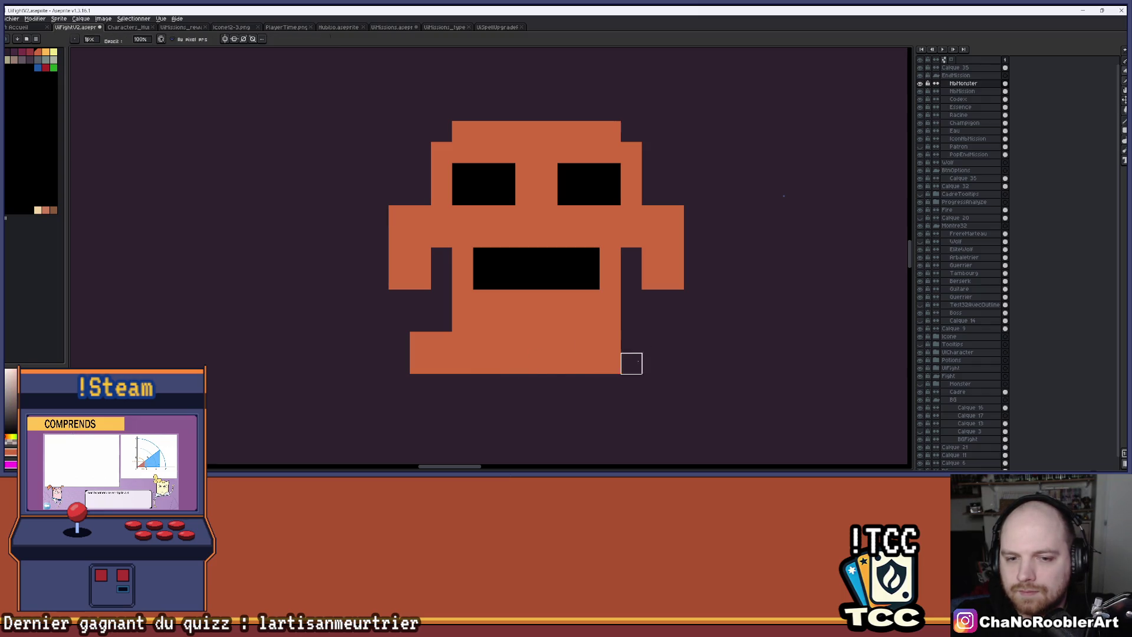
pyautogui.click(652, 342)
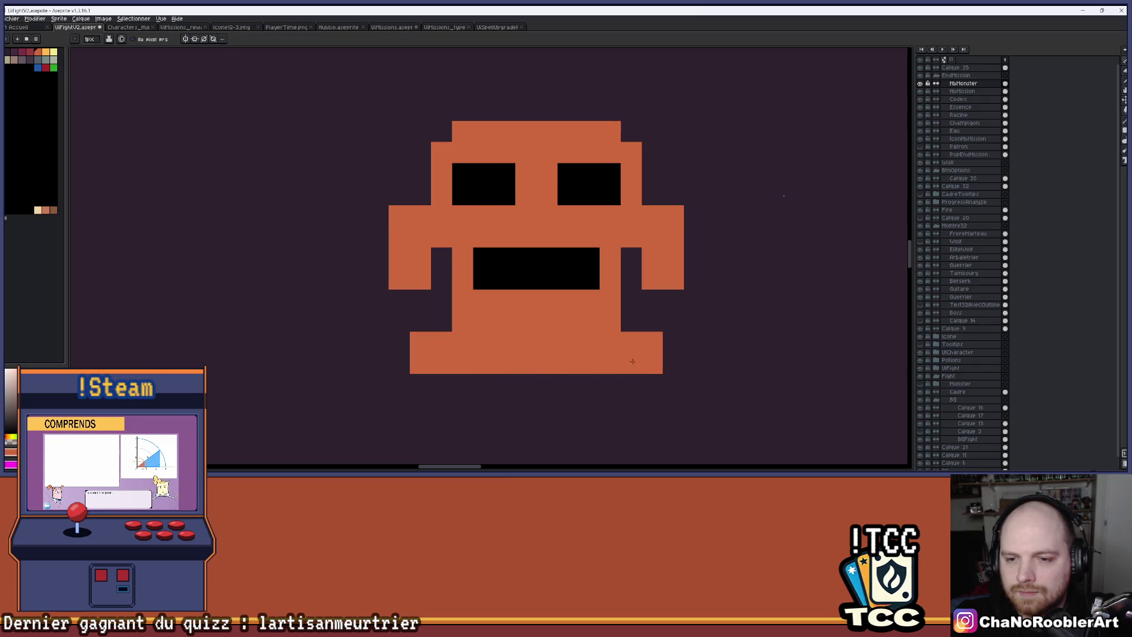
pyautogui.scroll(-3, 632, 361)
pyautogui.scroll(3, 607, 336)
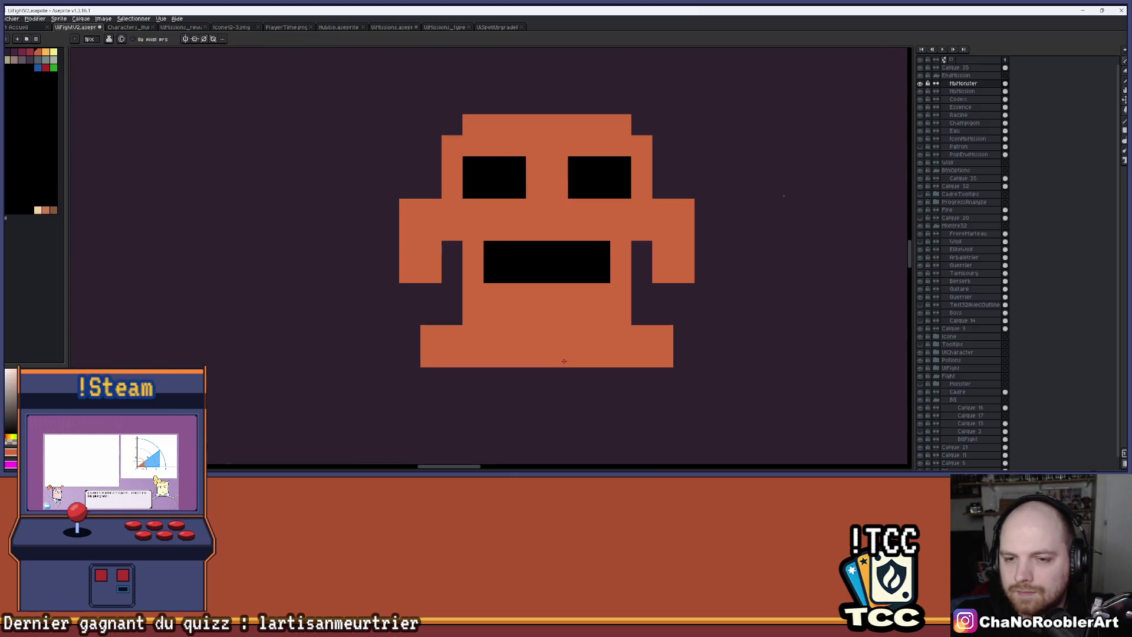
pyautogui.scroll(1, 511, 323)
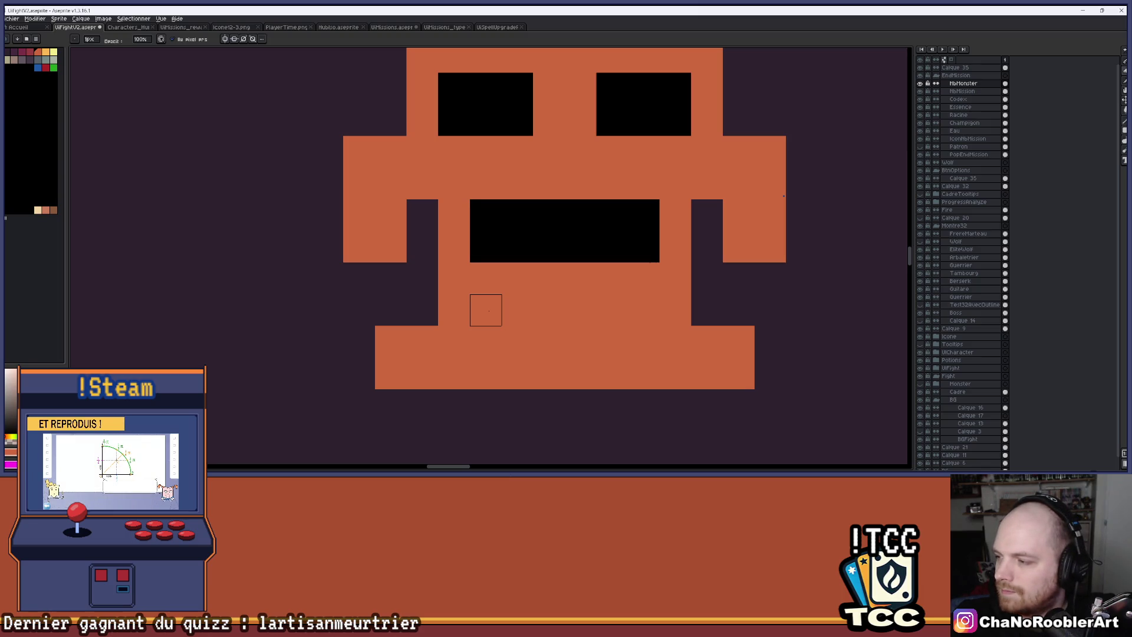
pyautogui.moveTo(486, 309)
pyautogui.mouseDown()
pyautogui.moveTo(486, 370)
pyautogui.moveTo(578, 310)
pyautogui.moveTo(643, 310)
pyautogui.mouseUp()
pyautogui.hotkey('ctrl', 'z')
pyautogui.moveTo(485, 310)
pyautogui.mouseDown()
pyautogui.moveTo(611, 308)
pyautogui.moveTo(645, 372)
pyautogui.moveTo(517, 342)
pyautogui.moveTo(578, 371)
pyautogui.mouseUp()
pyautogui.scroll(-4, 578, 372)
pyautogui.scroll(2, 625, 326)
pyautogui.press('b')
pyautogui.scroll(3, 510, 301)
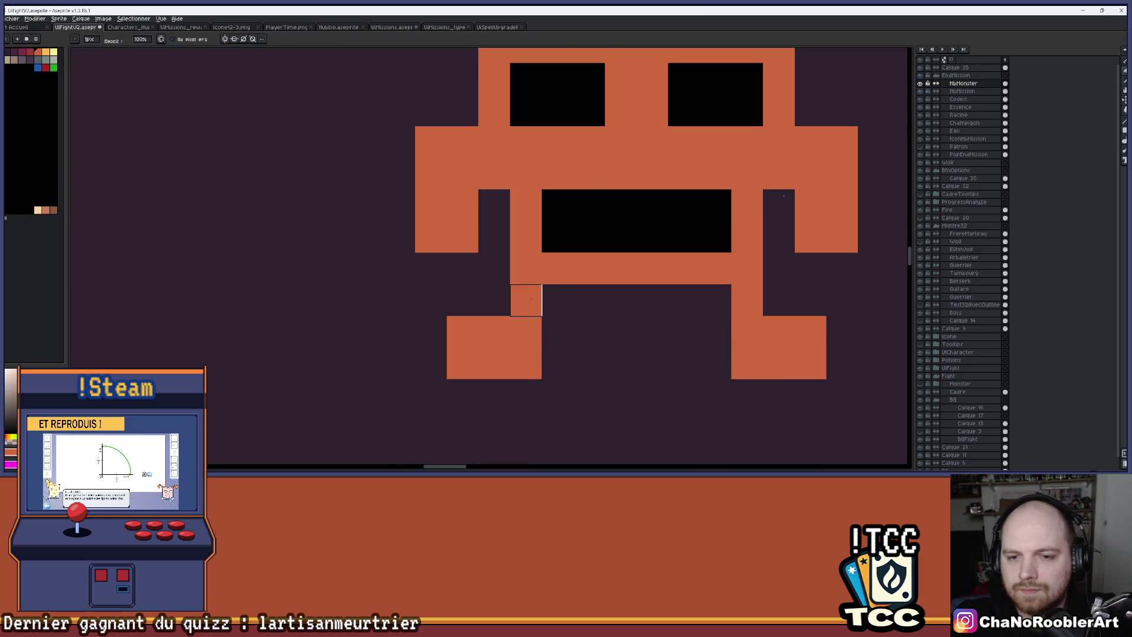
# Step: Erase the black mouth and right-eye pixels so they become see-through holes
pyautogui.moveTo(713, 298)
pyautogui.mouseDown()
pyautogui.moveTo(542, 328)
pyautogui.moveTo(579, 337)
pyautogui.mouseUp()
pyautogui.press('e')
pyautogui.moveTo(423, 244)
pyautogui.mouseDown()
pyautogui.moveTo(581, 243)
pyautogui.moveTo(423, 273)
pyautogui.moveTo(549, 273)
pyautogui.moveTo(508, 256)
pyautogui.mouseUp()
pyautogui.scroll(-3, 542, 283)
pyautogui.scroll(2, 512, 261)
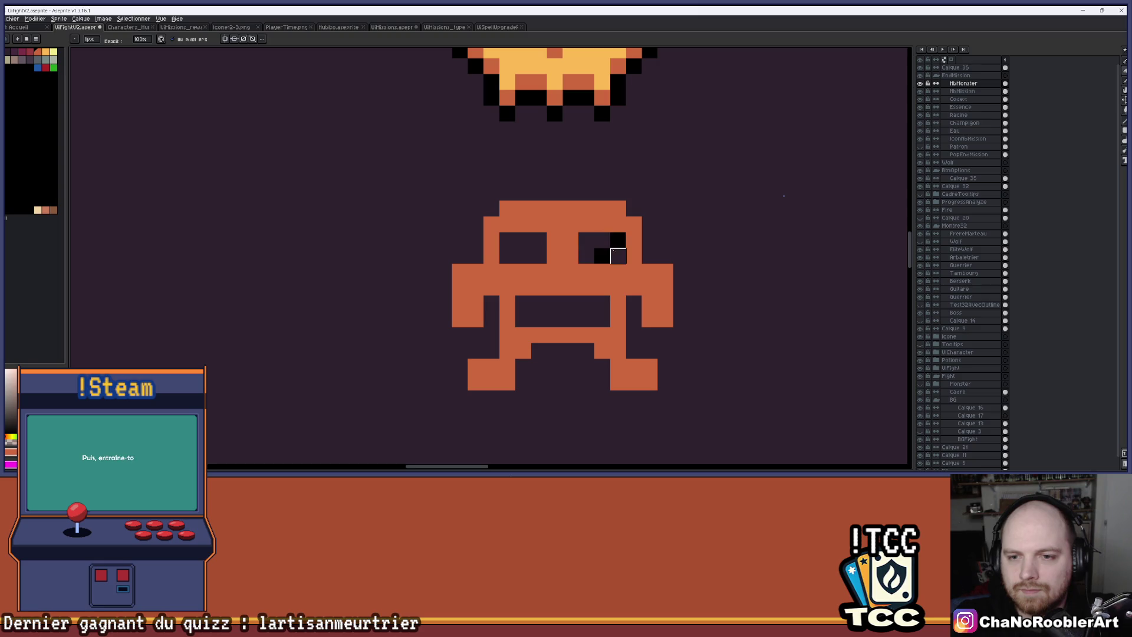
pyautogui.moveTo(602, 256); pyautogui.dragTo(618, 239)
pyautogui.scroll(-4, 623, 259)
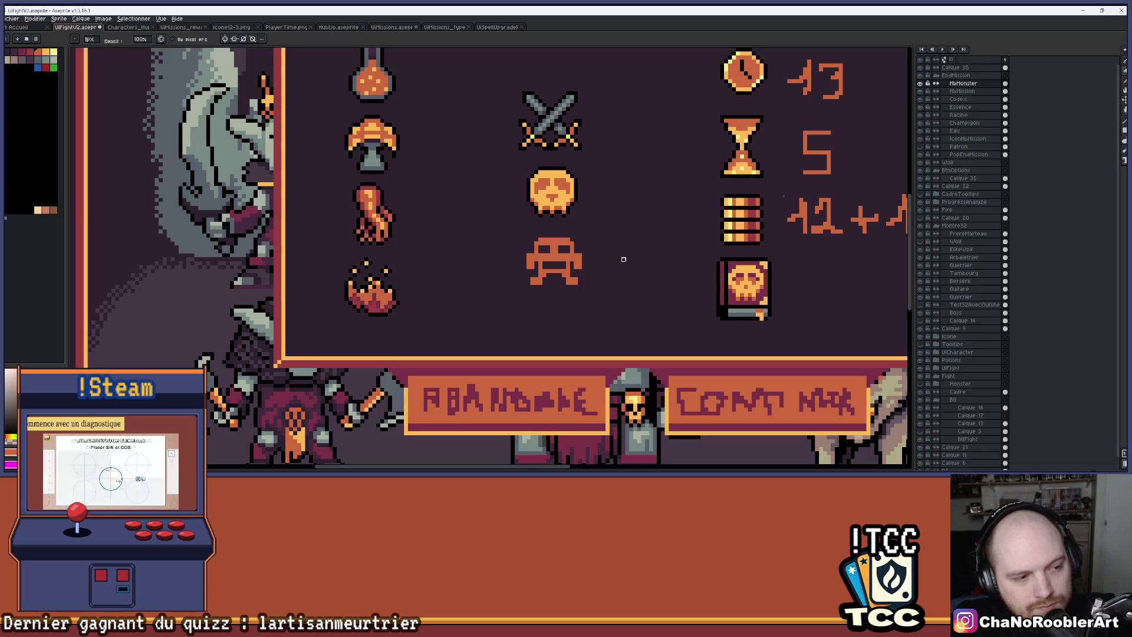
pyautogui.scroll(2, 571, 254)
# Step: Add orange pixels to the monster's left leg and beside its body with the Pencil
pyautogui.press('i')
pyautogui.press('b')
pyautogui.moveTo(461, 364); pyautogui.dragTo(462, 381)
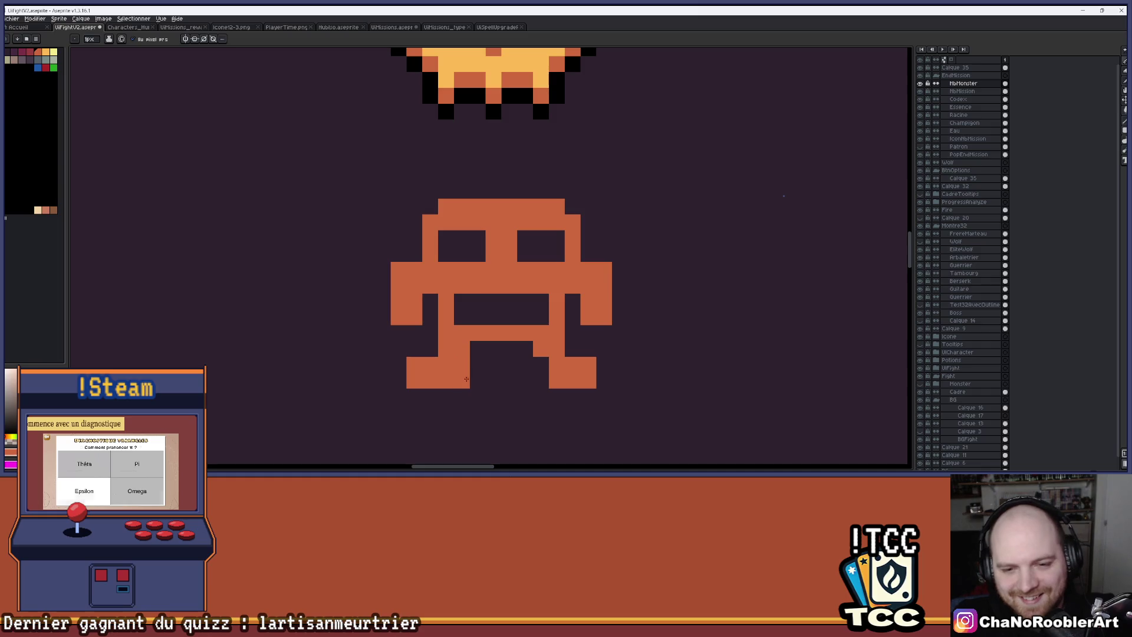
pyautogui.click(541, 364)
pyautogui.scroll(-1, 537, 330)
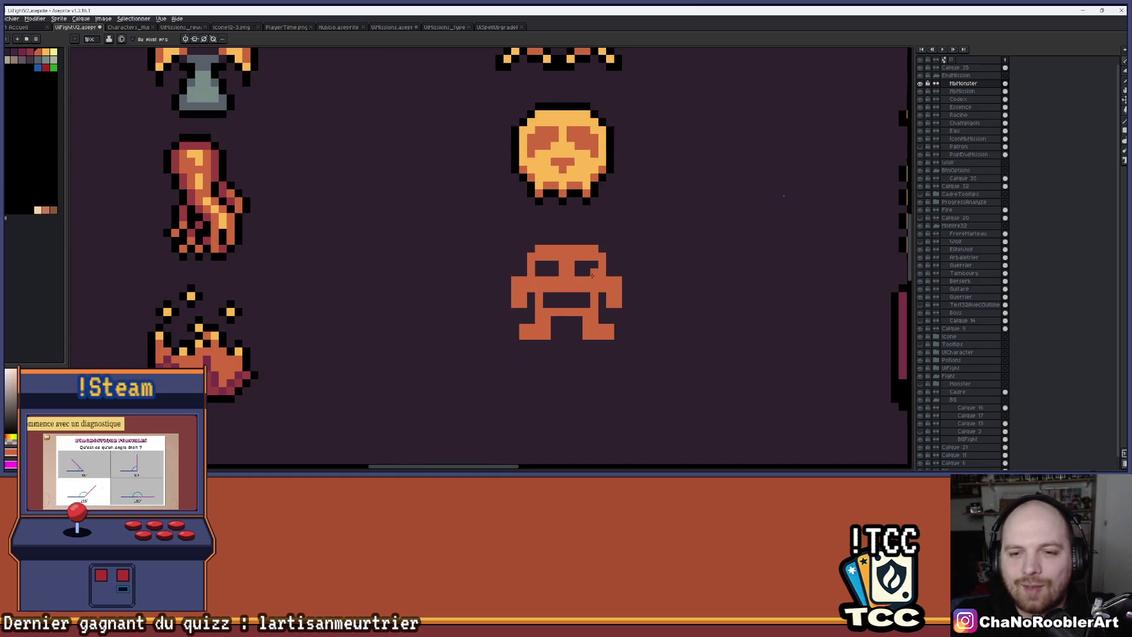
pyautogui.scroll(-2, 568, 259)
pyautogui.scroll(1, 533, 295)
# Step: Flood-fill the monster's body with light orange using the Paint Bucket
pyautogui.press('g')
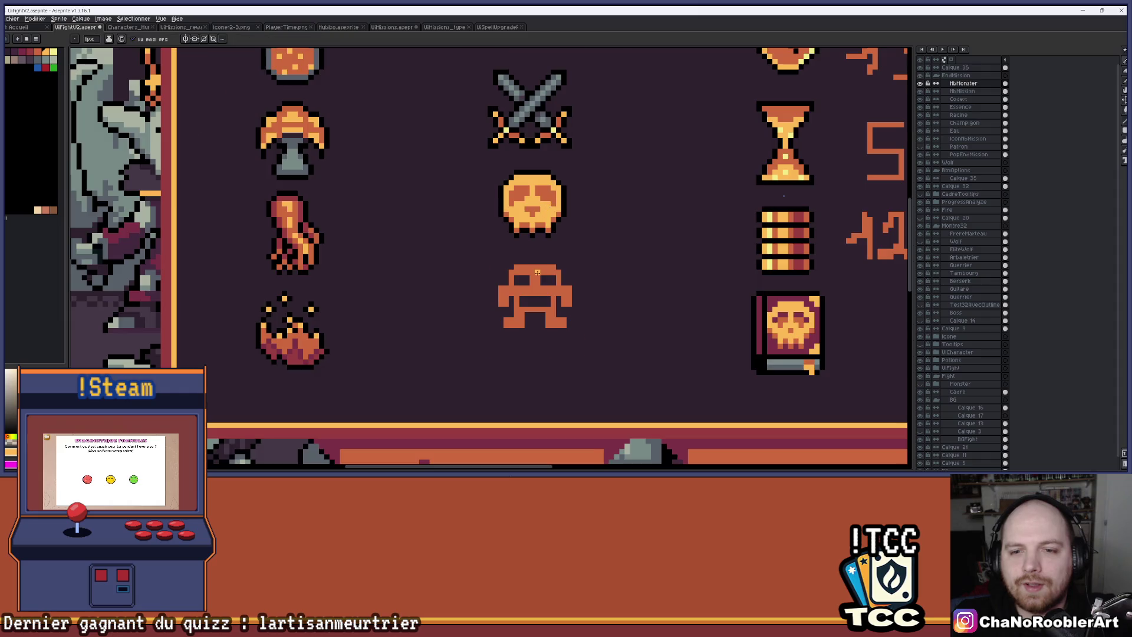
pyautogui.scroll(3, 531, 304)
pyautogui.click(531, 304)
pyautogui.scroll(-2, 531, 304)
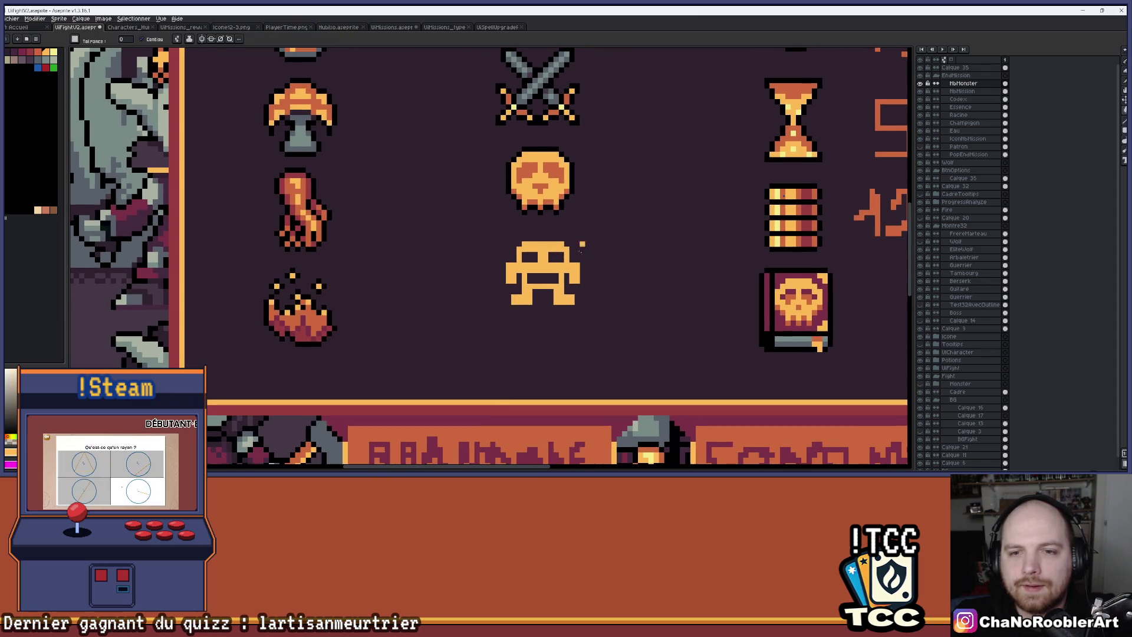
pyautogui.scroll(1, 547, 181)
# Step: Sample the dark orange and fill both eyes and the mouth with it, keeping the body light orange
pyautogui.press('i')
pyautogui.click(547, 181)
pyautogui.press('g')
pyautogui.click(554, 249)
pyautogui.click(540, 265)
pyautogui.click(533, 276)
pyautogui.click(514, 250)
pyautogui.click(534, 282)
pyautogui.scroll(-1, 582, 269)
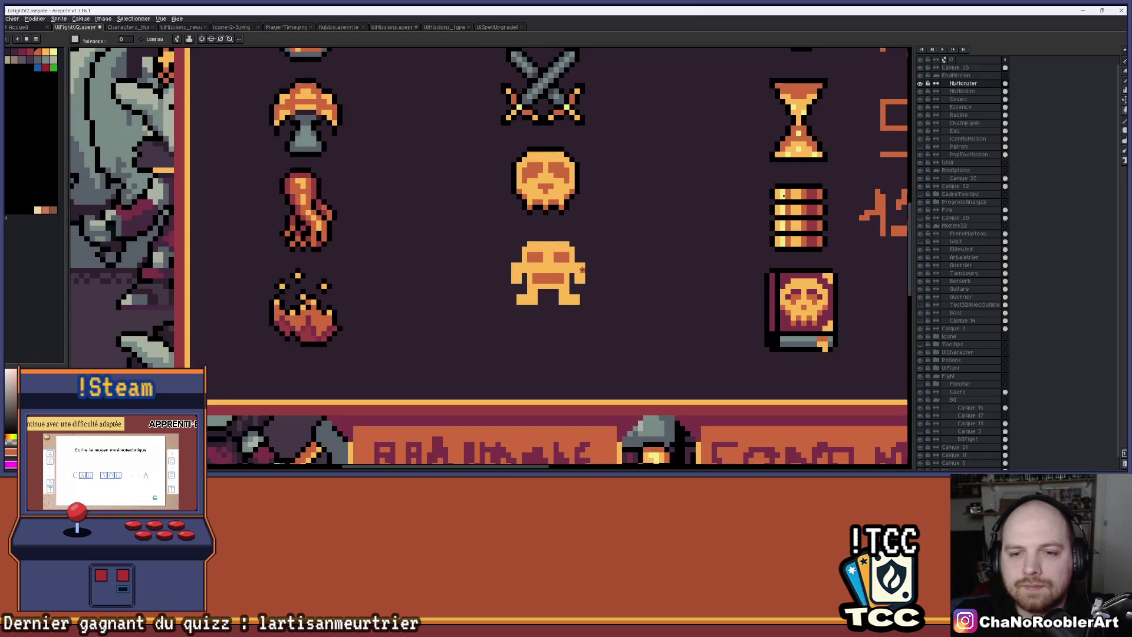
pyautogui.scroll(5, 549, 266)
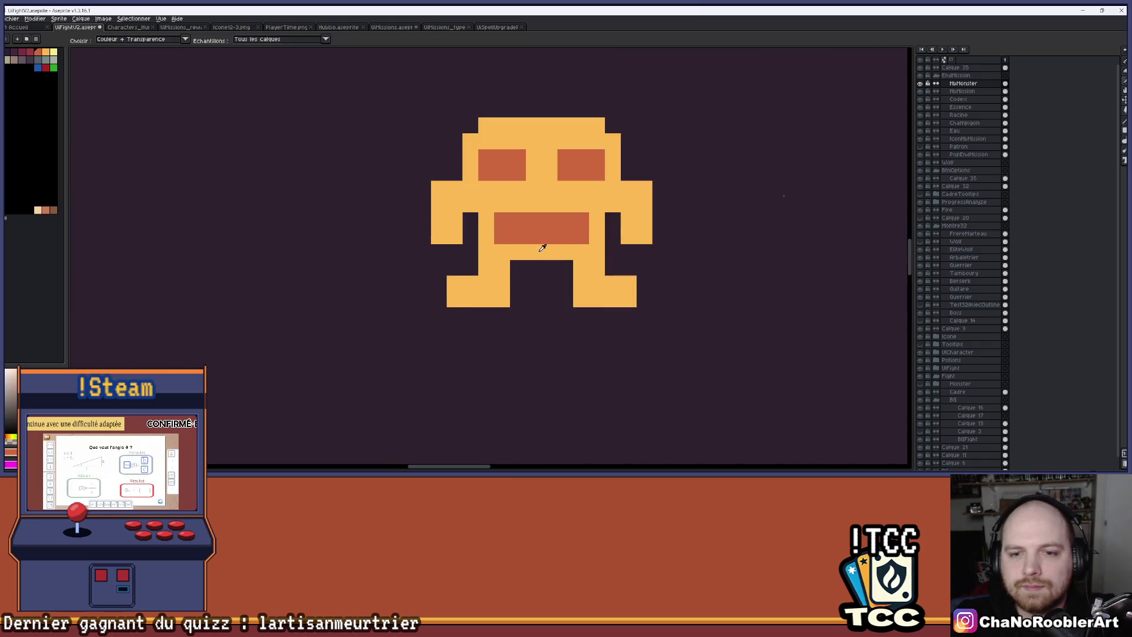
# Step: Undo the accidental background fill and add dark pixels at both ends of the mouth
pyautogui.press('b')
pyautogui.hotkey('ctrl', 'z')
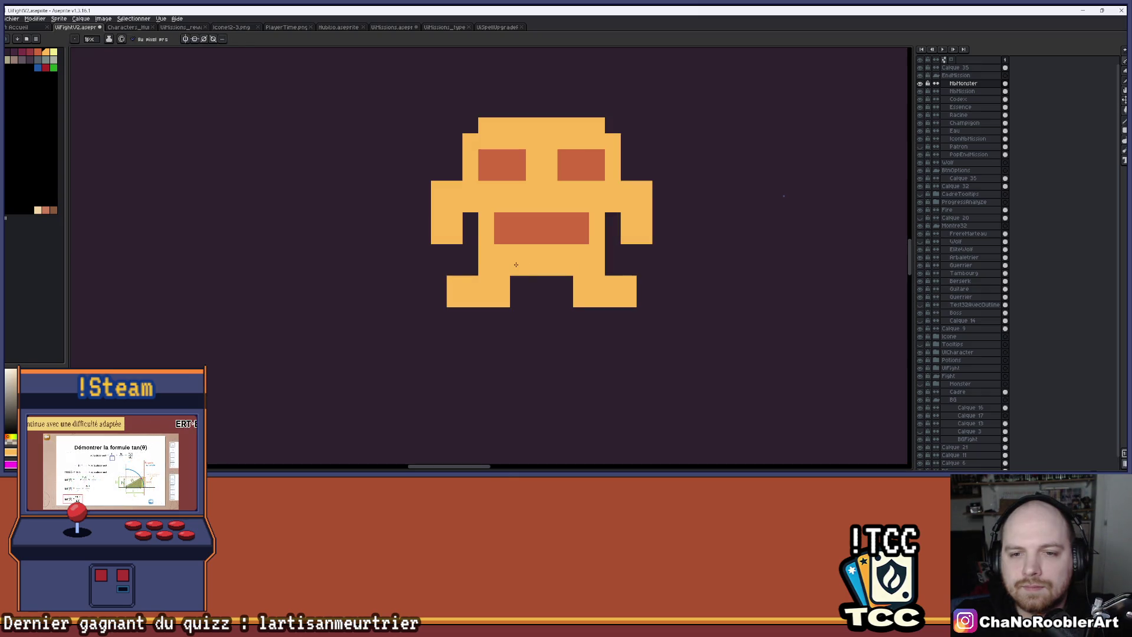
pyautogui.scroll(-1, 576, 248)
pyautogui.scroll(-1, 576, 249)
pyautogui.scroll(1, 593, 247)
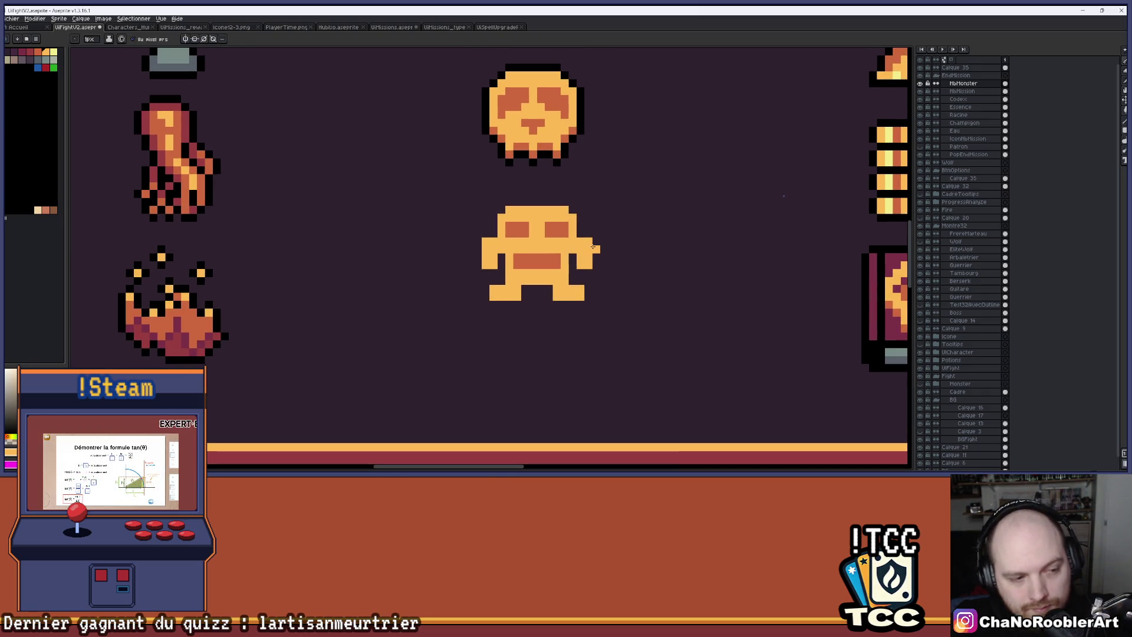
pyautogui.scroll(4, 561, 261)
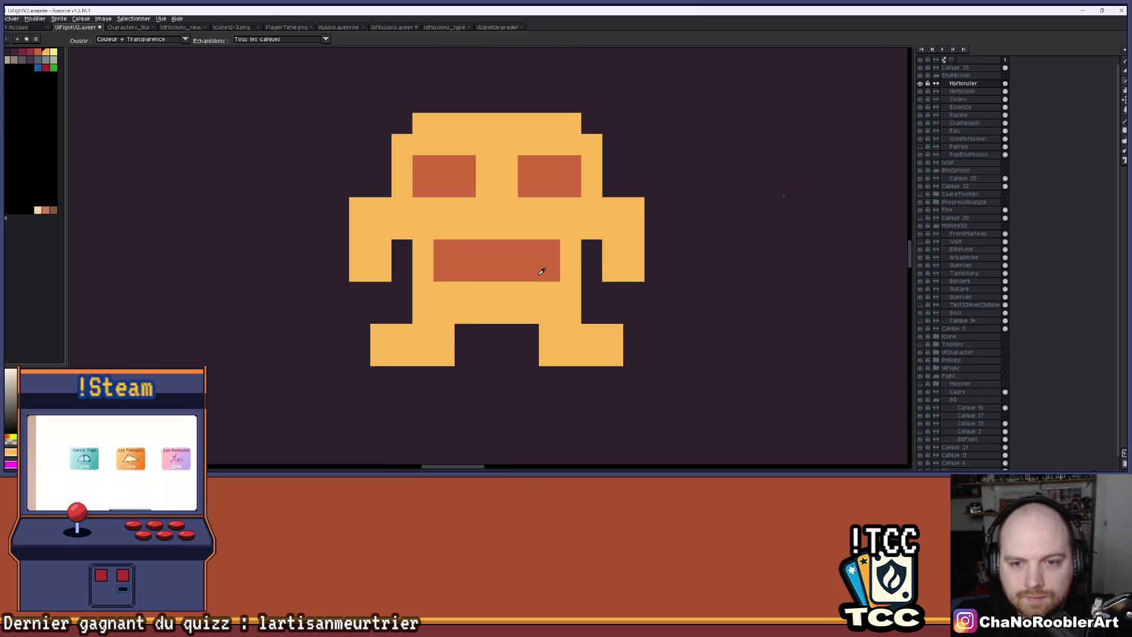
pyautogui.click(547, 291)
pyautogui.click(444, 292)
pyautogui.scroll(-4, 563, 282)
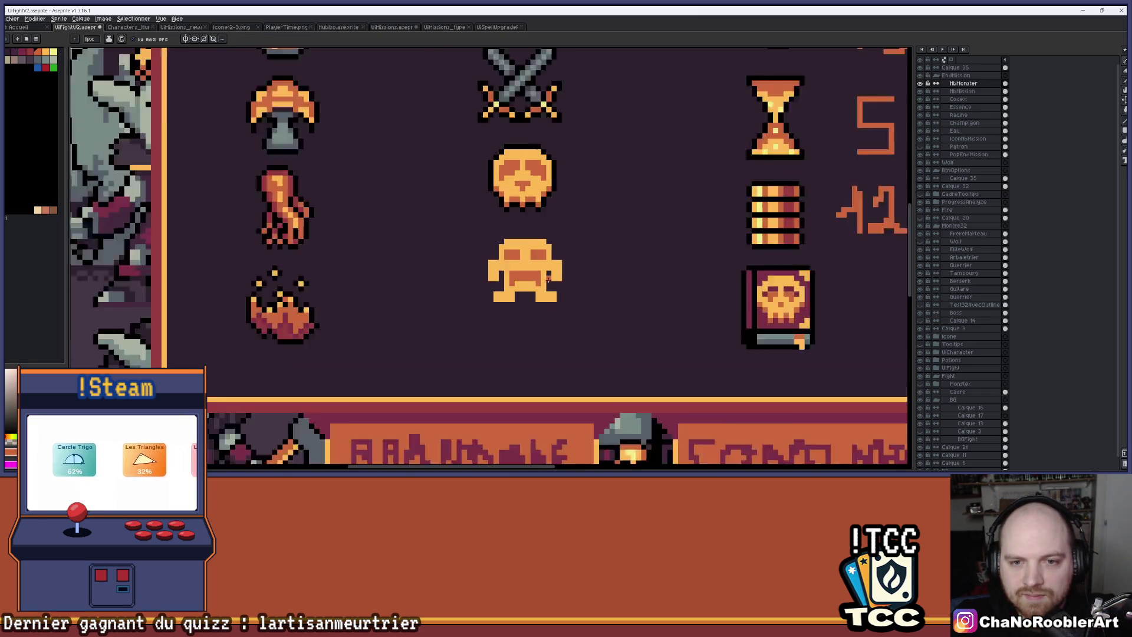
pyautogui.scroll(4, 561, 281)
# Step: Repaint a middle mouth pixel light orange and add another dark orange mouth pixel to shape the frown
pyautogui.click(475, 272)
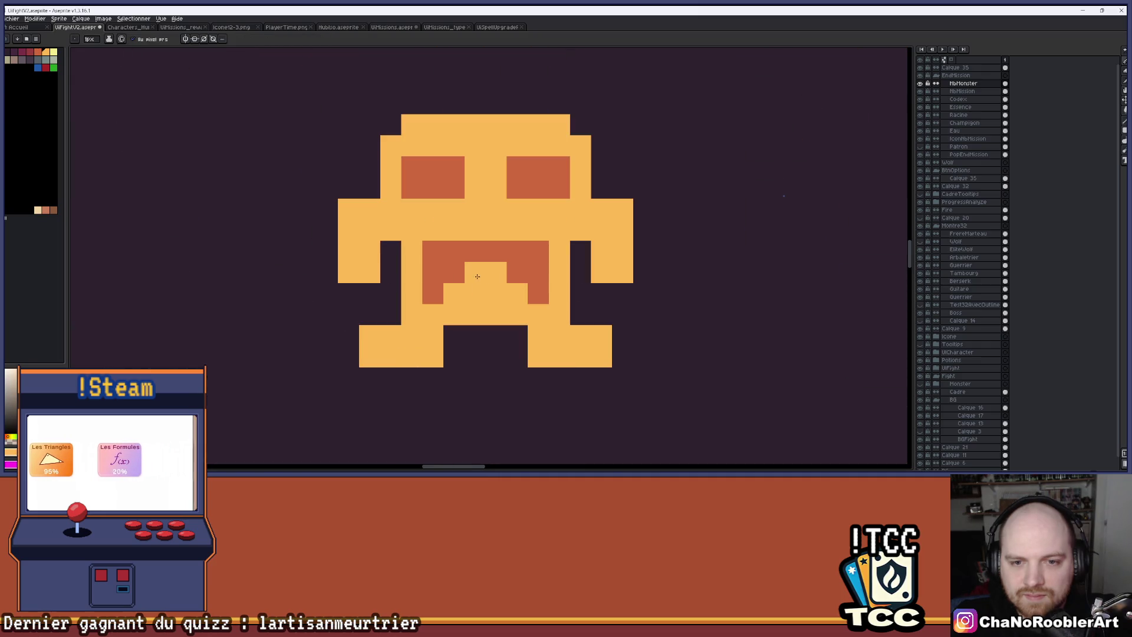
pyautogui.scroll(-1, 537, 270)
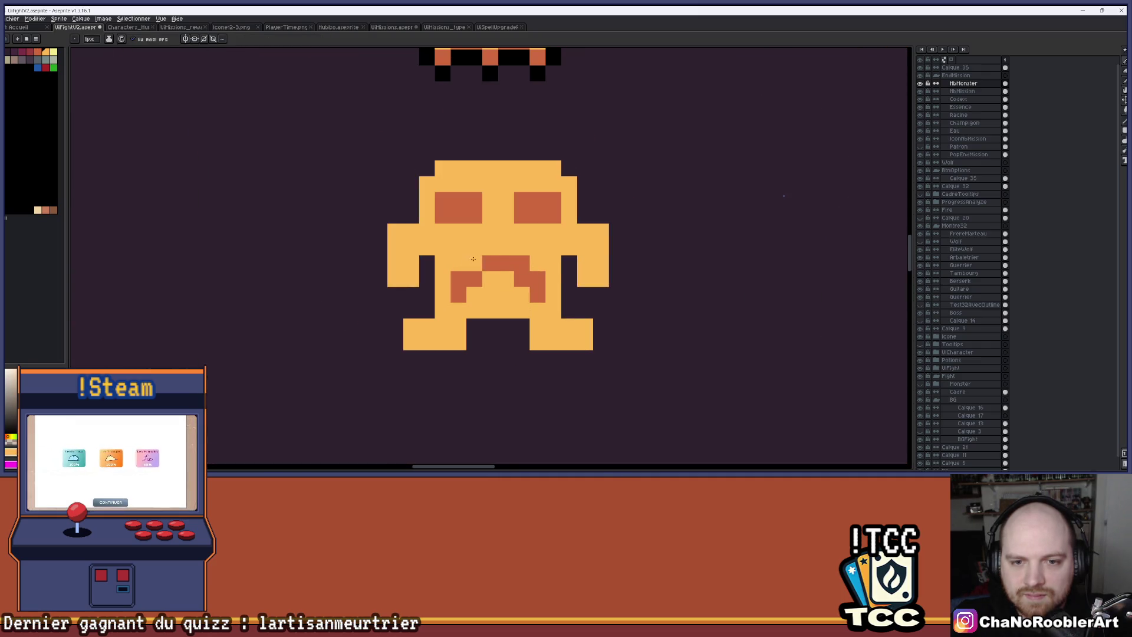
pyautogui.scroll(-3, 599, 262)
pyautogui.moveTo(598, 259)
pyautogui.mouseDown()
pyautogui.moveTo(613, 250)
pyautogui.moveTo(579, 266)
pyautogui.mouseUp()
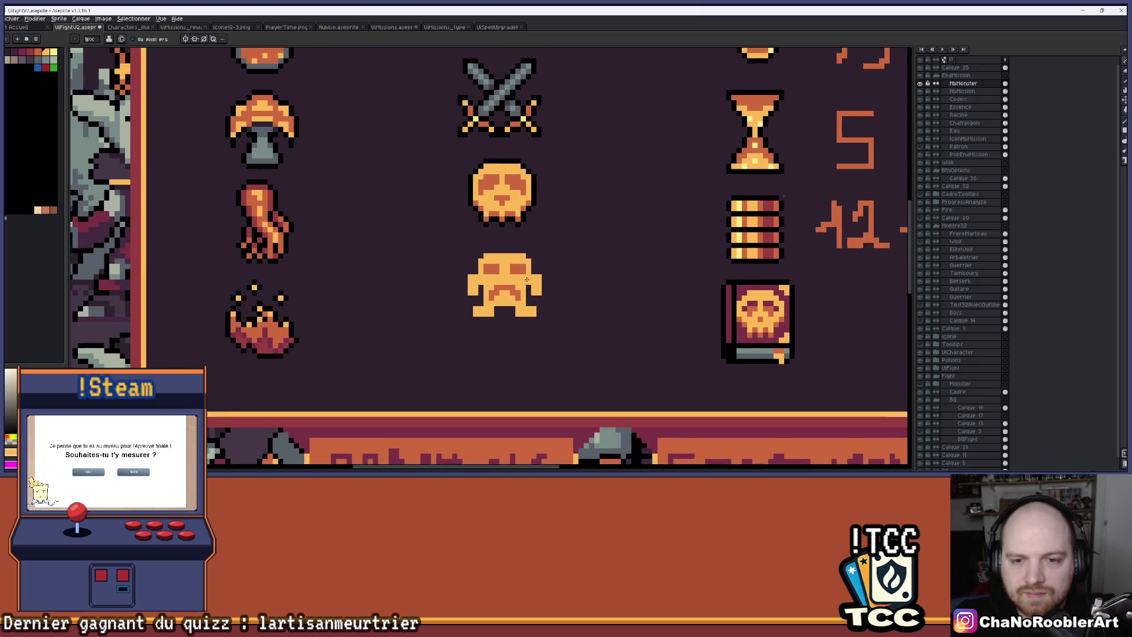
pyautogui.scroll(3, 476, 316)
pyautogui.keyDown('alt'); pyautogui.click(460, 303); pyautogui.keyUp('alt')
pyautogui.click(420, 303)
pyautogui.scroll(-2, 507, 296)
pyautogui.scroll(2, 501, 304)
pyautogui.scroll(-2, 449, 314)
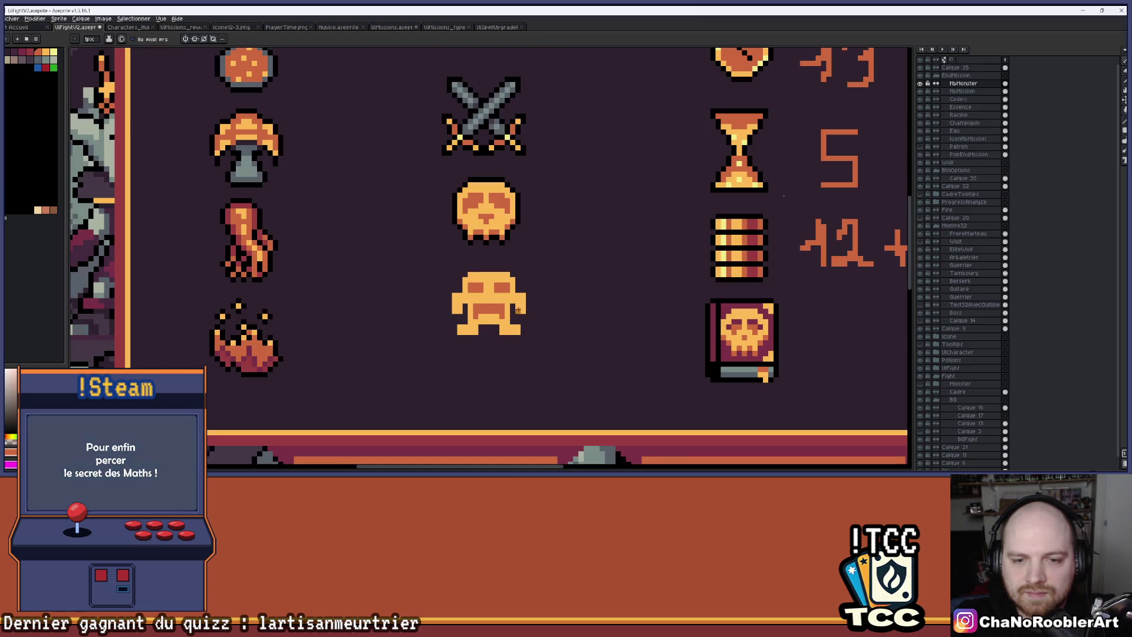
pyautogui.moveTo(555, 303); pyautogui.dragTo(597, 293)
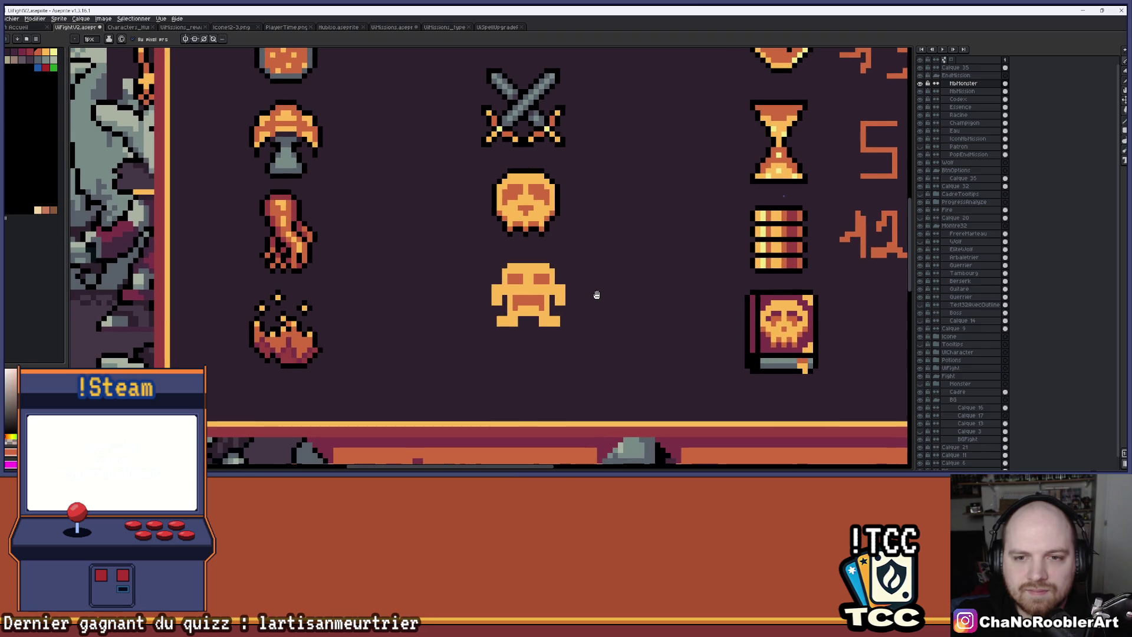
pyautogui.scroll(2, 567, 297)
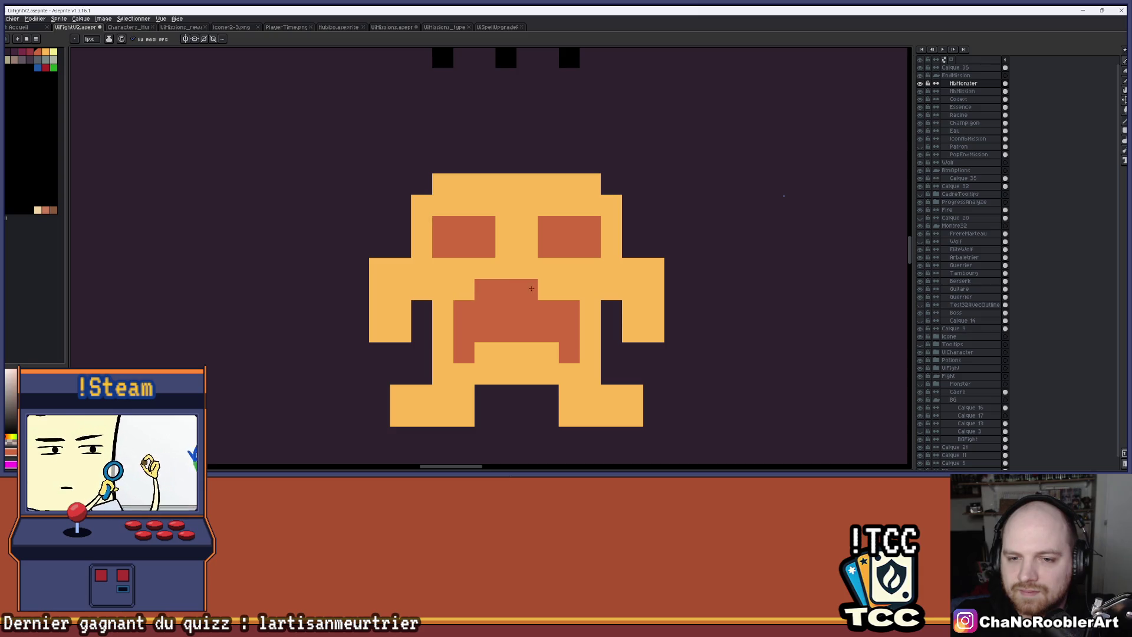
# Step: Paint the mouth's inner pixels with the sampled light orange body colour, undoing the last bad stroke
pyautogui.press('i')
pyautogui.scroll(1, 587, 312)
pyautogui.keyDown('alt'); pyautogui.click(581, 378); pyautogui.keyUp('alt')
pyautogui.click(560, 373)
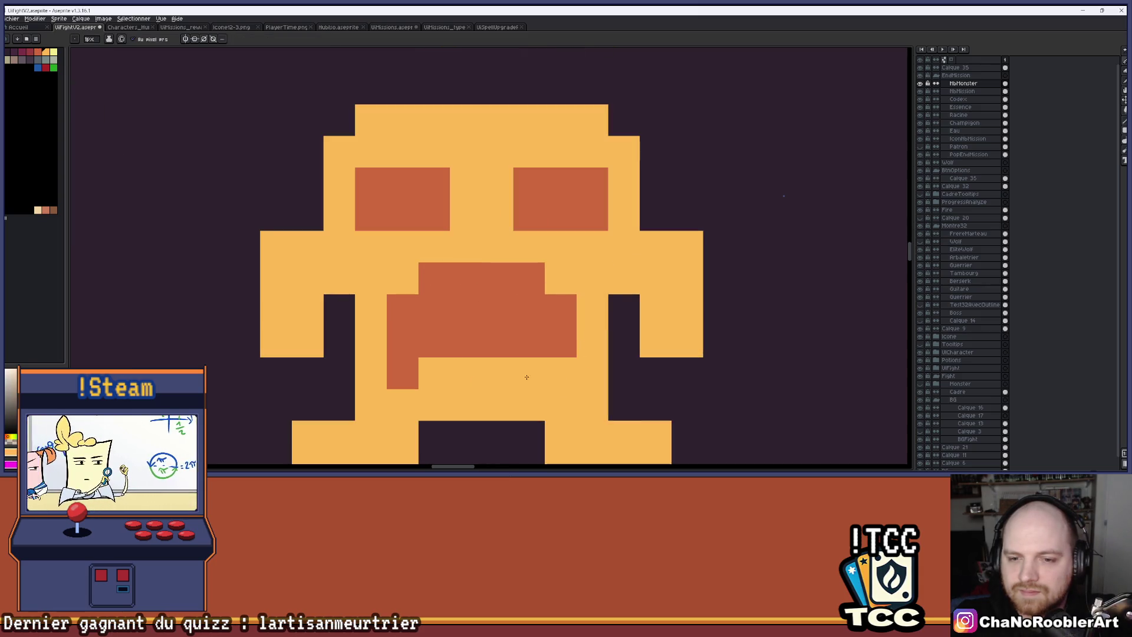
pyautogui.click(403, 373)
pyautogui.click(465, 341)
pyautogui.moveTo(433, 341); pyautogui.dragTo(525, 349)
pyautogui.scroll(-5, 525, 349)
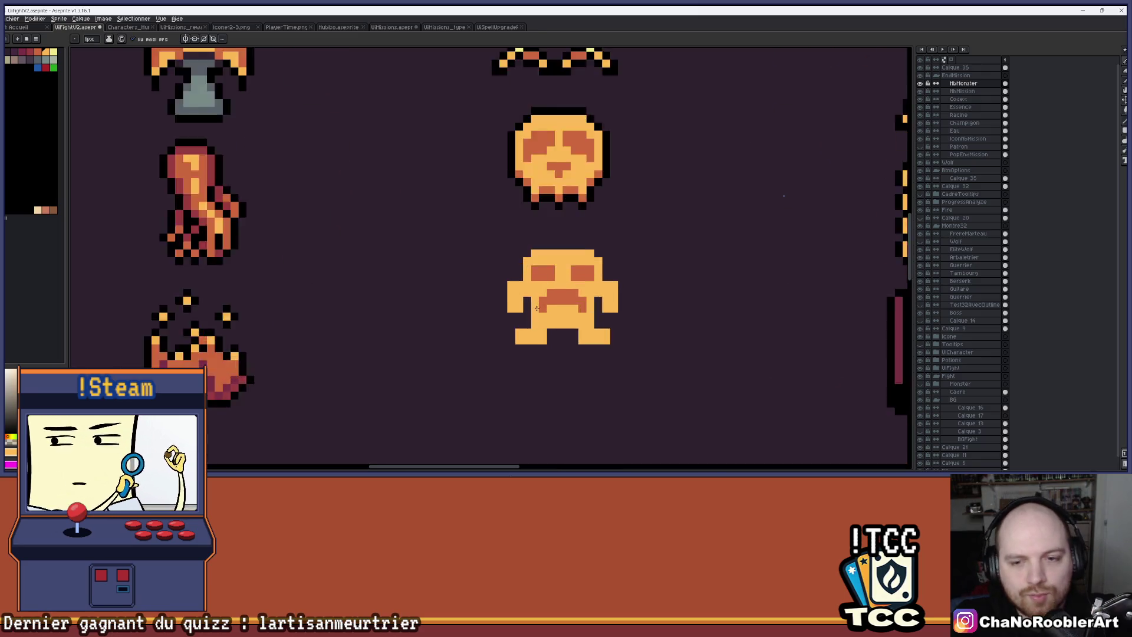
pyautogui.scroll(2, 599, 277)
pyautogui.scroll(-1, 641, 269)
pyautogui.hscroll(2, 641, 269)
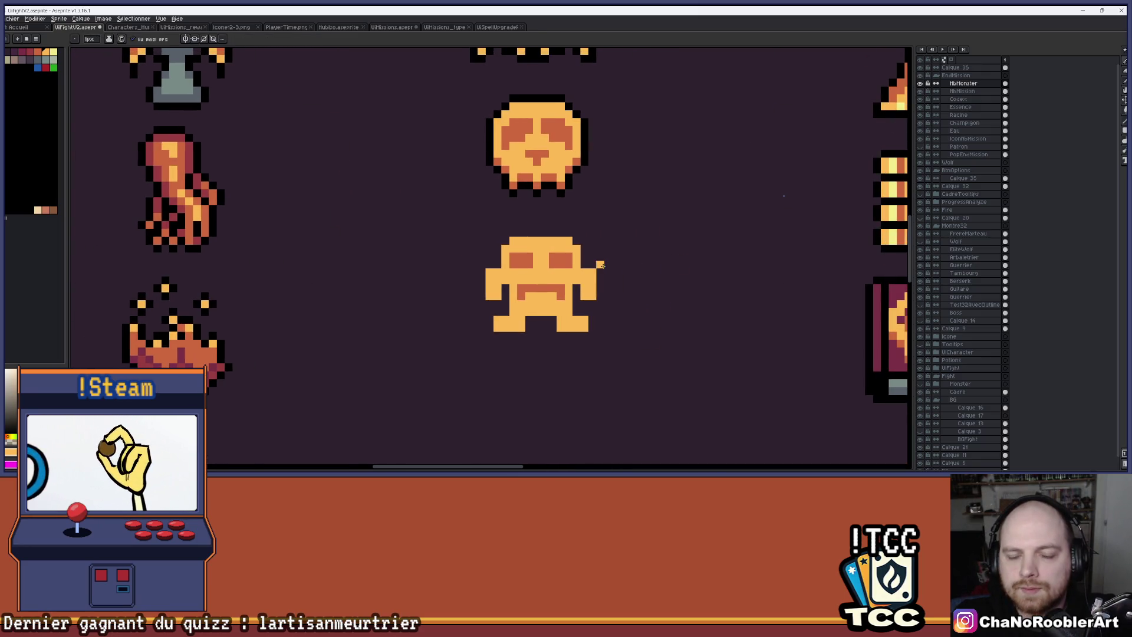
pyautogui.hotkey('ctrl', 'z')
# Step: Draw a black Pencil line along the monster's top edge
pyautogui.press('b')
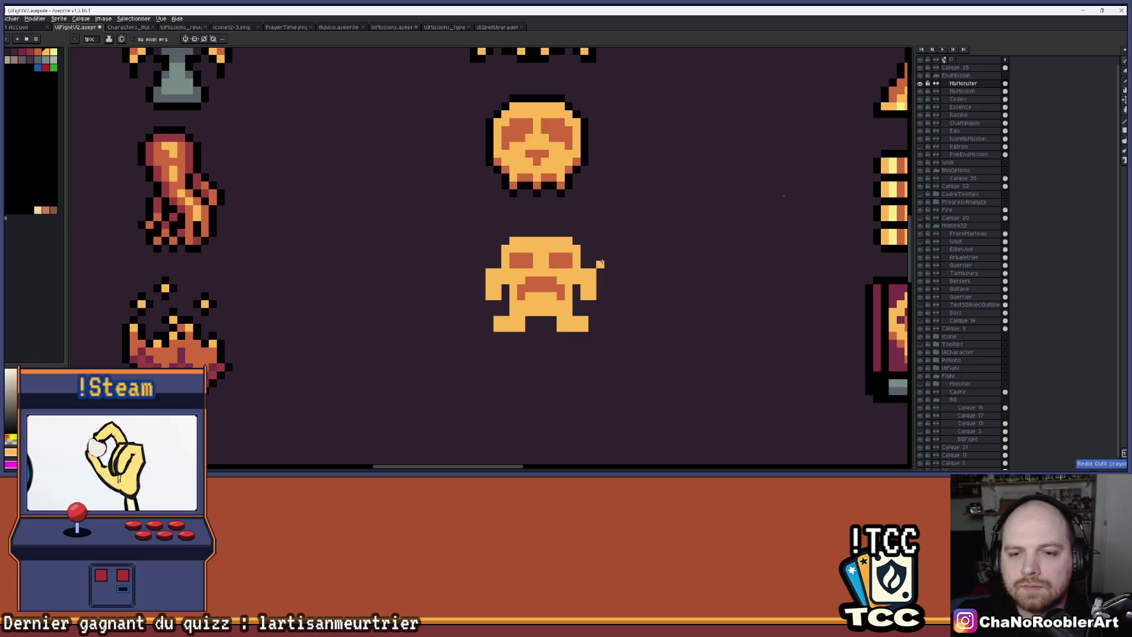
pyautogui.scroll(-3, 590, 259)
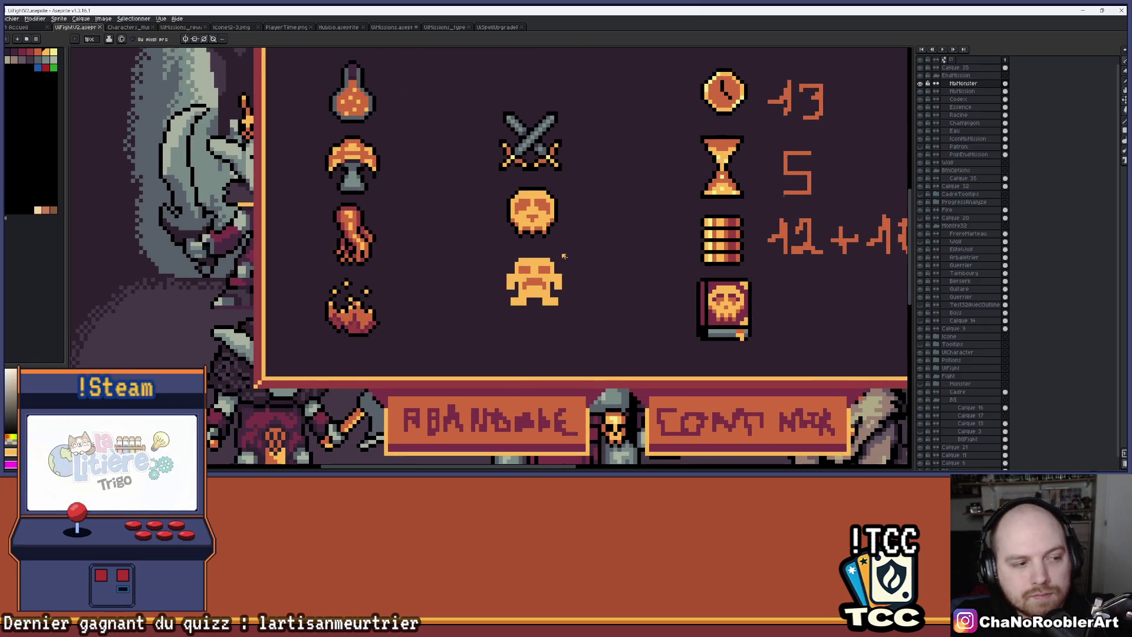
pyautogui.scroll(1, 565, 257)
pyautogui.scroll(1, 559, 247)
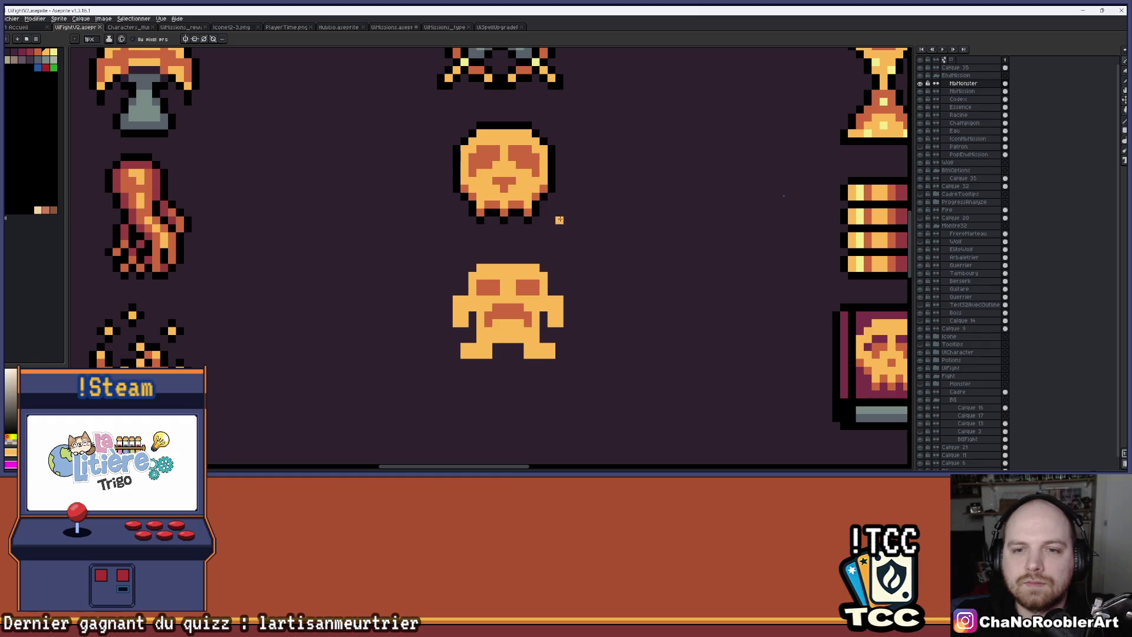
pyautogui.scroll(2, 545, 270)
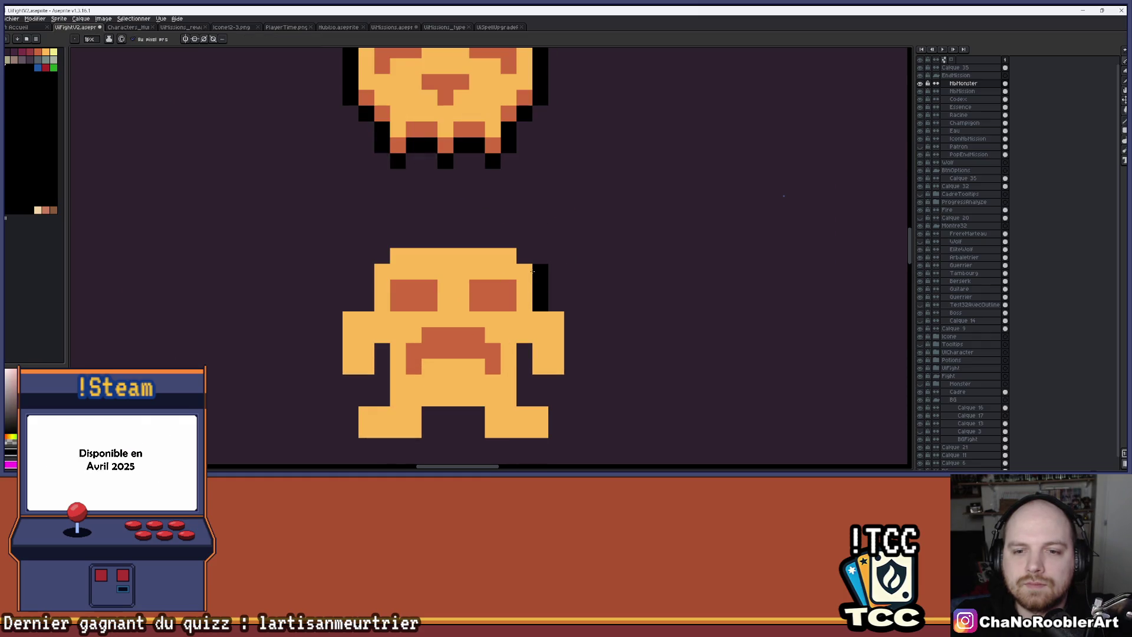
pyautogui.moveTo(511, 240); pyautogui.dragTo(410, 238)
# Step: Redraw the black outline across the monster's top and draw outlines under both feet
pyautogui.hotkey('ctrl', 'z')
pyautogui.moveTo(508, 240); pyautogui.dragTo(398, 240)
pyautogui.click(429, 256)
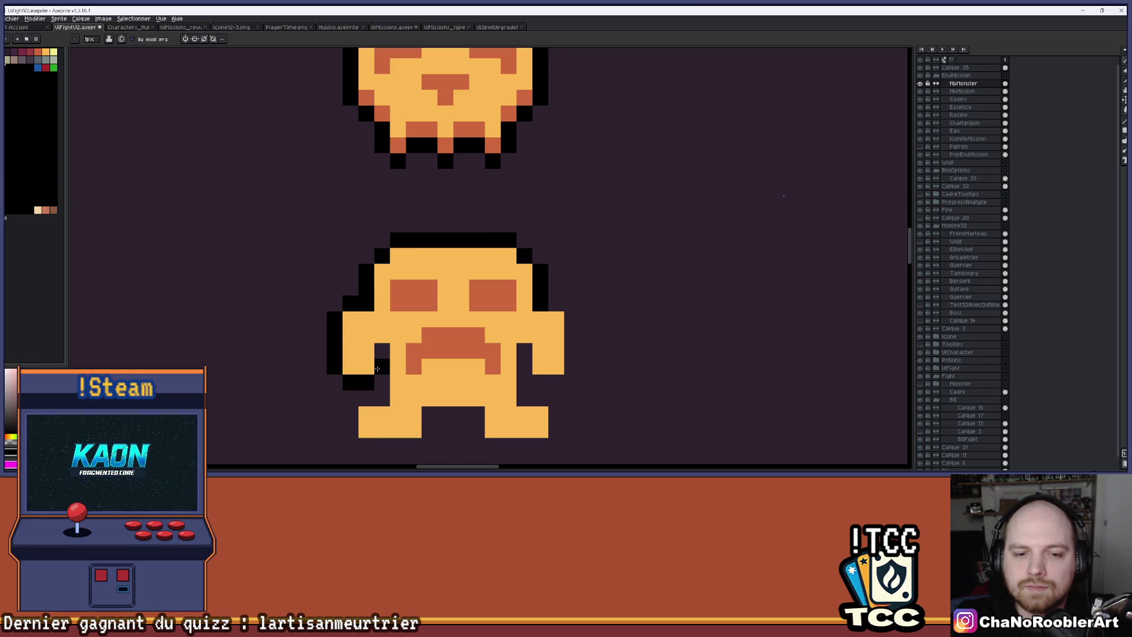
pyautogui.click(351, 430)
pyautogui.scroll(1, 350, 430)
pyautogui.moveTo(393, 321); pyautogui.dragTo(457, 320)
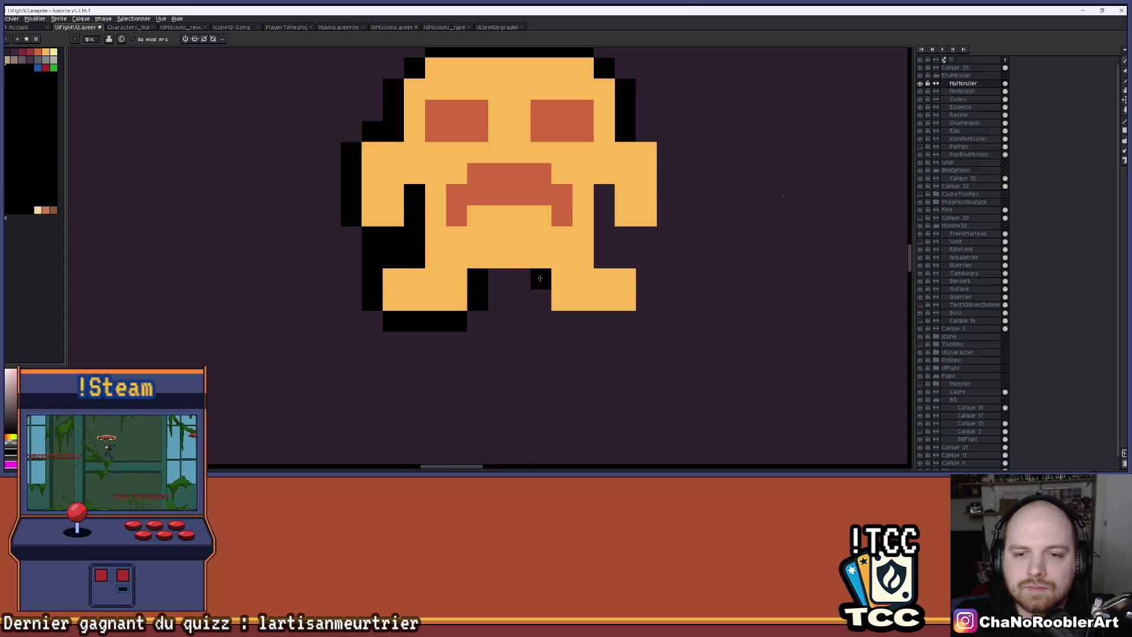
pyautogui.moveTo(570, 324); pyautogui.dragTo(636, 324)
pyautogui.hotkey('ctrl', 'z')
pyautogui.moveTo(560, 321); pyautogui.dragTo(636, 315)
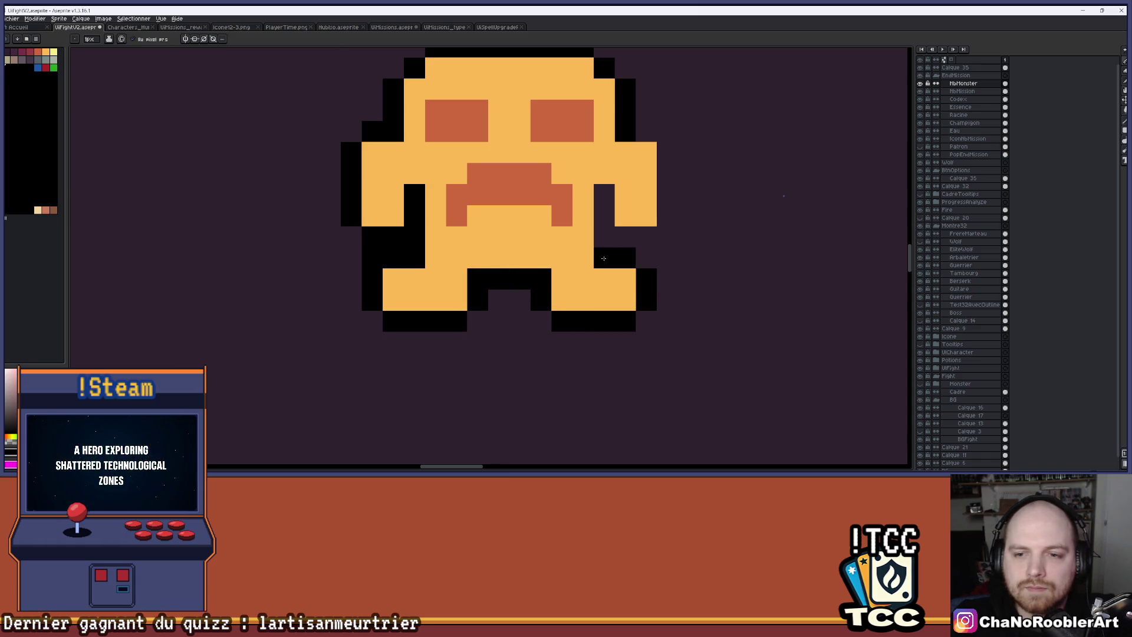
# Step: Outline the monster's right arm in black
pyautogui.scroll(-1, 659, 167)
pyautogui.moveTo(523, 226); pyautogui.dragTo(517, 253)
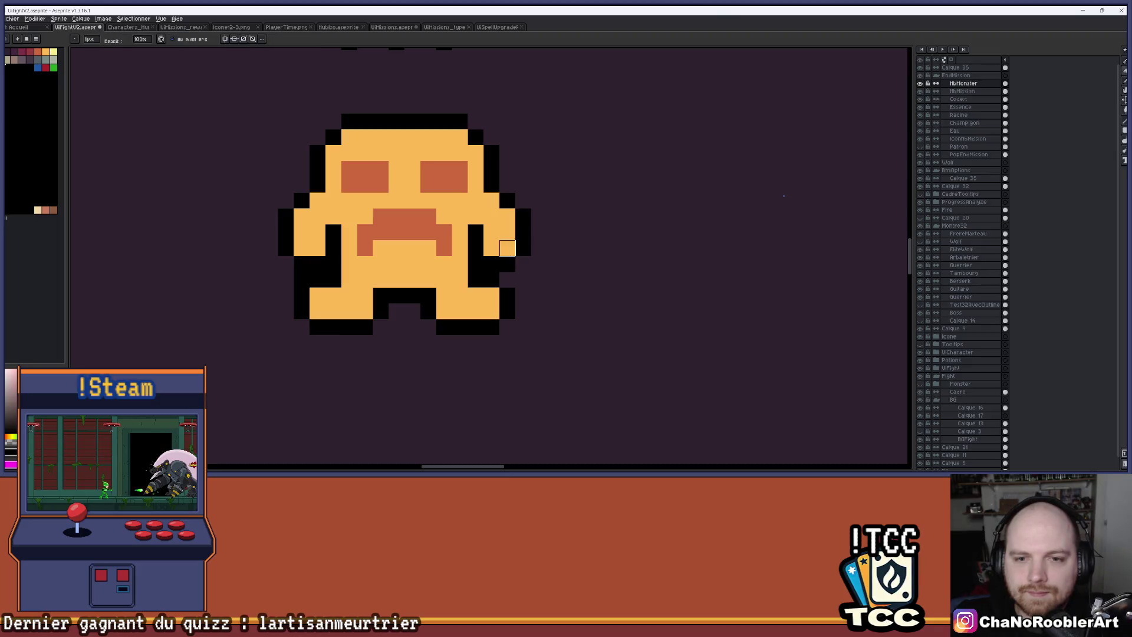
pyautogui.rightClick(543, 259)
pyautogui.scroll(-3, 548, 263)
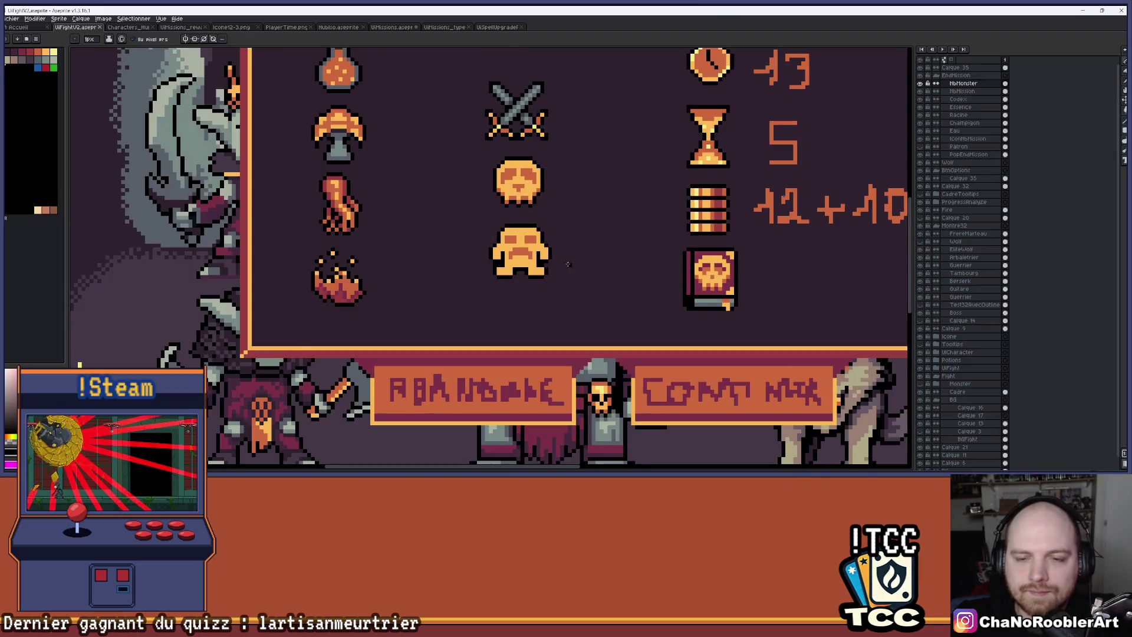
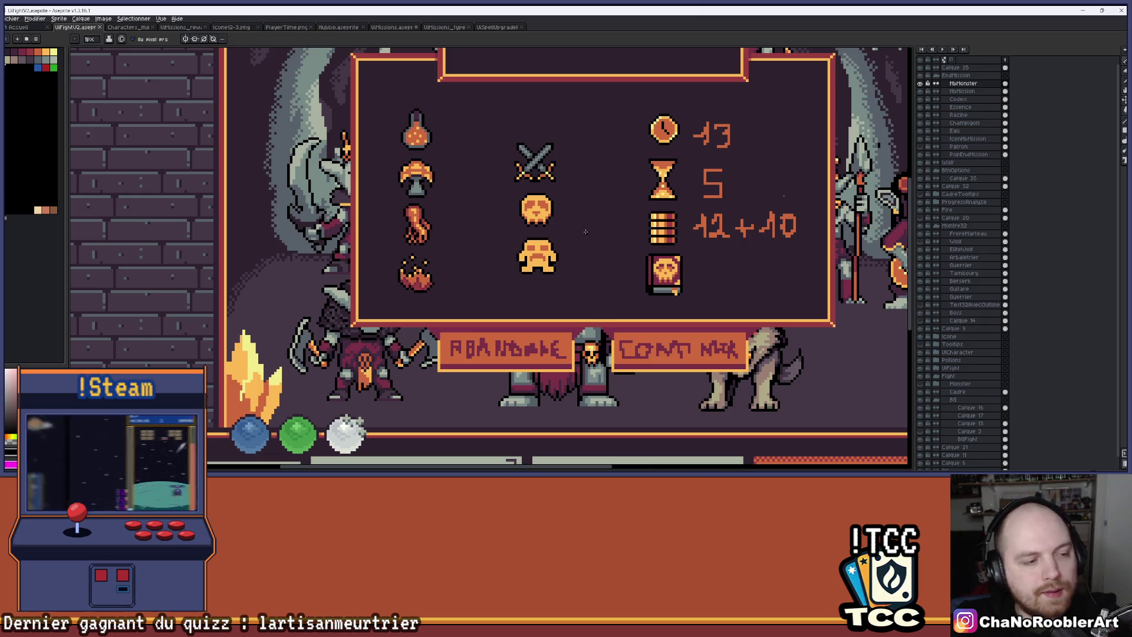
# Step: Zoom in on the middle-column monster icon and undo a stray black stroke on its eyes
pyautogui.scroll(2, 583, 240)
pyautogui.scroll(-2, 559, 251)
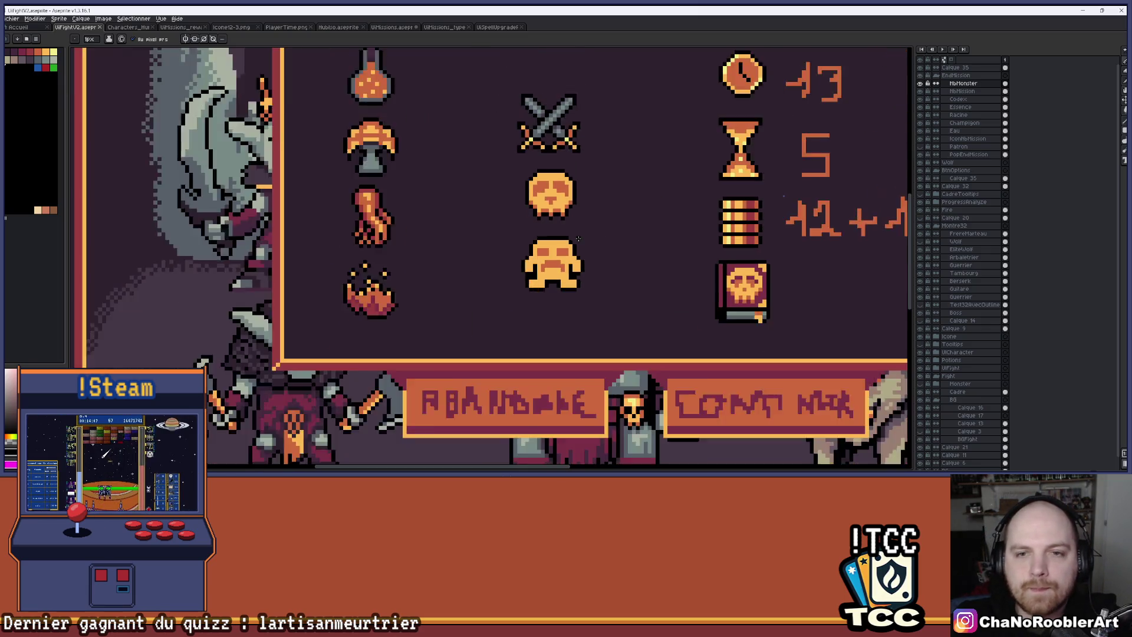
pyautogui.moveTo(599, 218)
pyautogui.mouseDown()
pyautogui.moveTo(540, 254)
pyautogui.moveTo(554, 254)
pyautogui.mouseUp()
pyautogui.scroll(2, 521, 257)
pyautogui.scroll(1, 522, 257)
pyautogui.click(466, 255)
pyautogui.scroll(-3, 468, 252)
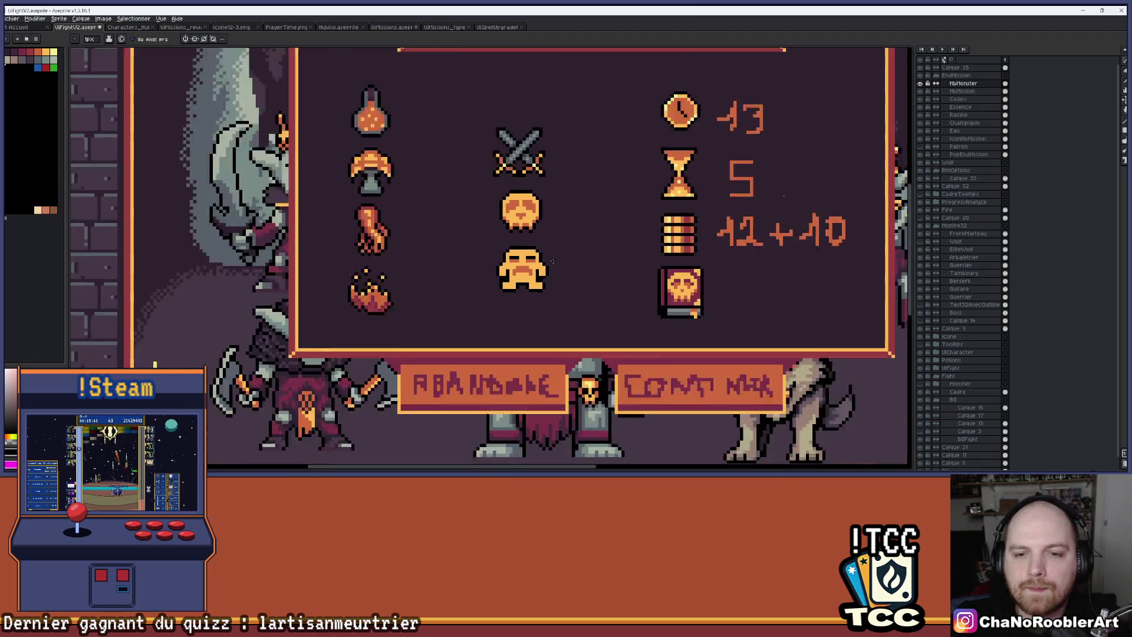
pyautogui.scroll(1, 569, 257)
pyautogui.press('v')
pyautogui.hotkey('ctrl', 'z')
pyautogui.press('b')
# Step: Pick the dark purple from the palette and shade the tops of the monster's eyes
pyautogui.scroll(-1, 569, 257)
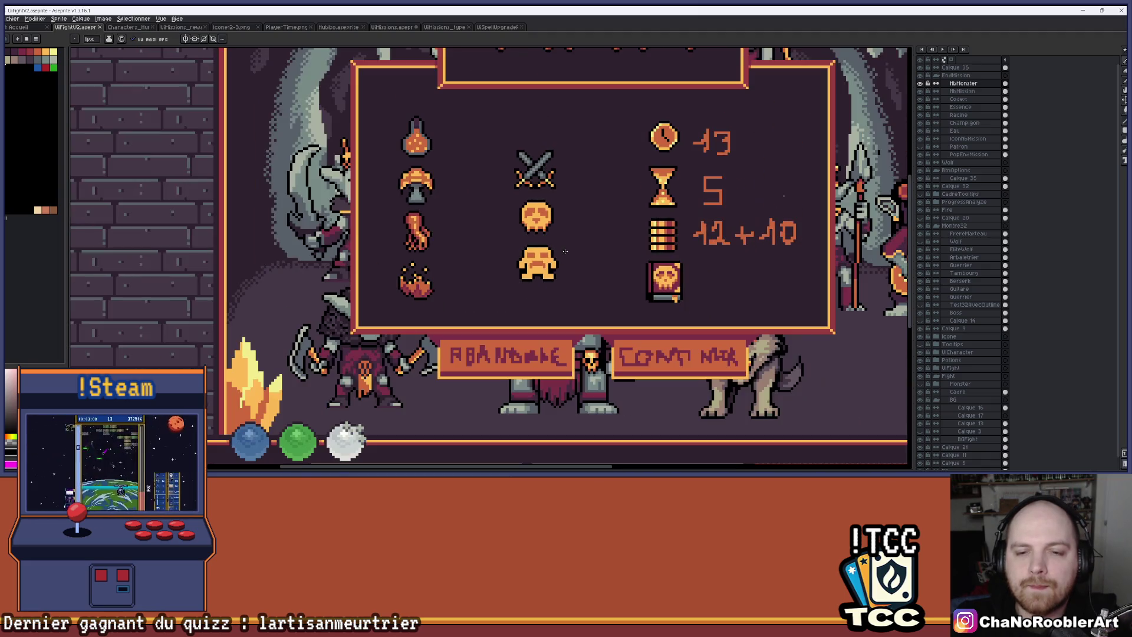
pyautogui.scroll(2, 534, 241)
pyautogui.scroll(-1, 533, 241)
pyautogui.scroll(-2, 534, 241)
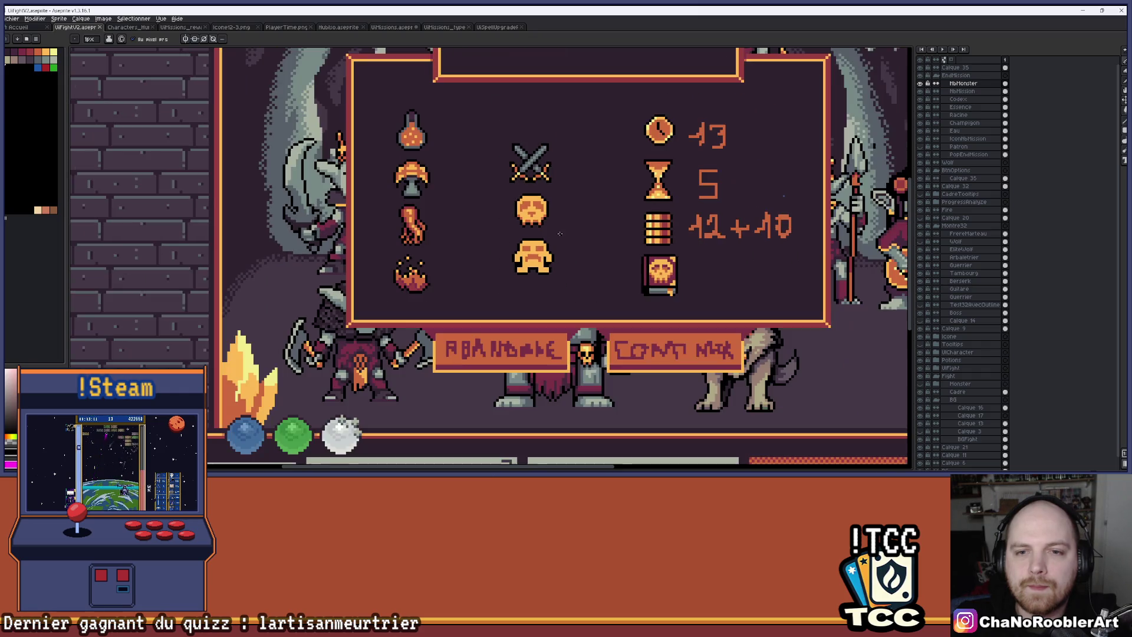
pyautogui.scroll(1, 557, 226)
pyautogui.press('i')
pyautogui.scroll(2, 523, 314)
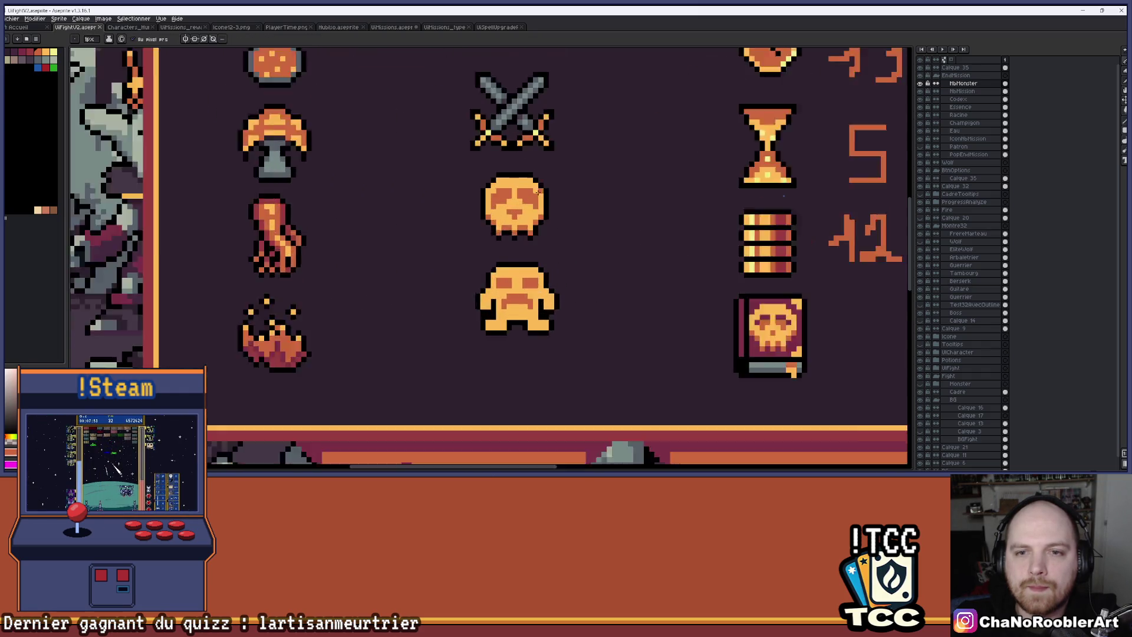
pyautogui.press('b')
pyautogui.scroll(-3, 524, 330)
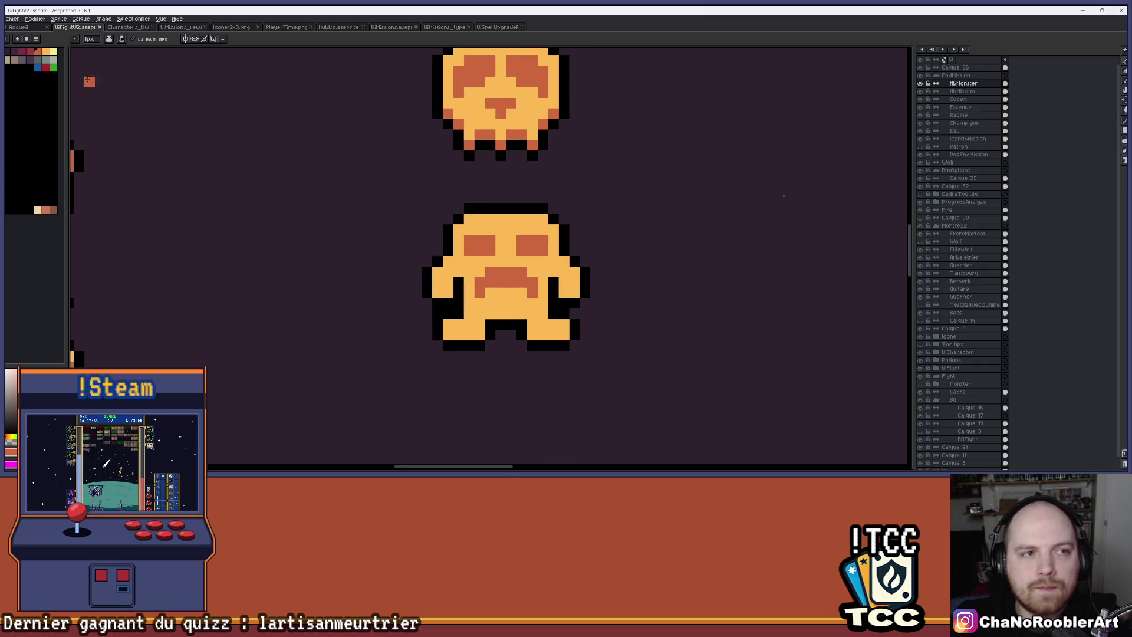
pyautogui.click(23, 52)
pyautogui.moveTo(543, 241)
pyautogui.mouseDown()
pyautogui.moveTo(510, 243)
pyautogui.moveTo(491, 264)
pyautogui.moveTo(511, 273)
pyautogui.mouseUp()
pyautogui.scroll(-4, 470, 239)
pyautogui.scroll(5, 465, 254)
pyautogui.scroll(-3, 531, 259)
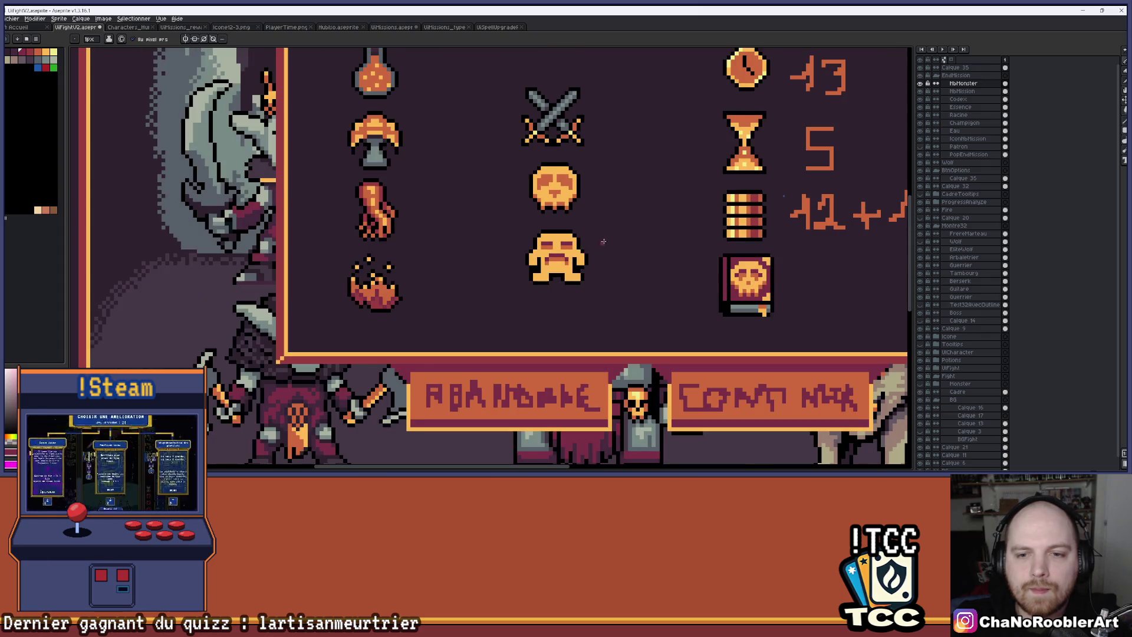
pyautogui.scroll(-2, 536, 253)
pyautogui.scroll(5, 565, 255)
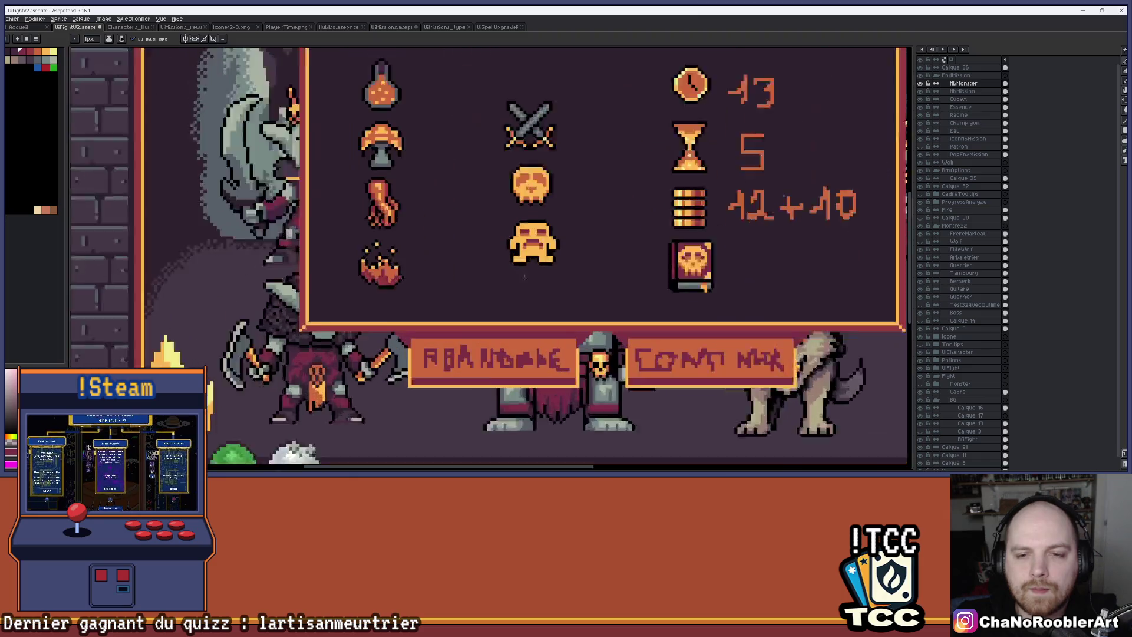
pyautogui.scroll(2, 568, 255)
pyautogui.scroll(-4, 613, 253)
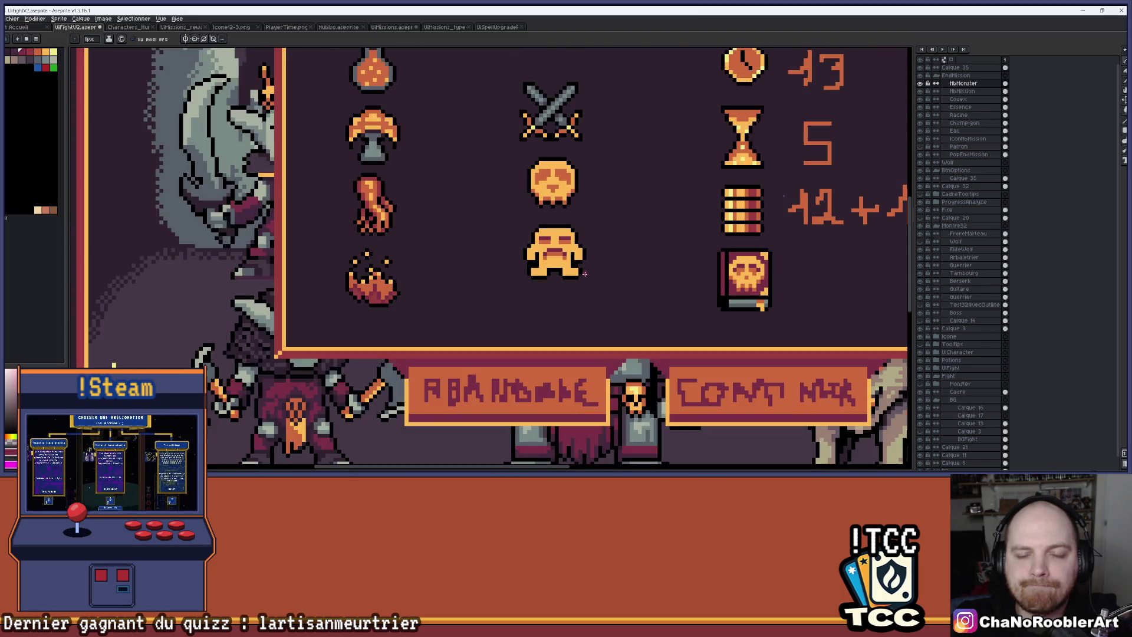
pyautogui.scroll(1, 590, 255)
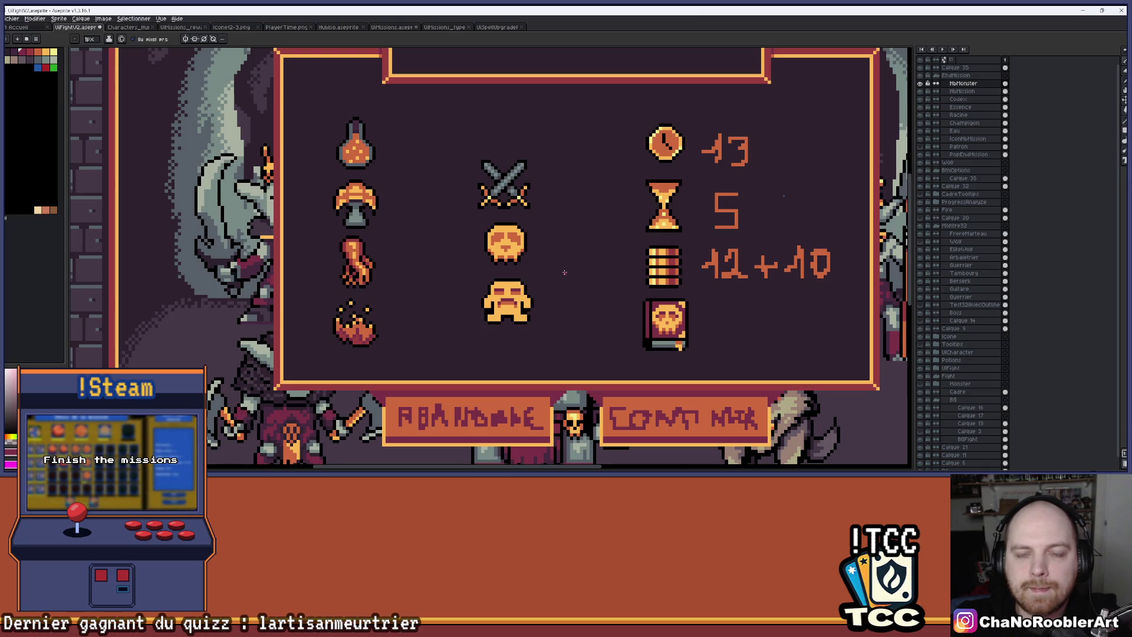
pyautogui.scroll(5, 501, 354)
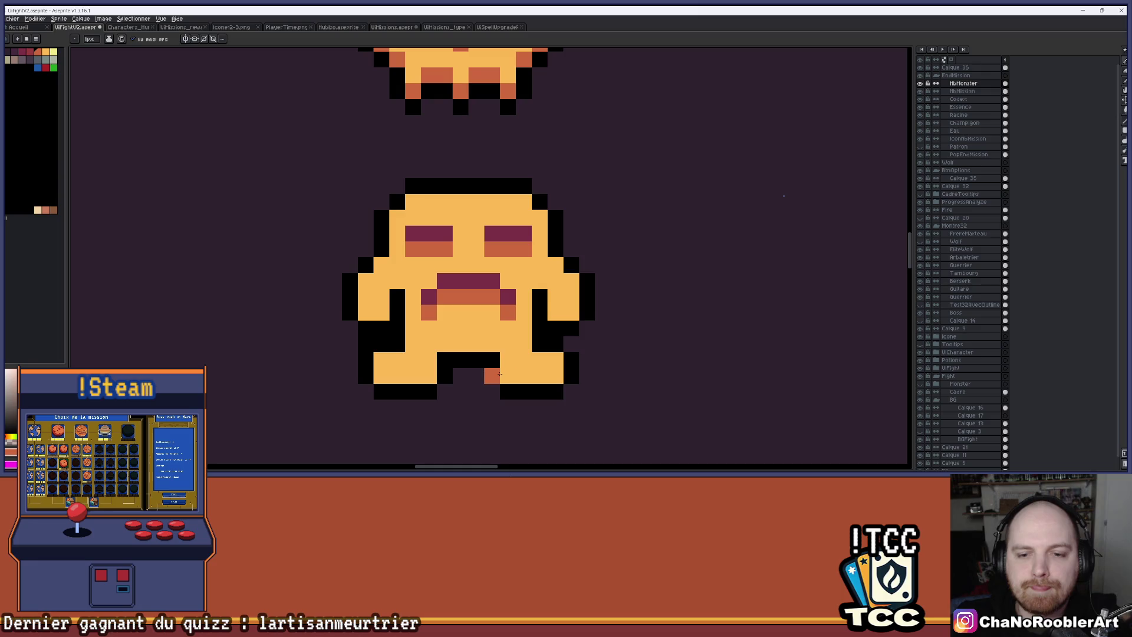
# Step: Paint darker orange shading along the monster's feet and the lower edges of both arms
pyautogui.moveTo(537, 374); pyautogui.dragTo(555, 376)
pyautogui.click(429, 376)
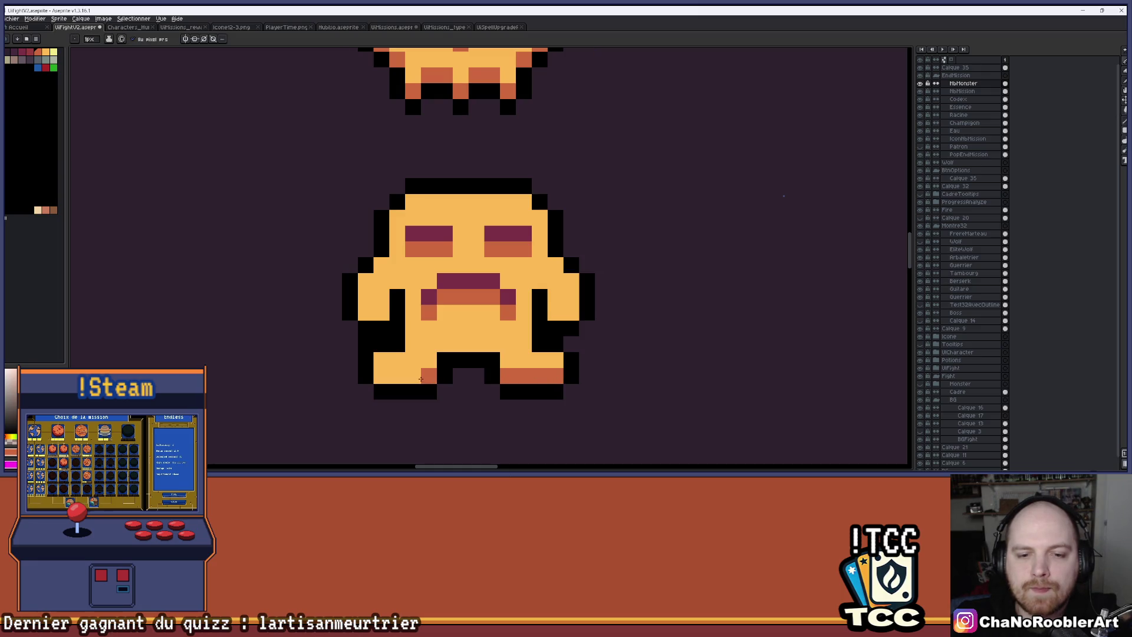
pyautogui.click(381, 375)
pyautogui.click(556, 313)
pyautogui.click(571, 313)
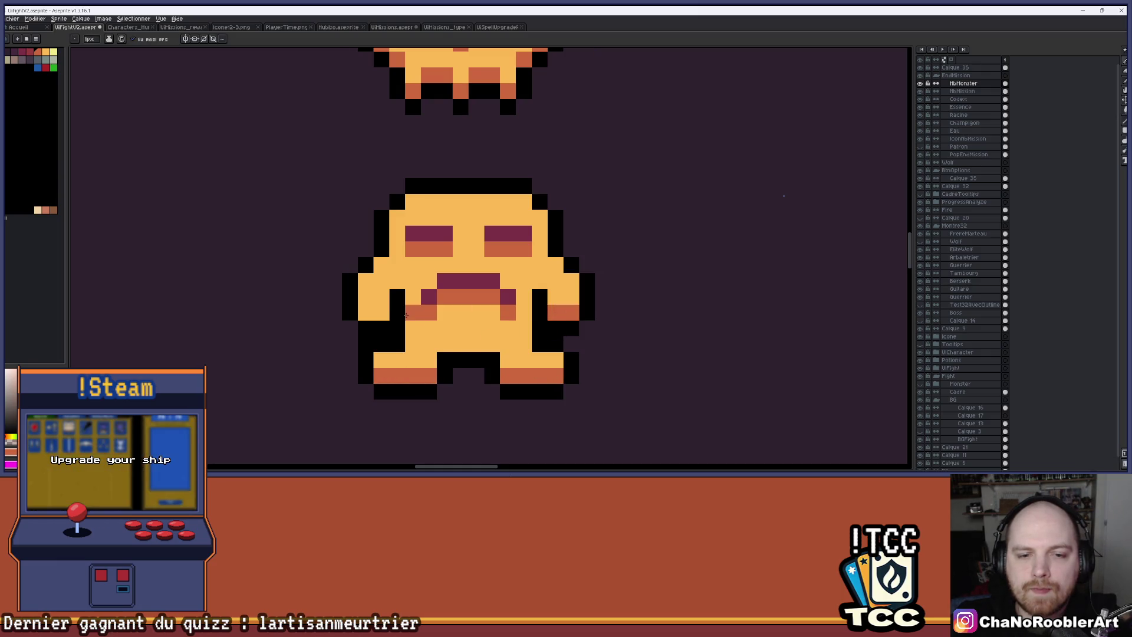
pyautogui.scroll(-4, 491, 275)
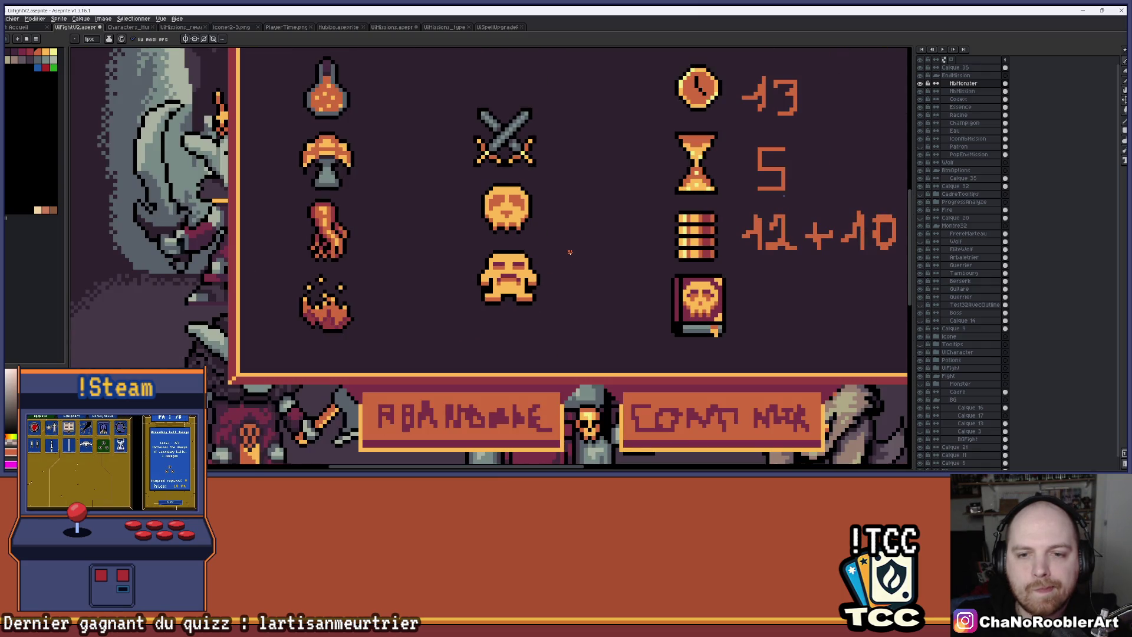
pyautogui.scroll(3, 569, 252)
pyautogui.press('g')
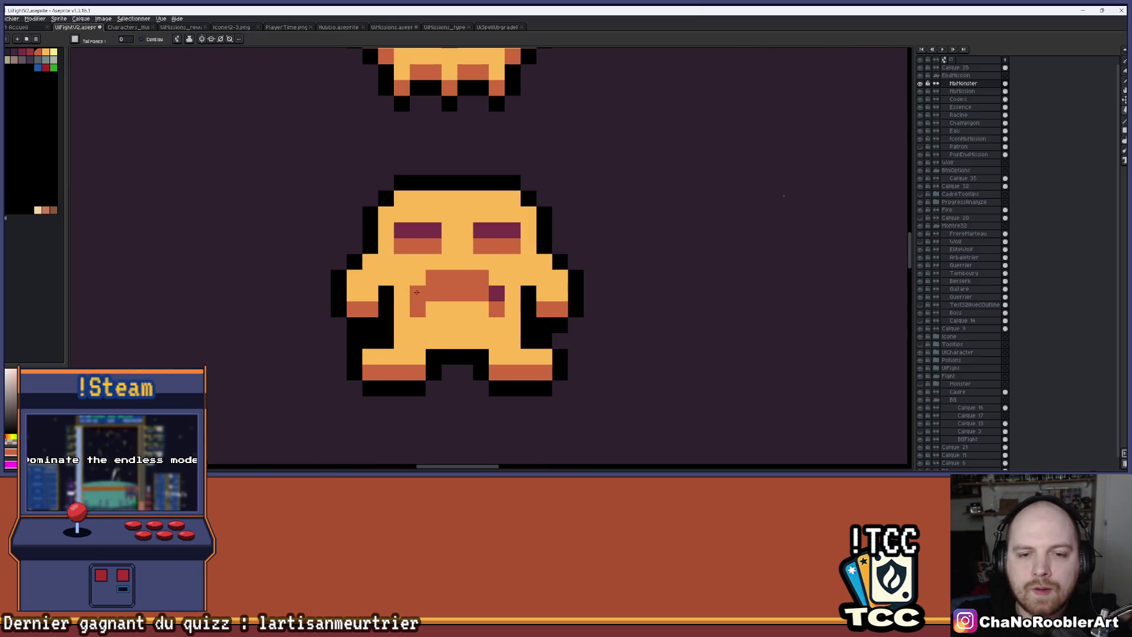
pyautogui.scroll(-3, 544, 250)
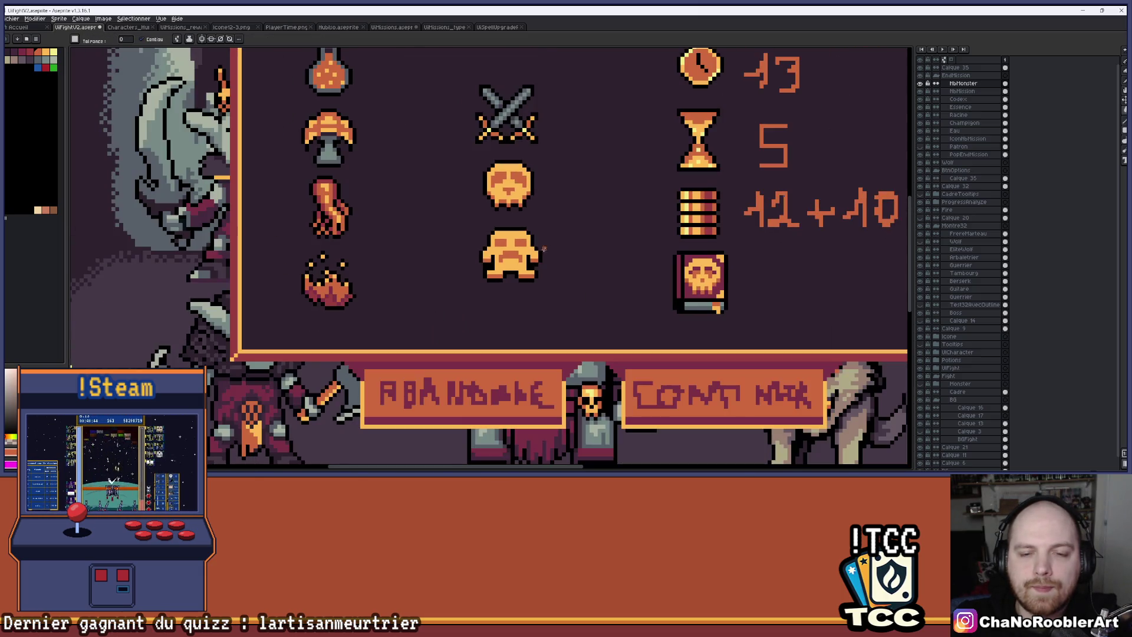
pyautogui.scroll(-1, 564, 249)
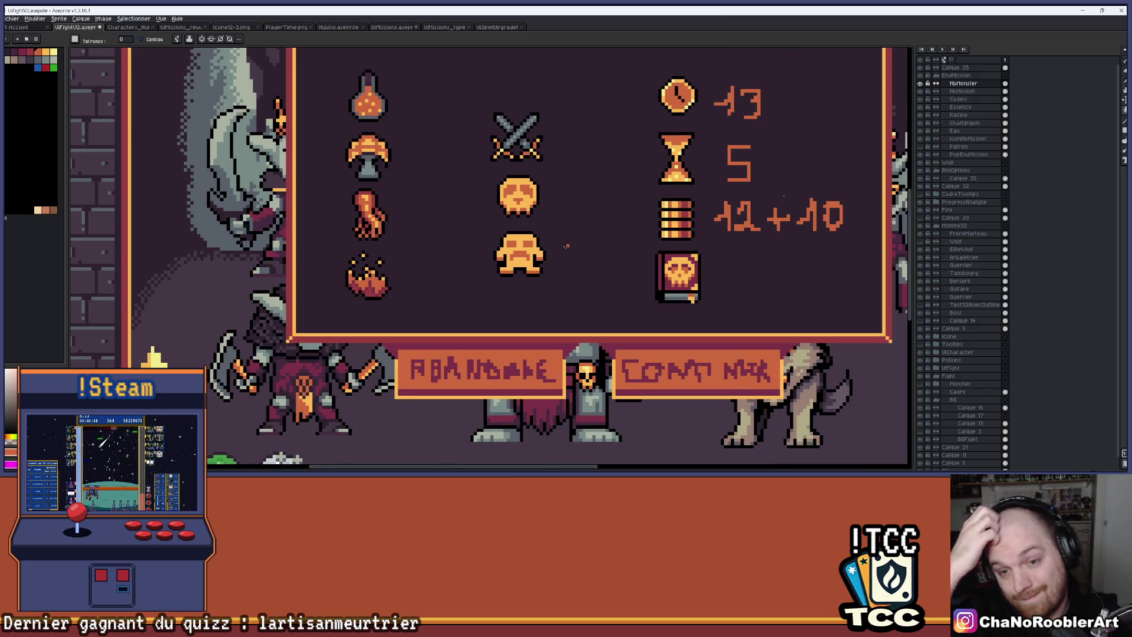
pyautogui.scroll(-1, 566, 246)
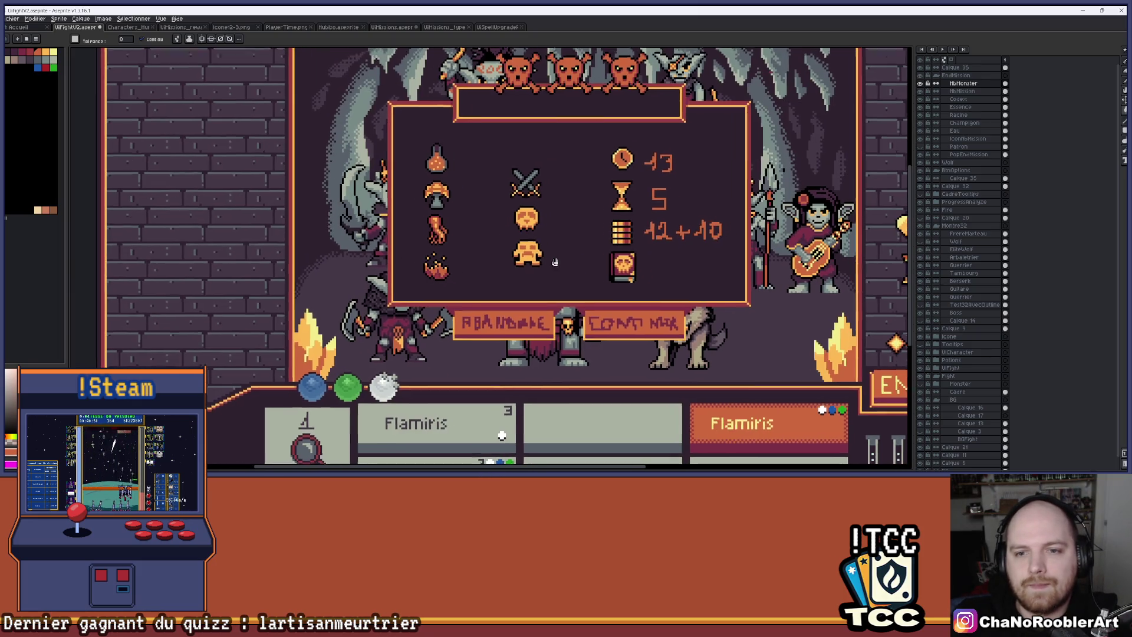
pyautogui.moveTo(554, 261); pyautogui.dragTo(549, 260)
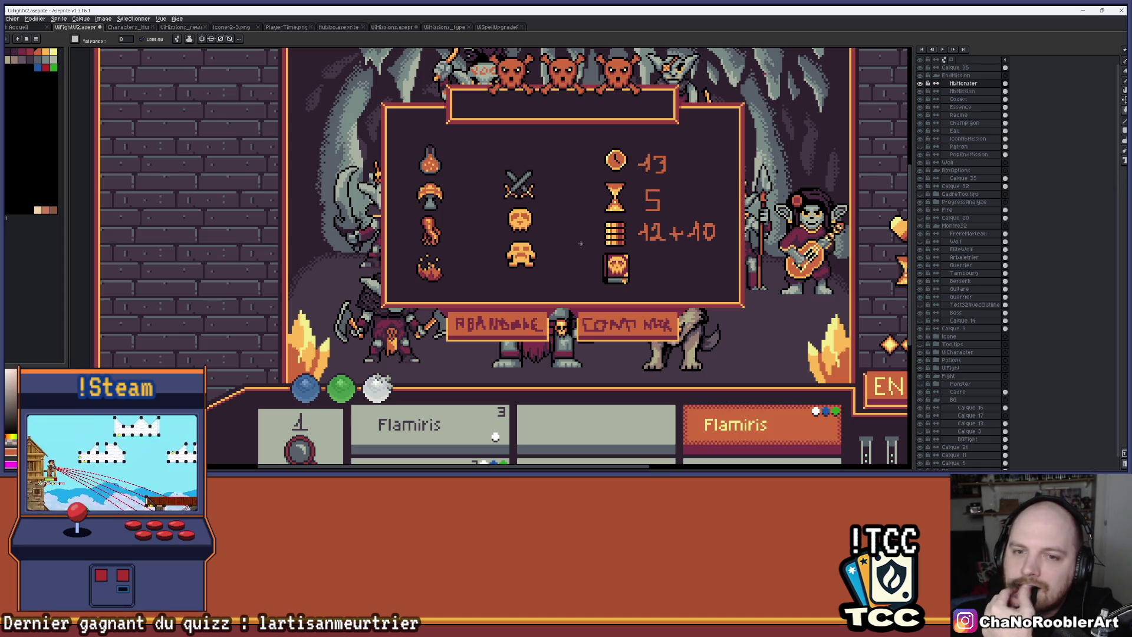
pyautogui.scroll(-3, 581, 243)
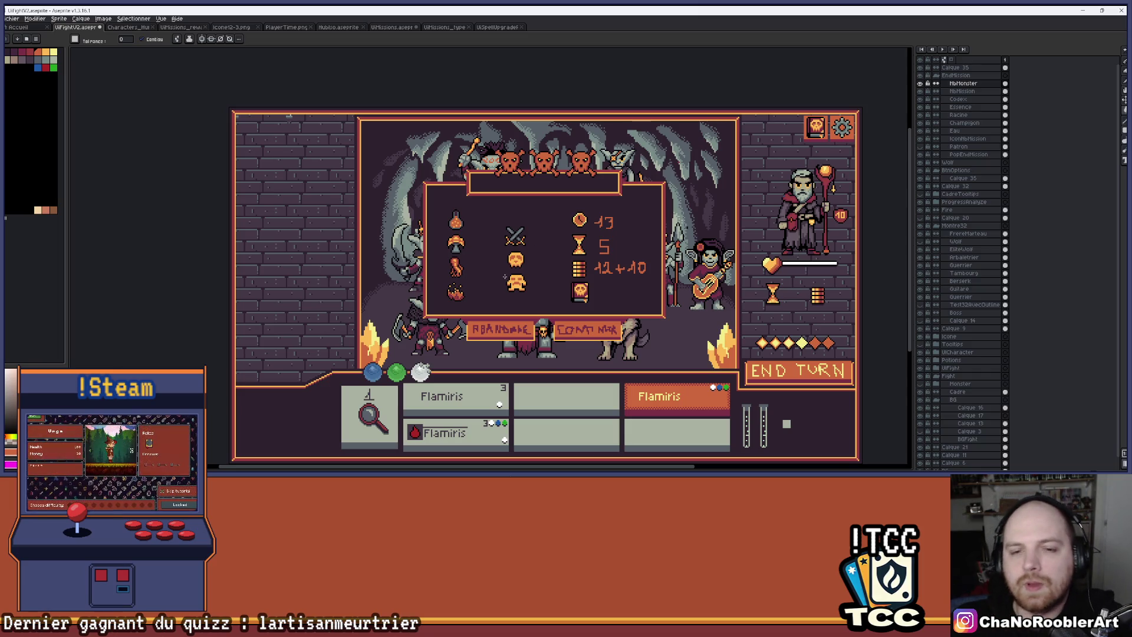
pyautogui.scroll(4, 505, 277)
pyautogui.scroll(-2, 558, 223)
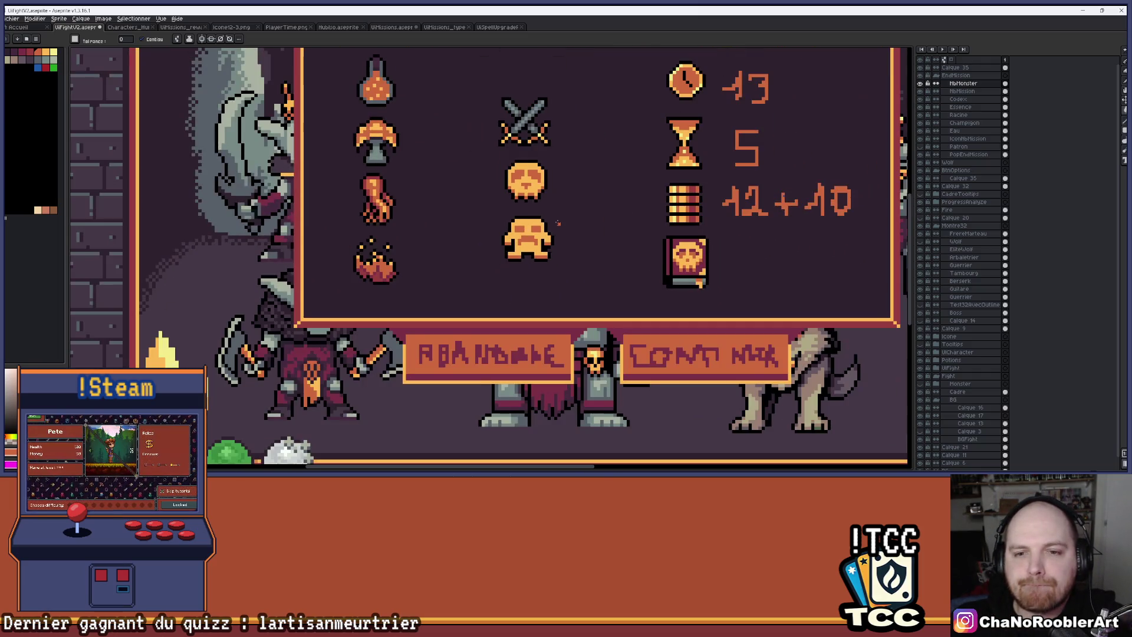
pyautogui.moveTo(558, 222); pyautogui.dragTo(525, 273)
pyautogui.scroll(1, 492, 274)
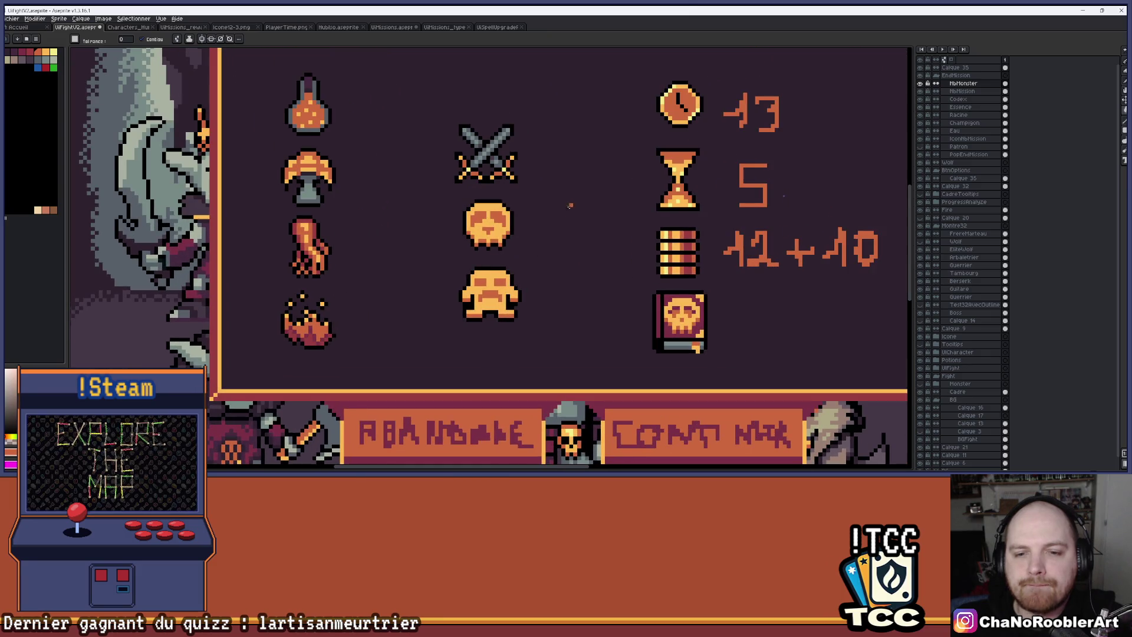
pyautogui.scroll(-4, 570, 205)
pyautogui.scroll(1, 546, 224)
pyautogui.scroll(-2, 551, 215)
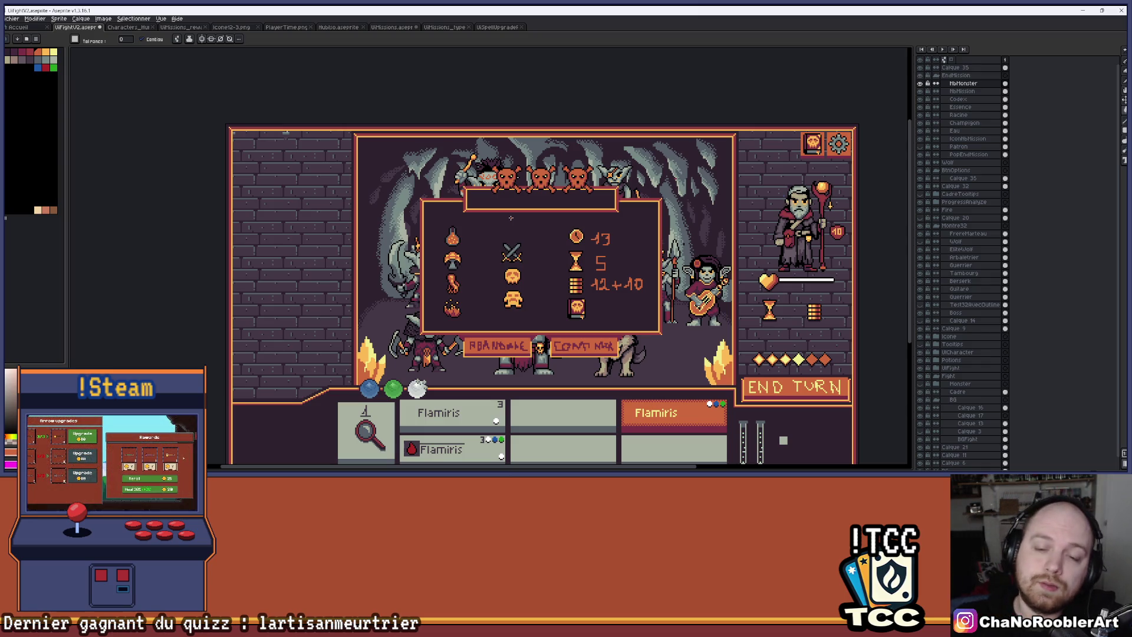
pyautogui.scroll(2, 530, 293)
pyautogui.scroll(-1, 524, 244)
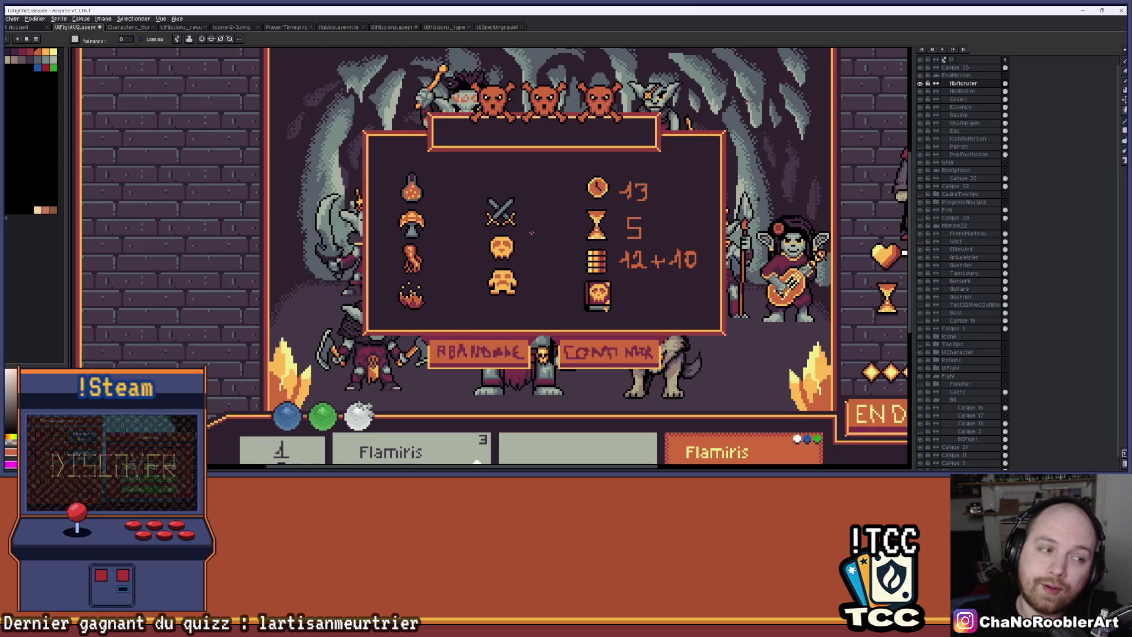
pyautogui.scroll(-2, 531, 233)
pyautogui.click(146, 28)
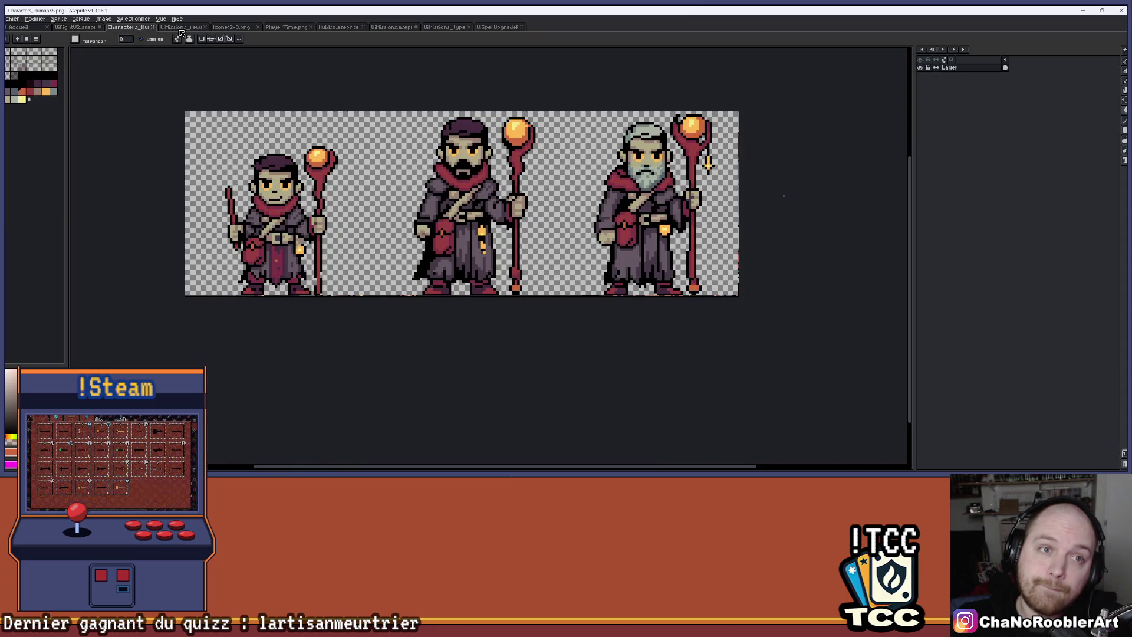
pyautogui.click(181, 27)
pyautogui.click(231, 28)
pyautogui.click(285, 28)
pyautogui.click(338, 28)
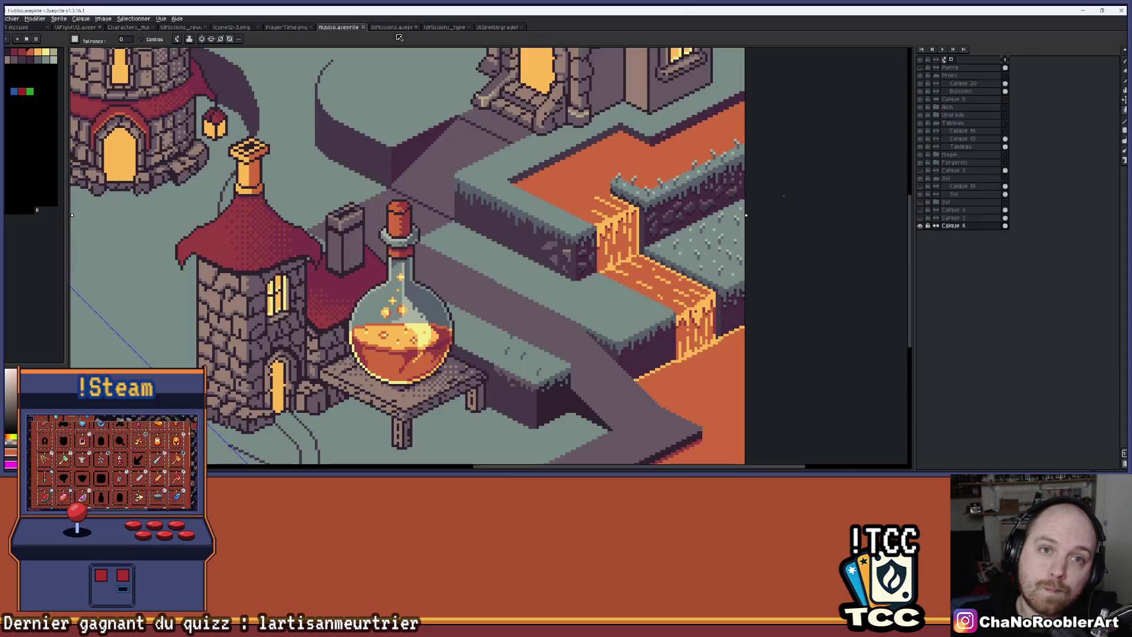
pyautogui.click(393, 27)
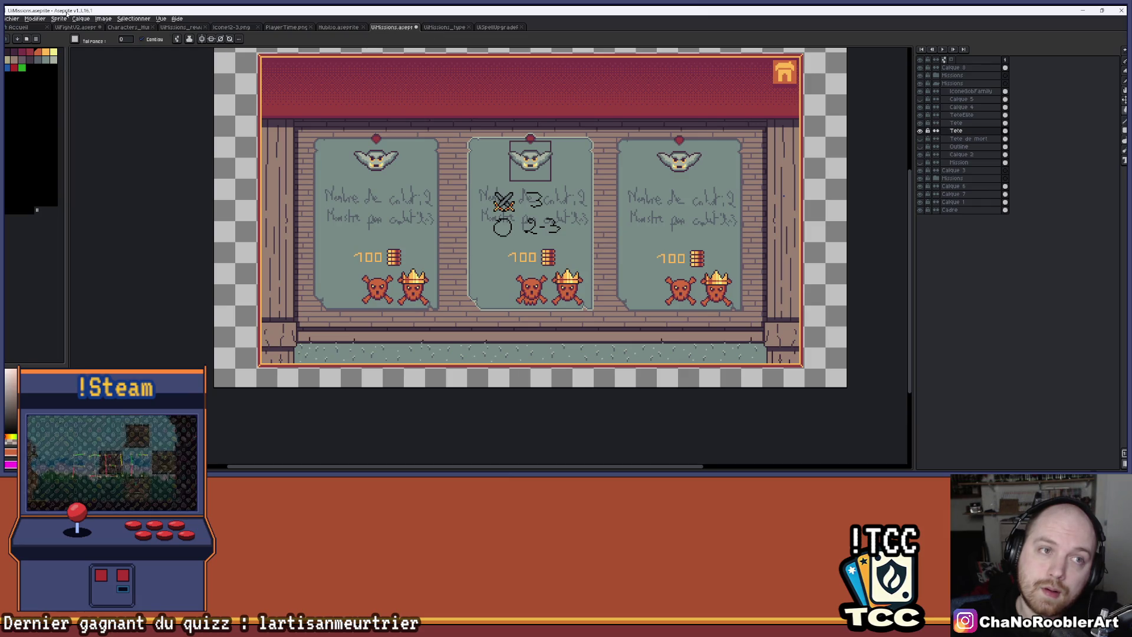
pyautogui.scroll(1, 516, 199)
pyautogui.scroll(-1, 516, 199)
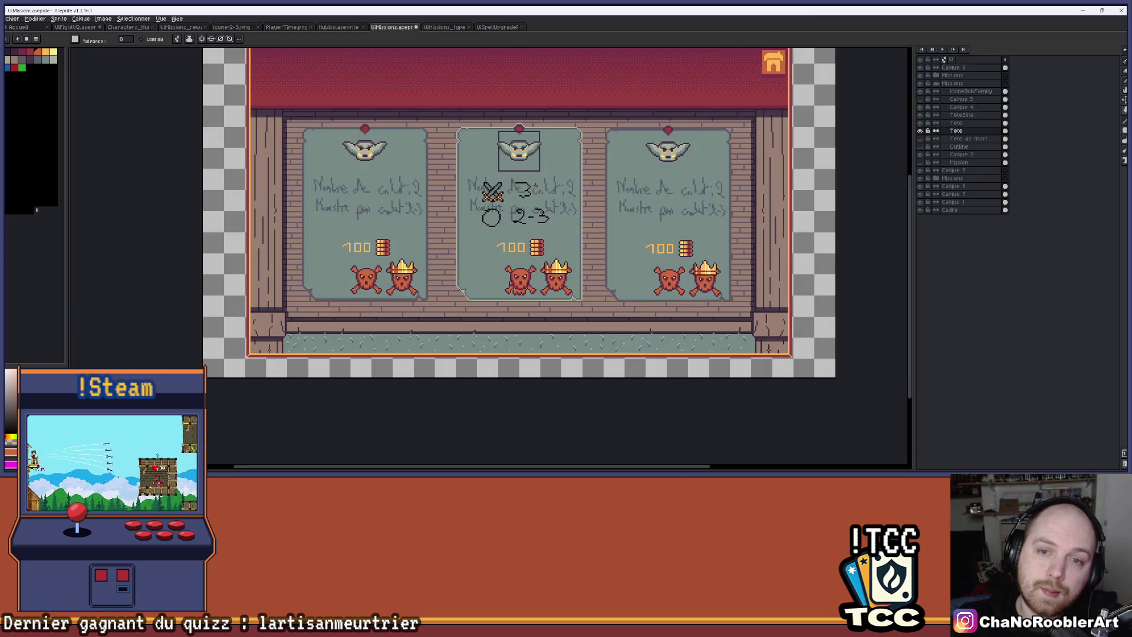
pyautogui.scroll(-1, 516, 199)
pyautogui.scroll(1, 501, 215)
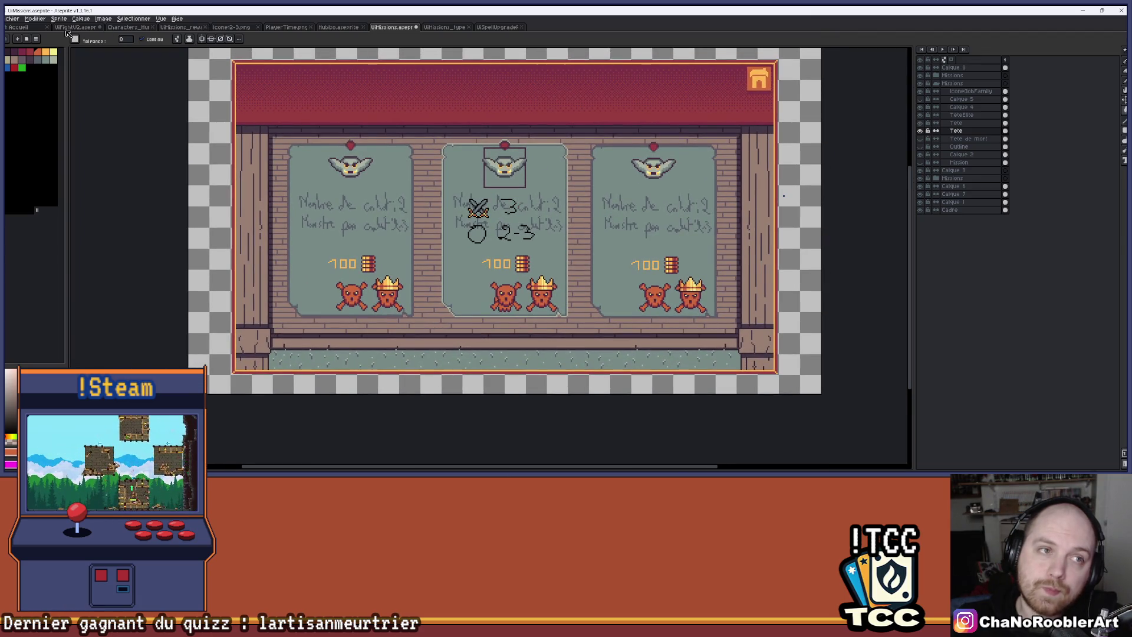
pyautogui.click(68, 28)
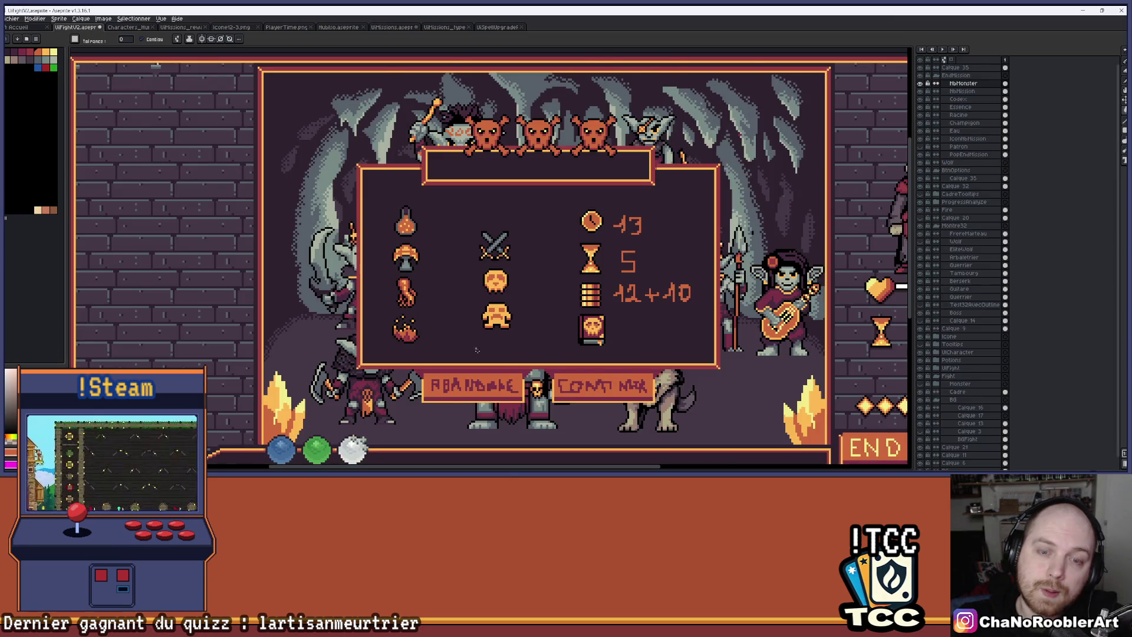
# Step: Sample the face's dark orange, undo an accidental body fill, and paint two pixels beside the mouth
pyautogui.scroll(1, 519, 354)
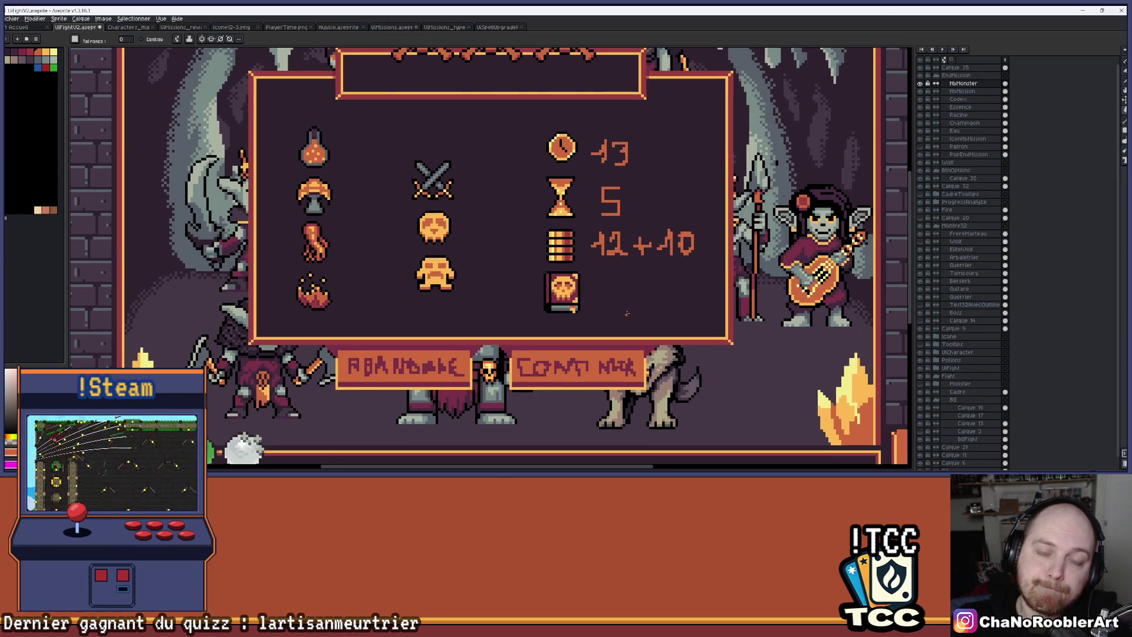
pyautogui.scroll(6, 465, 281)
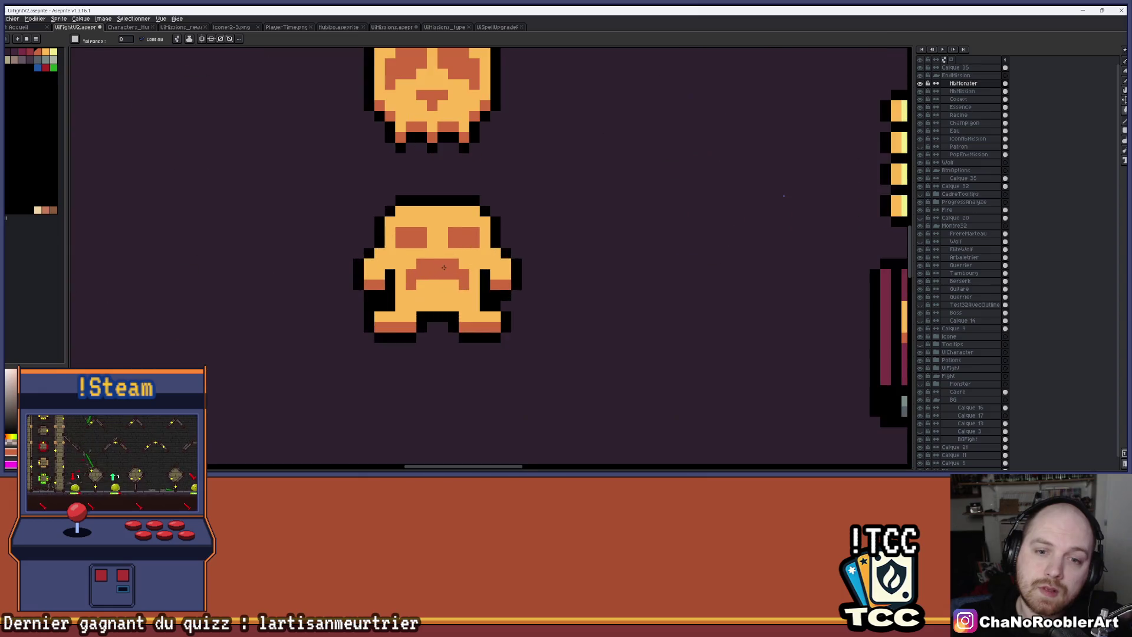
pyautogui.press('i')
pyautogui.click(472, 276)
pyautogui.press('g')
pyautogui.click(424, 277)
pyautogui.press('b')
pyautogui.hotkey('ctrl', 'z')
pyautogui.click(393, 262)
pyautogui.click(472, 262)
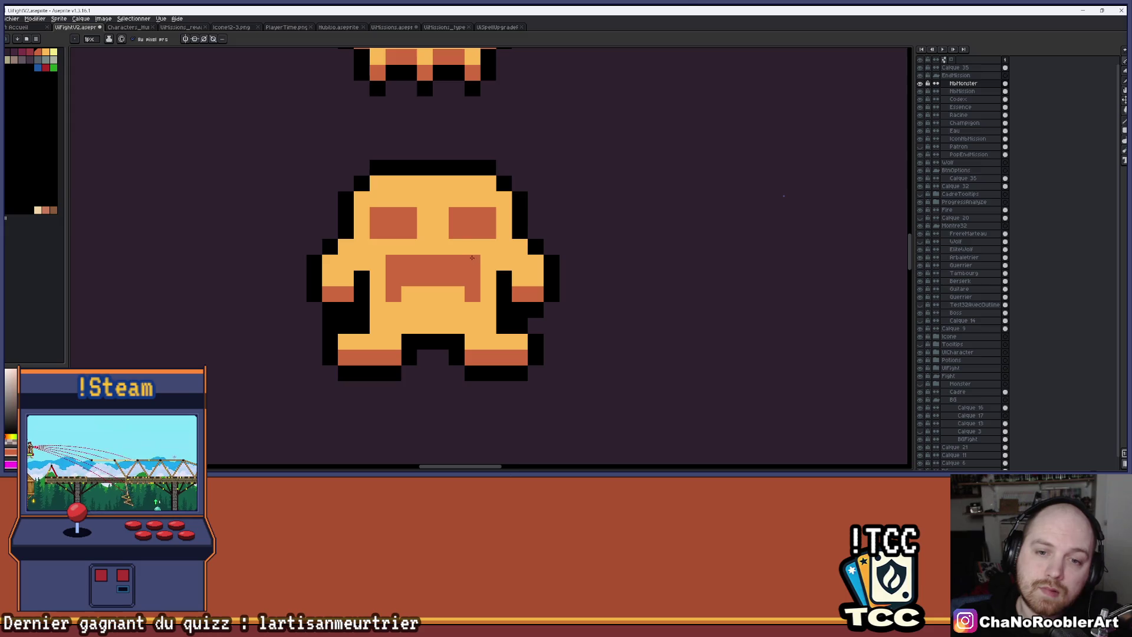
pyautogui.scroll(-4, 489, 271)
pyautogui.scroll(3, 505, 279)
pyautogui.press('e')
pyautogui.press('b')
pyautogui.scroll(-3, 504, 262)
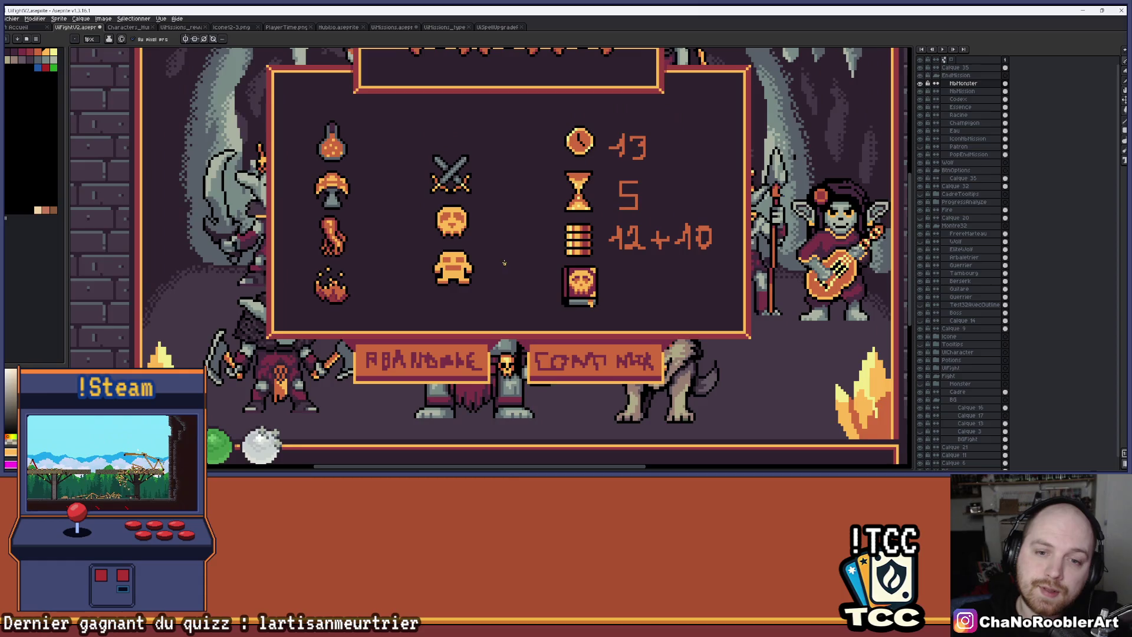
# Step: Add two dark-orange pixels below the mouth and repaint three mouth pixels light orange
pyautogui.press('i')
pyautogui.scroll(4, 501, 256)
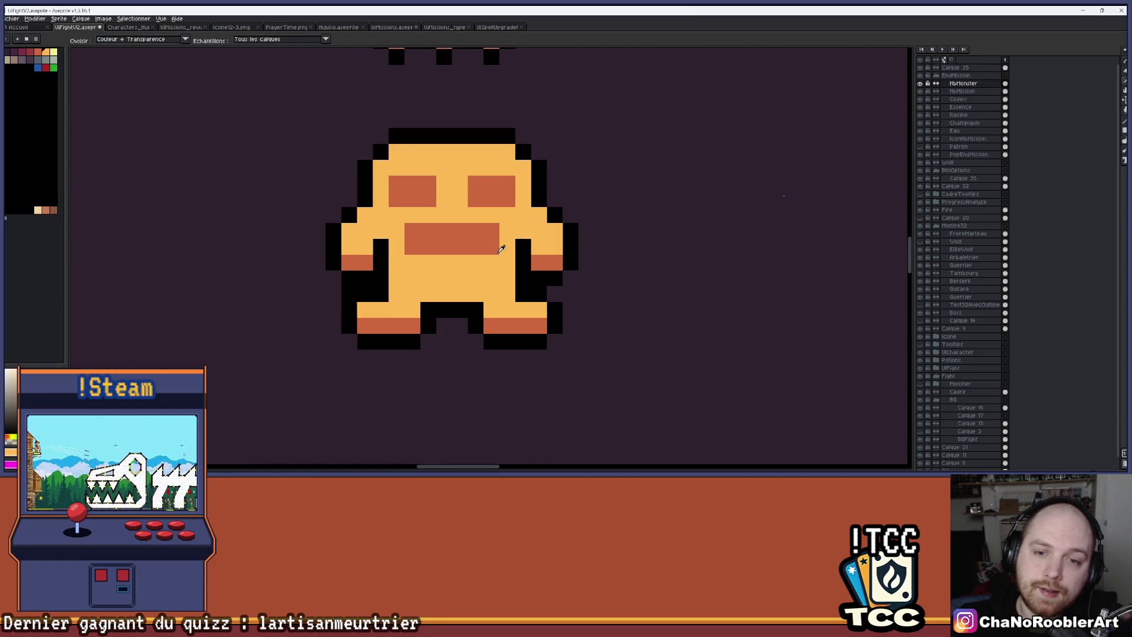
pyautogui.press('b')
pyautogui.moveTo(492, 260)
pyautogui.mouseDown()
pyautogui.moveTo(482, 259)
pyautogui.moveTo(554, 282)
pyautogui.mouseUp()
pyautogui.scroll(-3, 413, 262)
pyautogui.scroll(3, 487, 271)
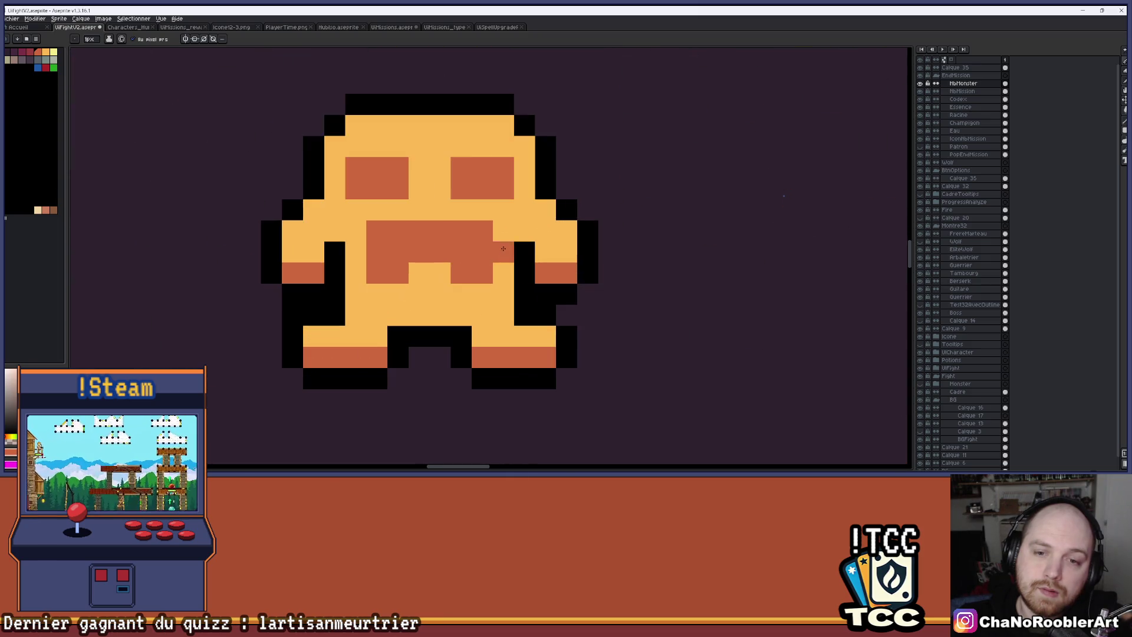
pyautogui.click(483, 230)
pyautogui.click(462, 231)
pyautogui.click(389, 229)
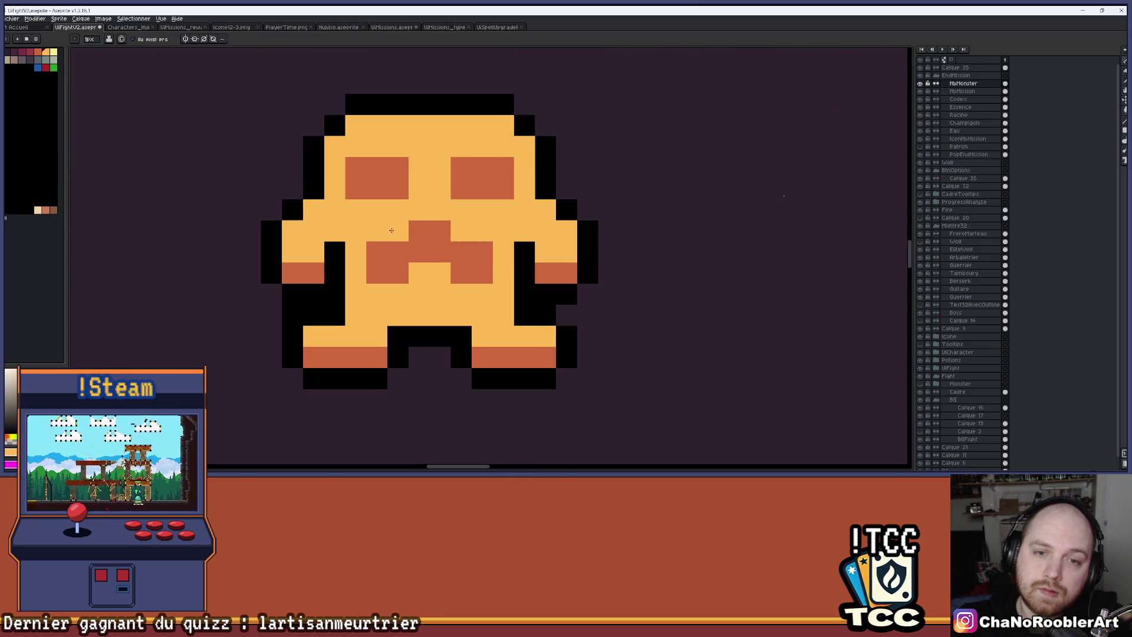
pyautogui.scroll(-3, 483, 231)
pyautogui.scroll(3, 460, 227)
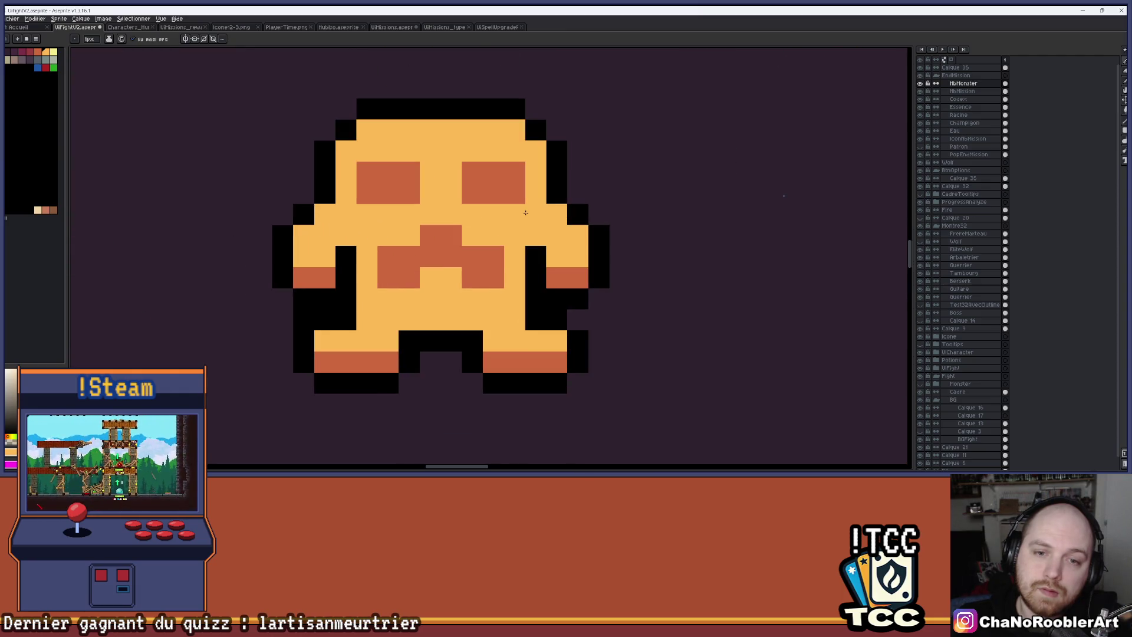
pyautogui.scroll(-3, 524, 214)
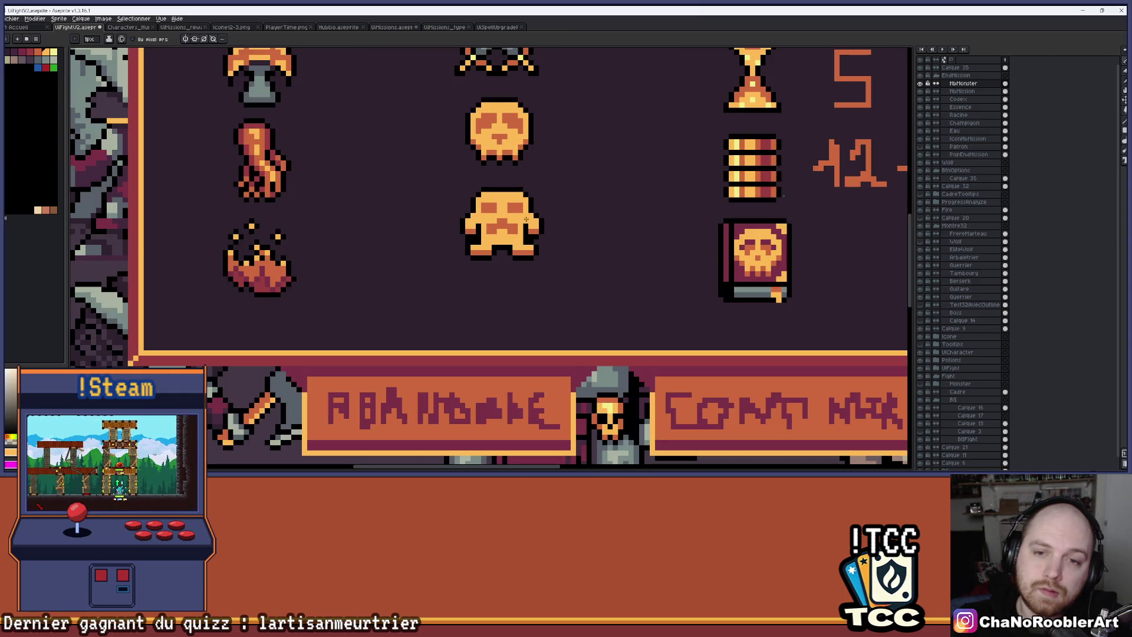
# Step: Draw a dark-orange nose below the eyes and widen it into a triangle over the mouth
pyautogui.moveTo(562, 216); pyautogui.dragTo(515, 263)
pyautogui.scroll(-2, 515, 263)
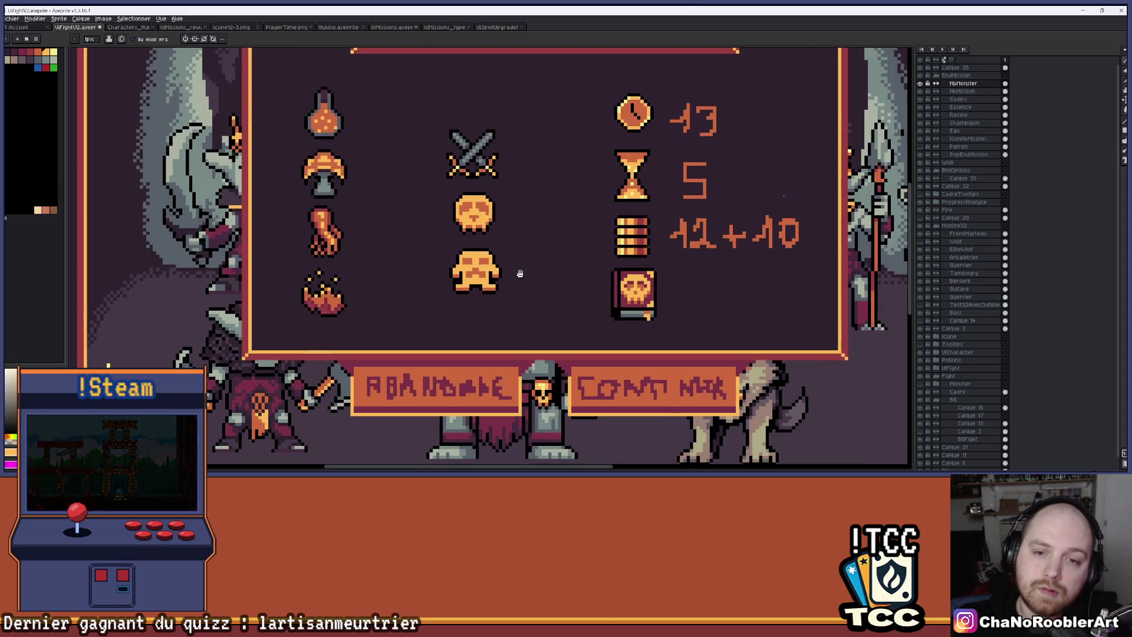
pyautogui.scroll(3, 472, 265)
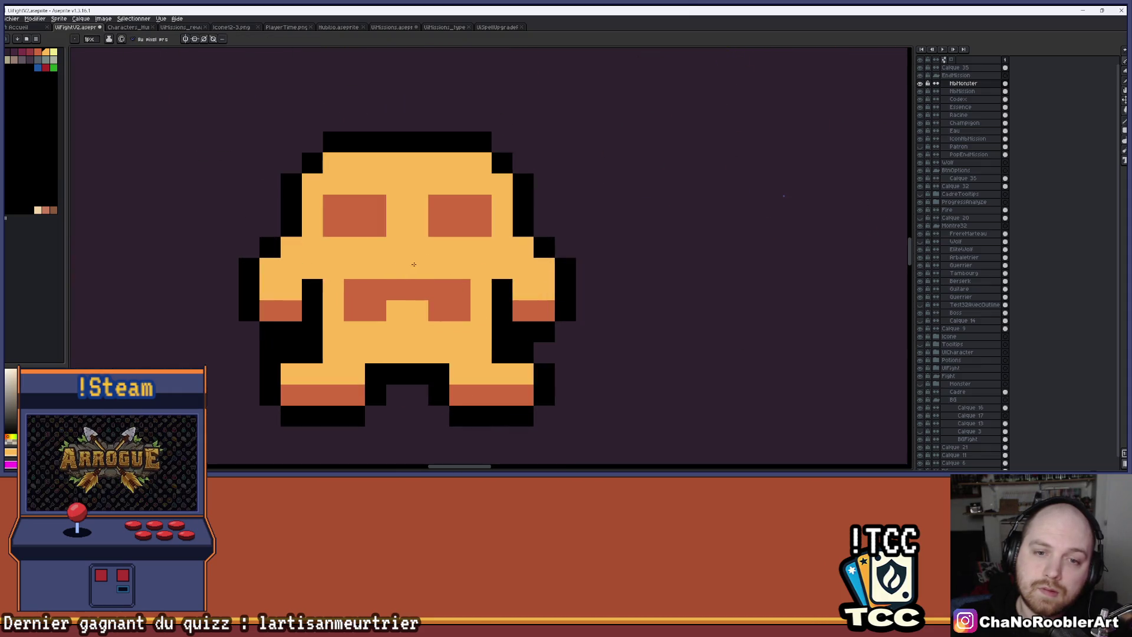
pyautogui.scroll(-2, 440, 264)
pyautogui.scroll(3, 413, 265)
pyautogui.click(381, 230)
pyautogui.click(410, 239)
pyautogui.scroll(-3, 411, 238)
pyautogui.scroll(1, 458, 247)
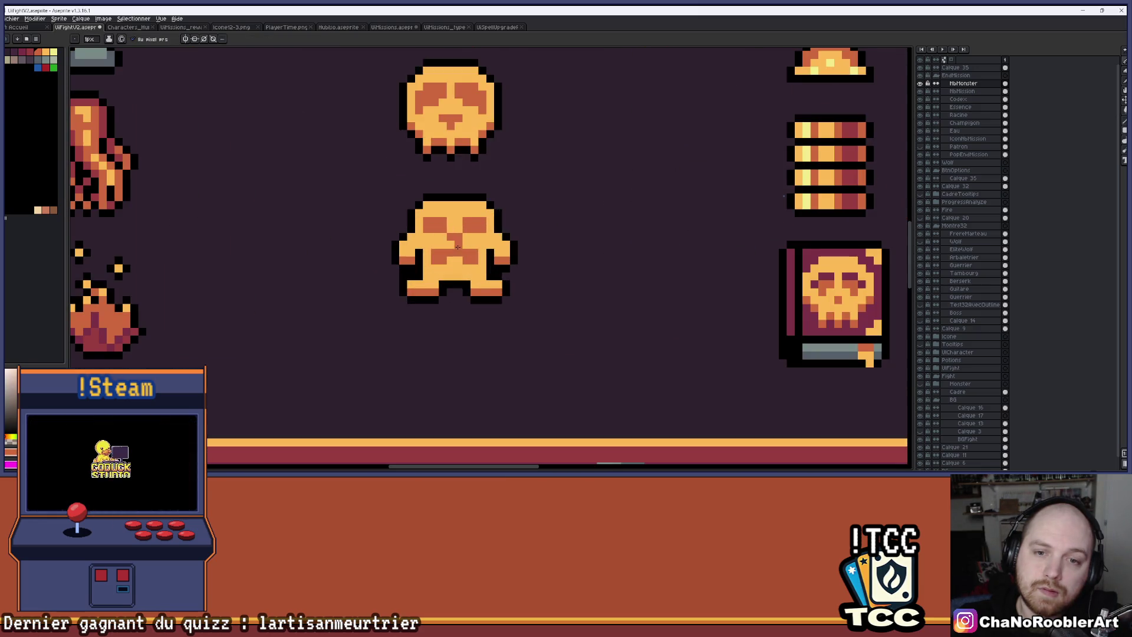
pyautogui.scroll(-3, 451, 245)
pyautogui.scroll(4, 487, 232)
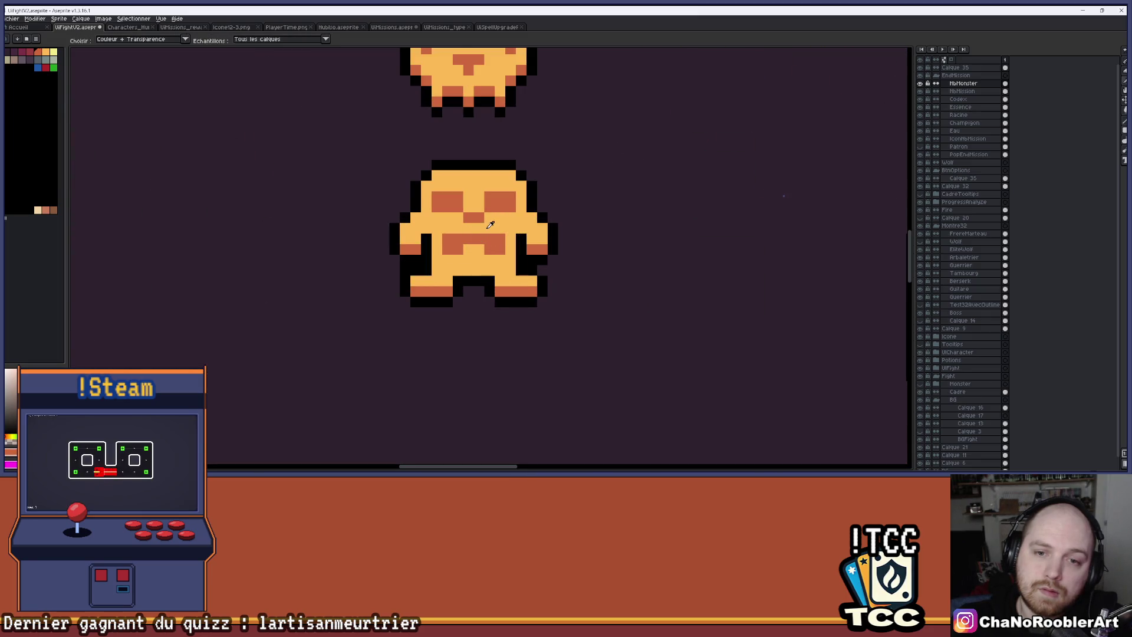
pyautogui.keyDown('alt'); pyautogui.click(462, 249); pyautogui.keyUp('alt')
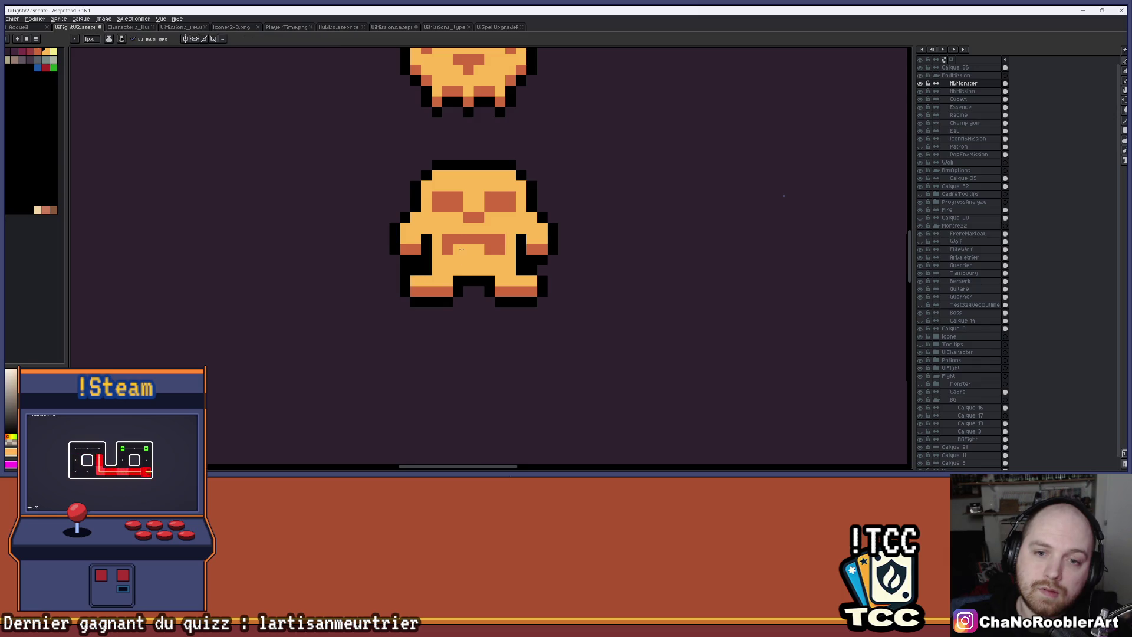
pyautogui.scroll(-3, 494, 250)
pyautogui.scroll(3, 495, 224)
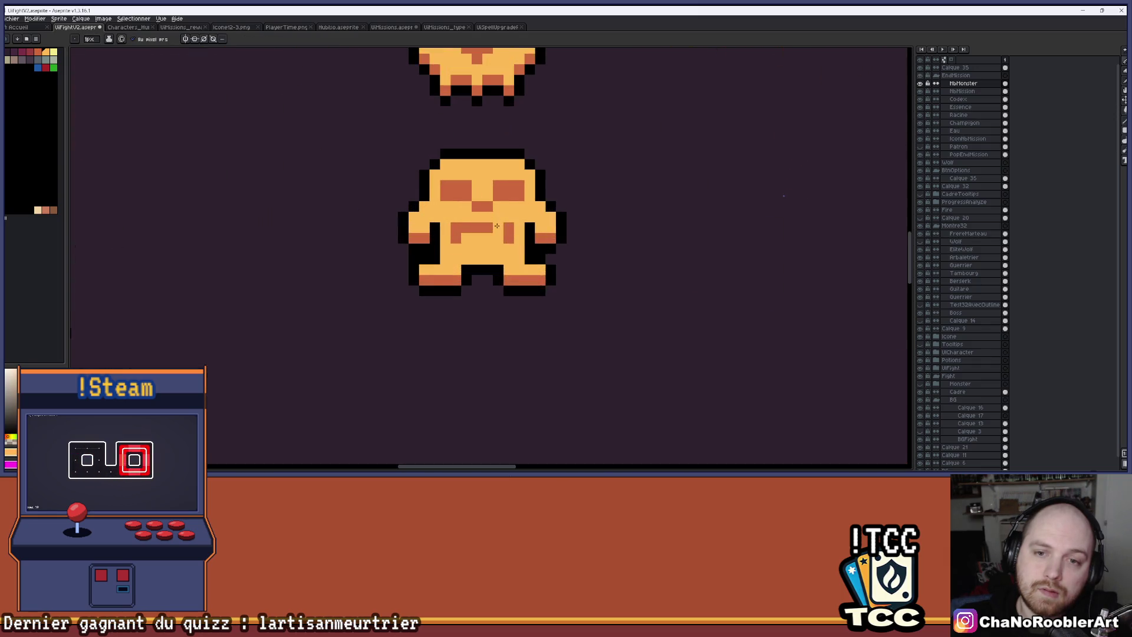
pyautogui.click(495, 219)
pyautogui.scroll(3, 495, 219)
pyautogui.moveTo(484, 215); pyautogui.dragTo(409, 217)
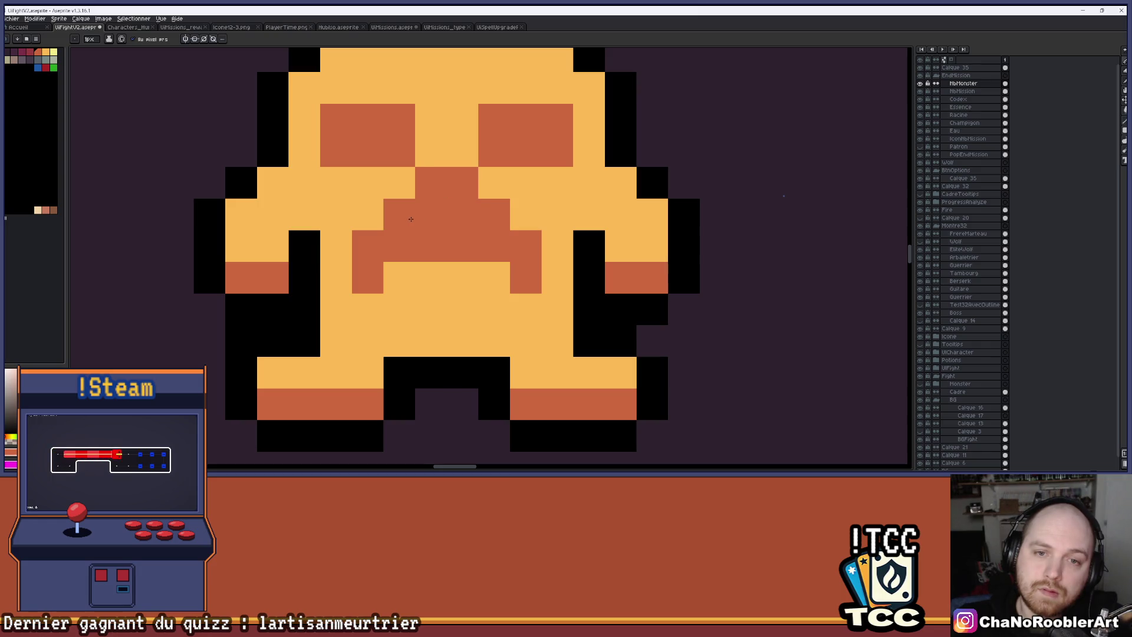
pyautogui.scroll(-3, 460, 228)
pyautogui.scroll(-3, 474, 235)
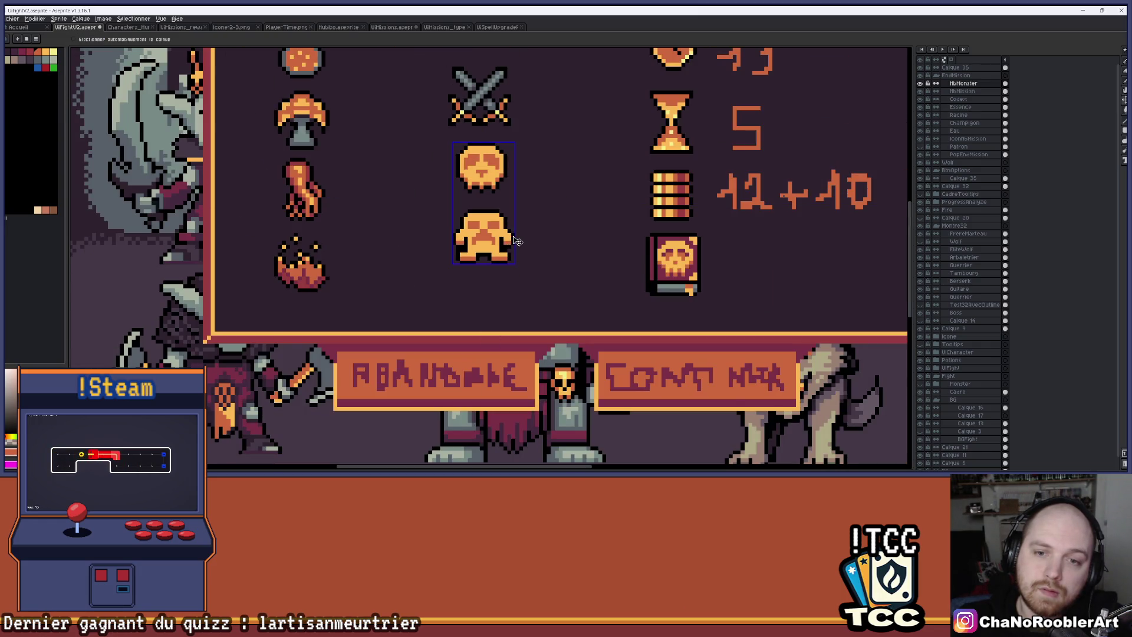
pyautogui.scroll(3, 491, 232)
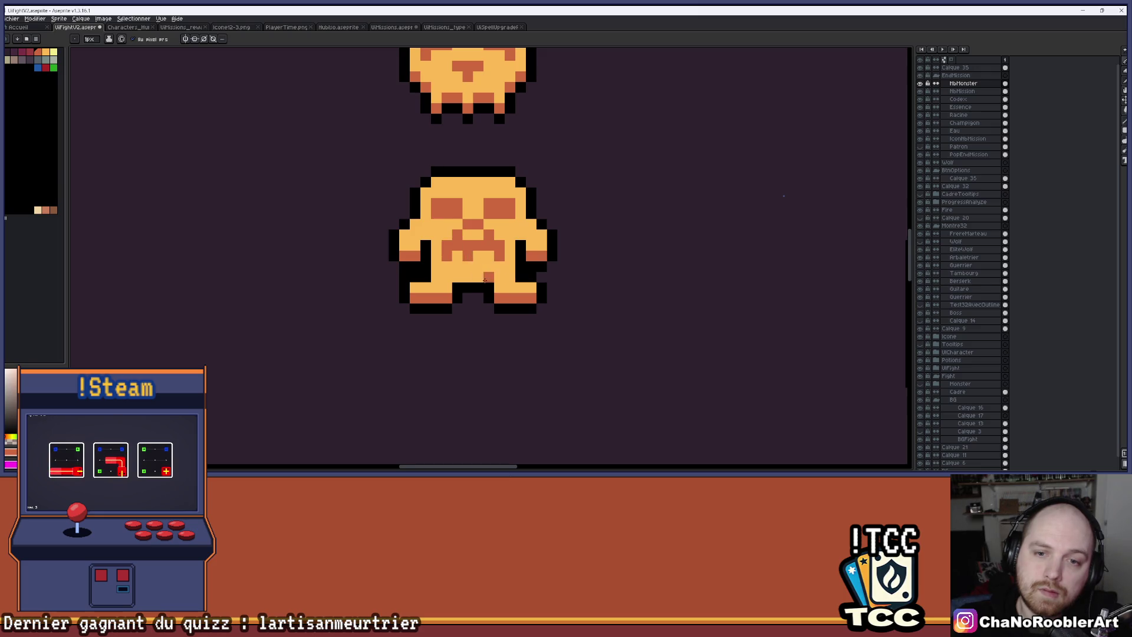
pyautogui.scroll(-3, 484, 281)
pyautogui.scroll(4, 493, 264)
# Step: Reshape the mouth into teeth by alternating salmon and light-orange pixels
pyautogui.click(486, 256)
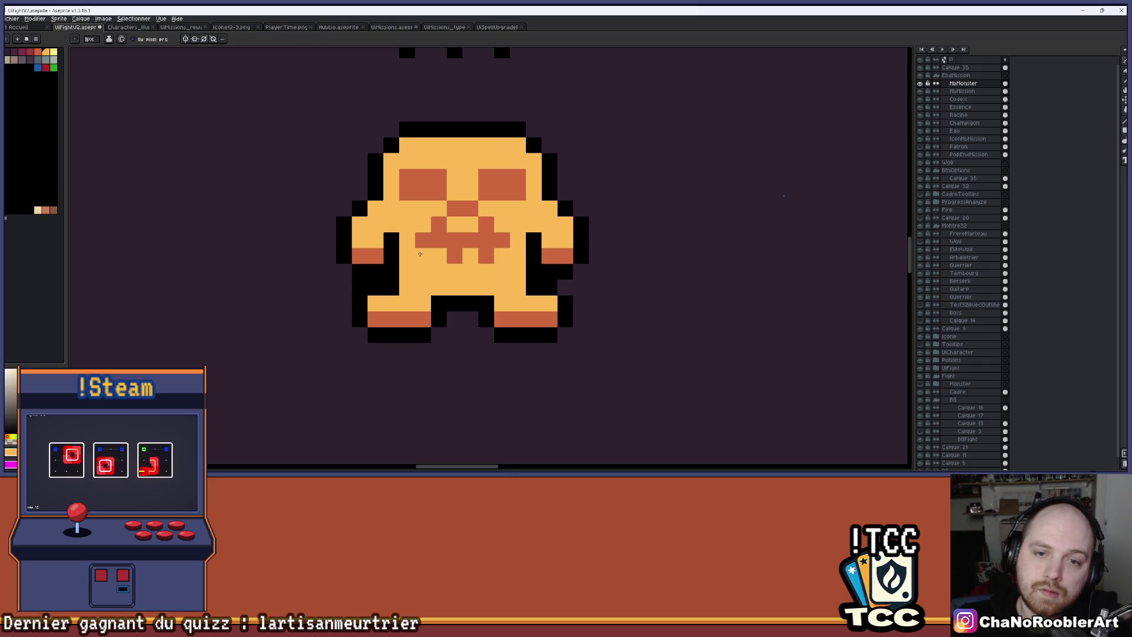
pyautogui.scroll(-3, 420, 253)
pyautogui.scroll(-1, 420, 253)
pyautogui.scroll(5, 495, 257)
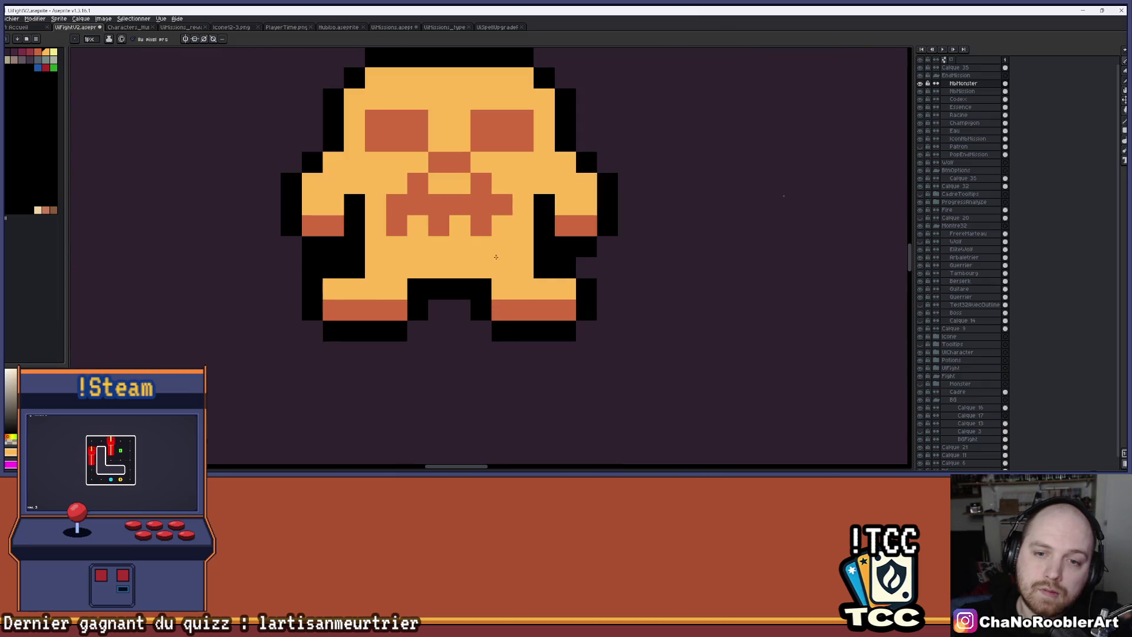
pyautogui.click(502, 225)
pyautogui.rightClick(481, 225)
pyautogui.press('i')
pyautogui.press('b')
pyautogui.click(460, 225)
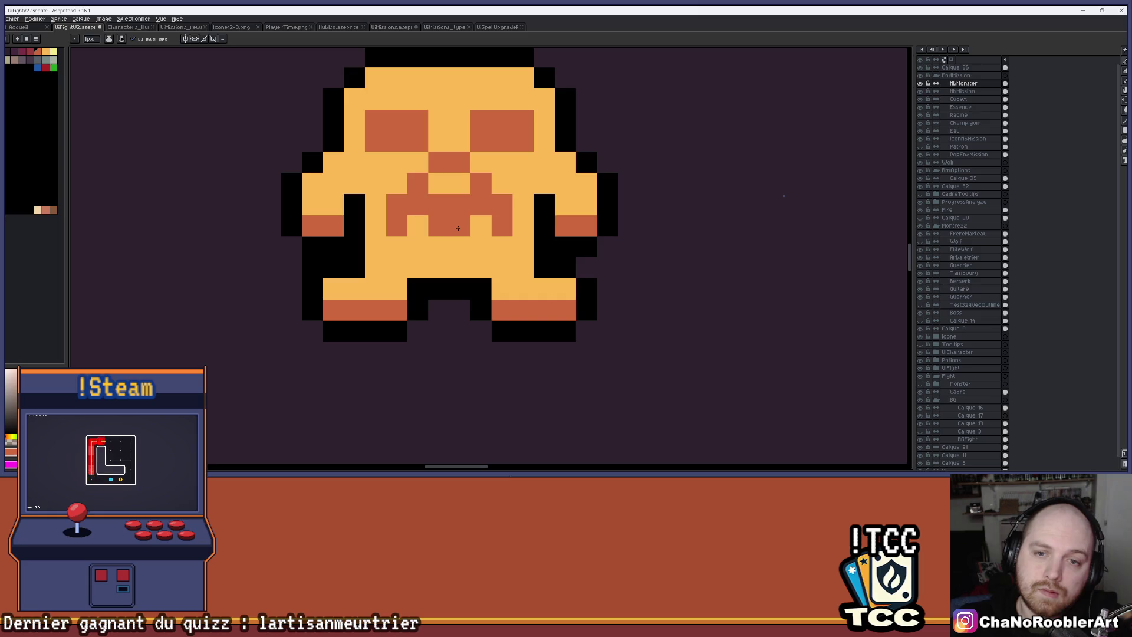
pyautogui.click(470, 234)
pyautogui.rightClick(406, 195)
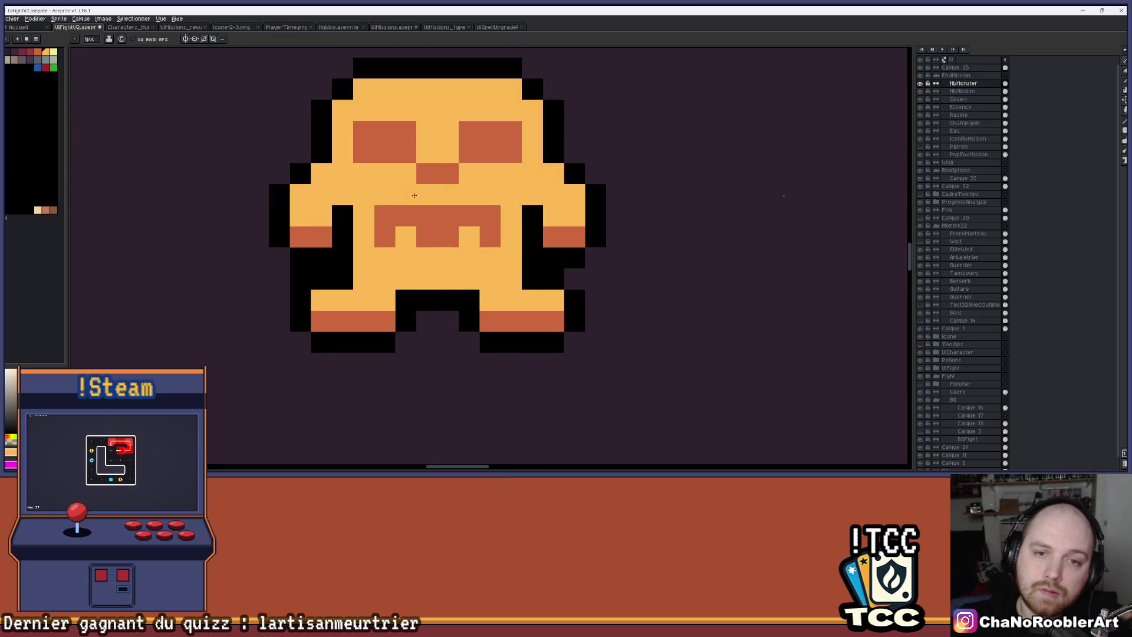
pyautogui.scroll(-4, 506, 282)
pyautogui.scroll(-2, 506, 282)
pyautogui.scroll(2, 515, 242)
pyautogui.scroll(3, 514, 241)
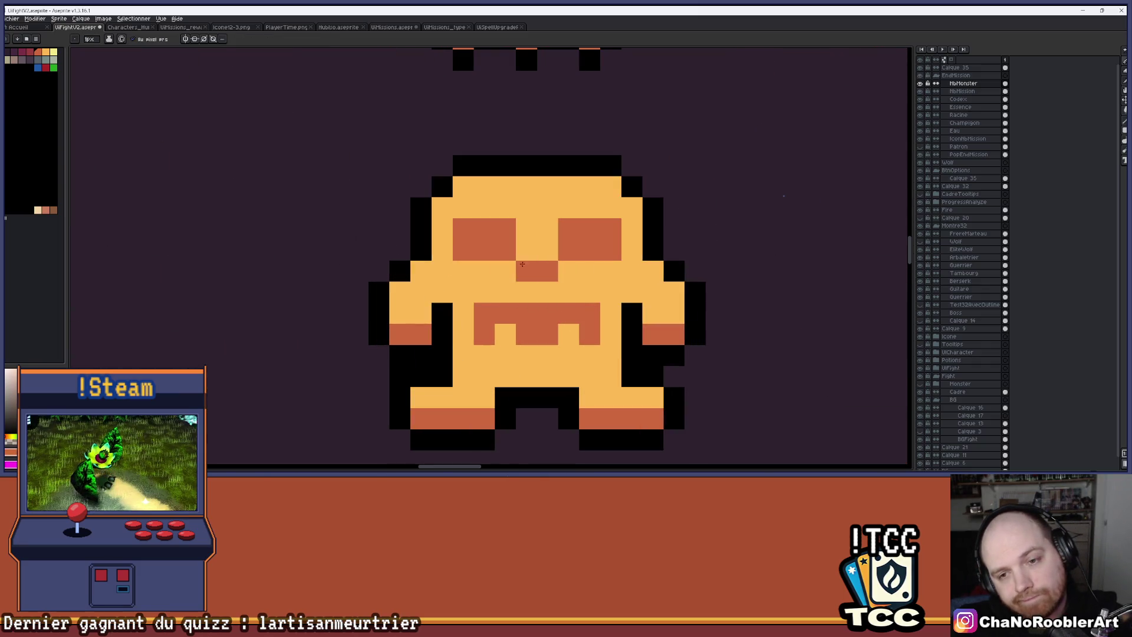
# Step: Lighten the eyes' inner corner pixels with the light orange body colour
pyautogui.keyDown('alt'); pyautogui.click(505, 271); pyautogui.keyUp('alt')
pyautogui.click(506, 250)
pyautogui.click(566, 253)
pyautogui.click(584, 251)
pyautogui.scroll(-6, 581, 254)
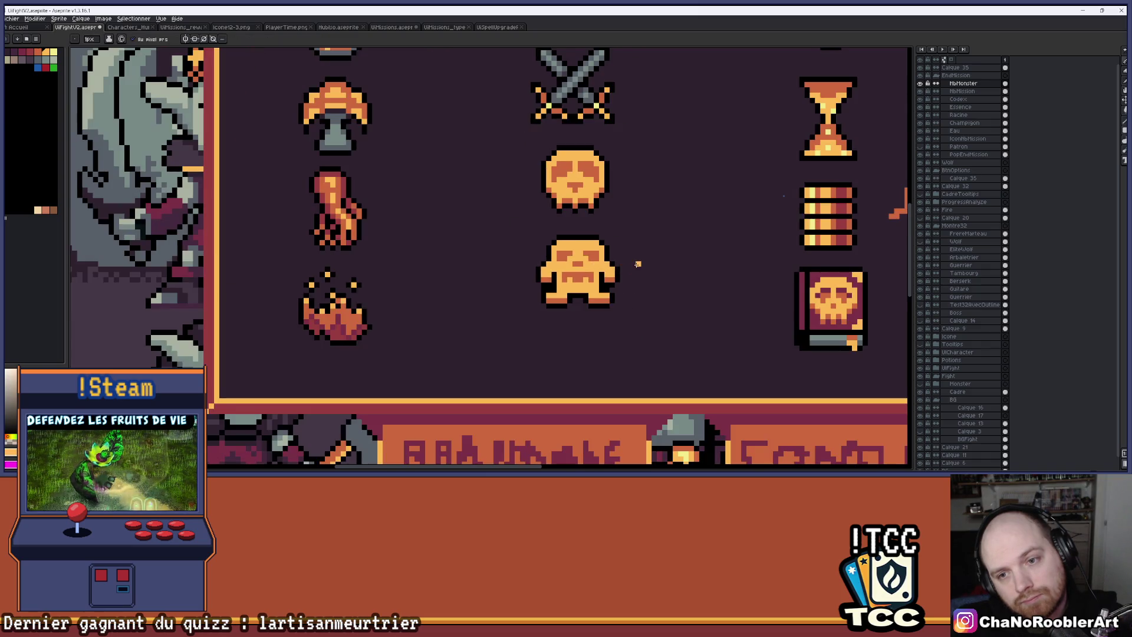
pyautogui.scroll(-1, 555, 293)
pyautogui.scroll(5, 554, 293)
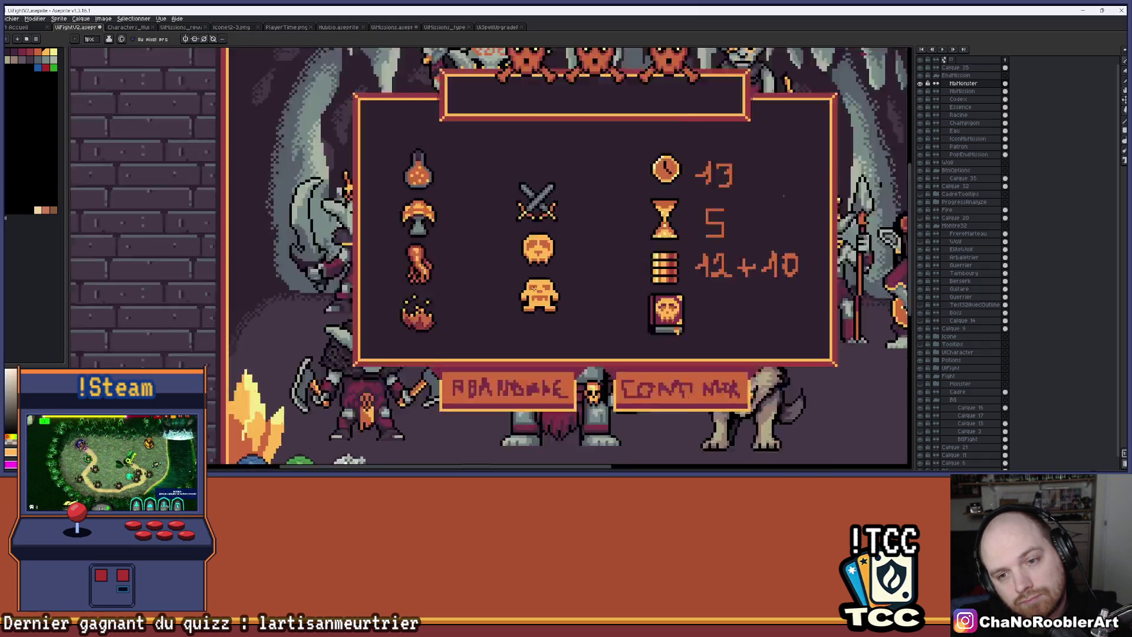
pyautogui.moveTo(645, 269); pyautogui.dragTo(600, 278)
pyautogui.scroll(-3, 600, 278)
pyautogui.scroll(3, 565, 297)
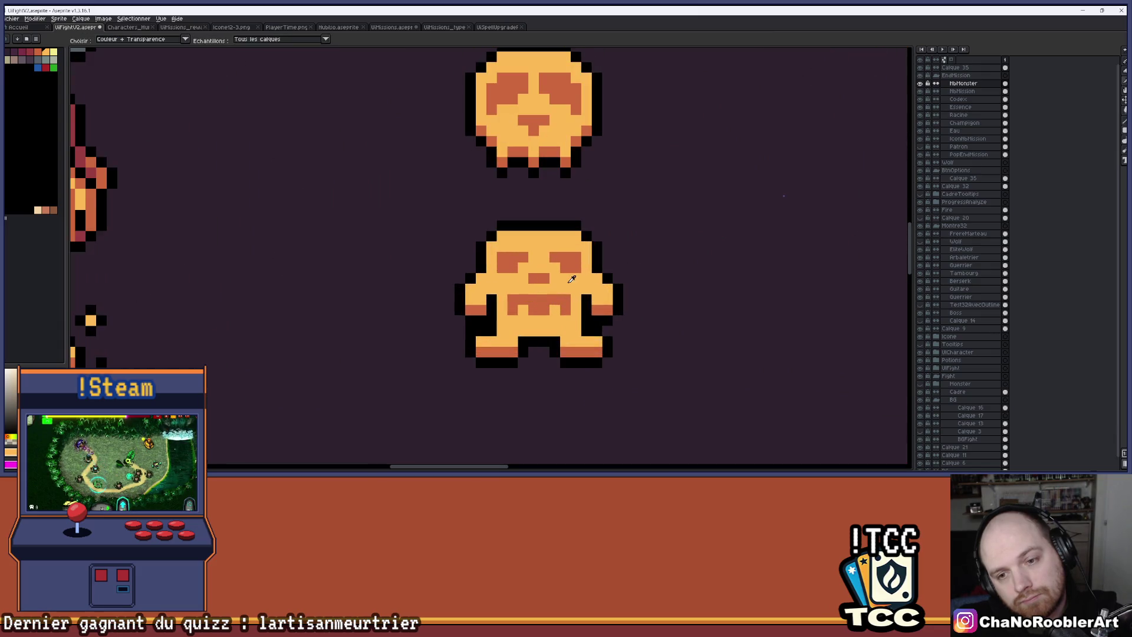
pyautogui.scroll(-4, 559, 283)
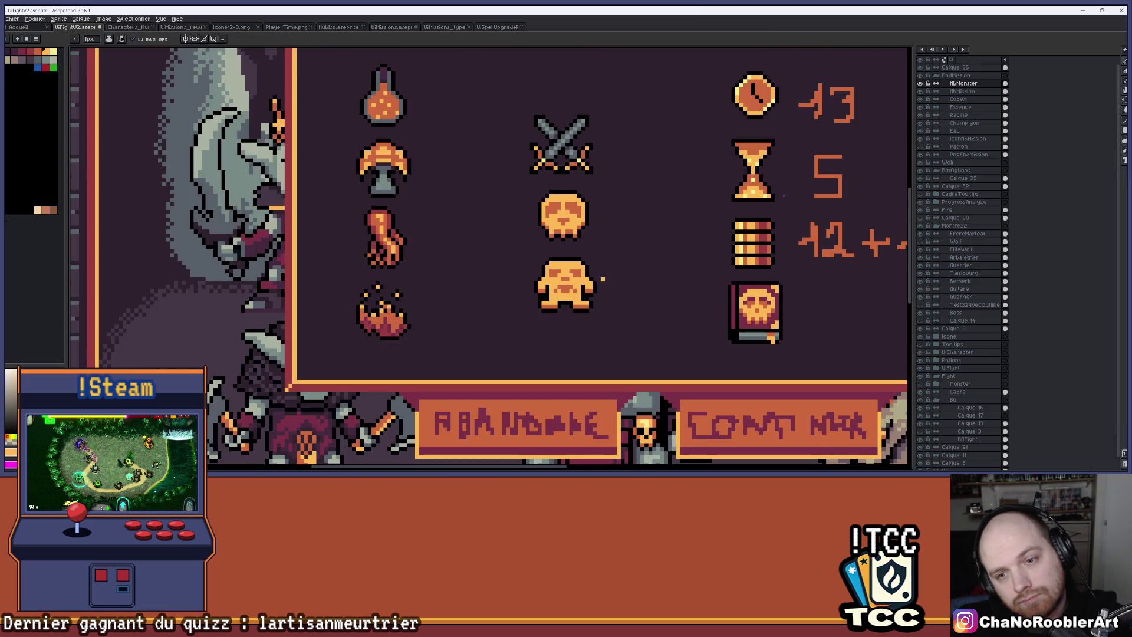
pyautogui.scroll(-1, 581, 295)
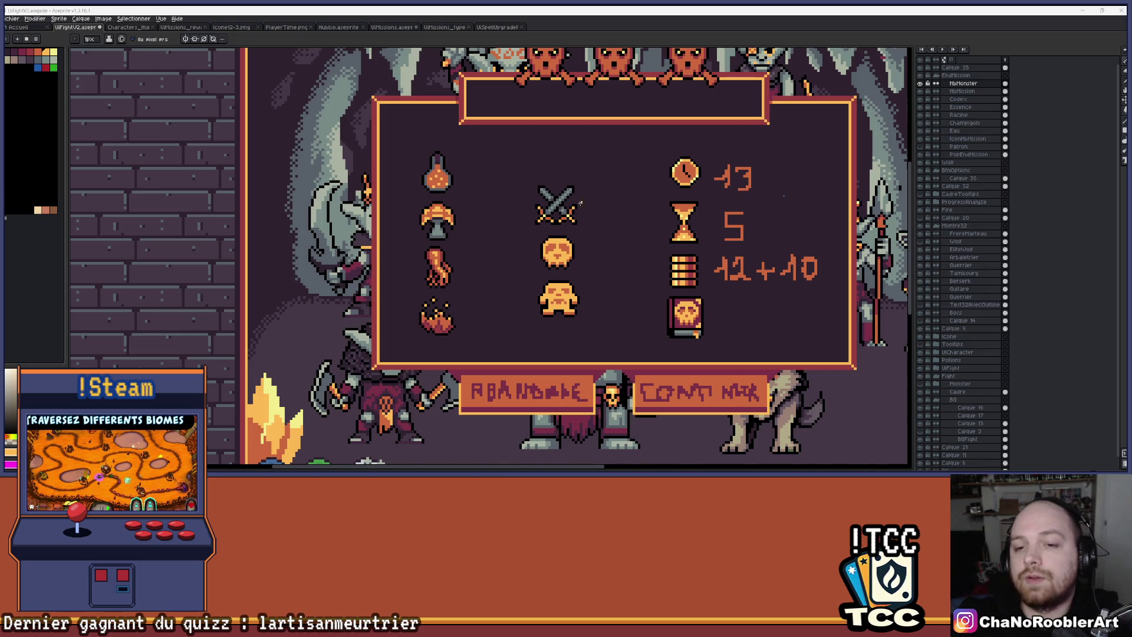
# Step: Zoom in beneath the orange figure icon and switch to the rectangle/ellipse shape tool
pyautogui.scroll(2, 581, 204)
pyautogui.scroll(-1, 590, 247)
pyautogui.scroll(1, 531, 293)
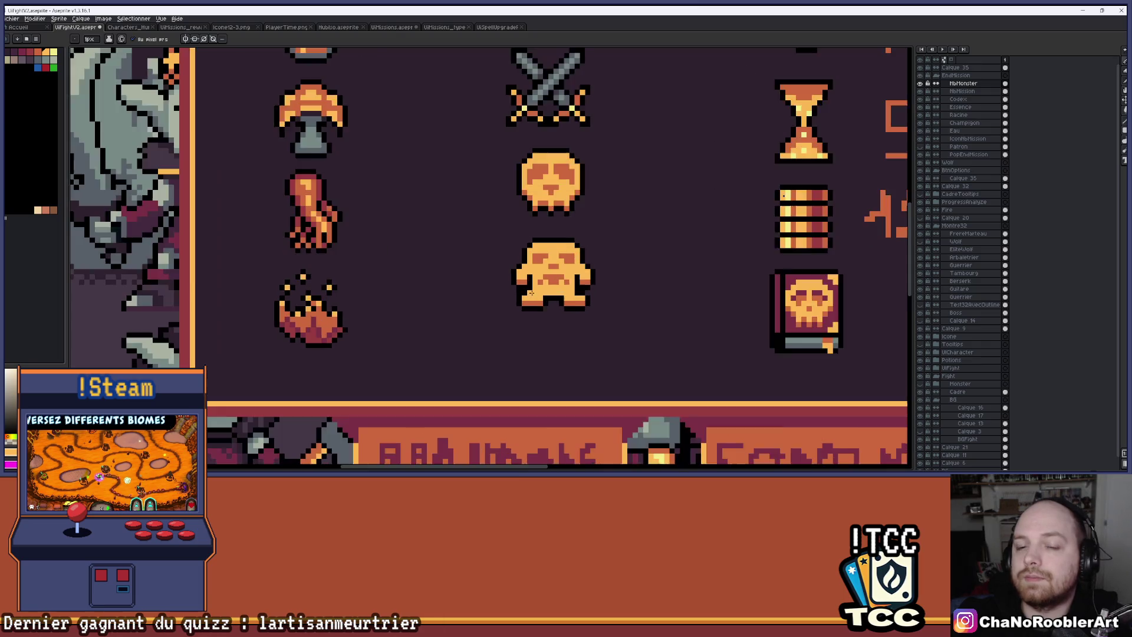
pyautogui.scroll(1, 531, 293)
pyautogui.hscroll(2, 507, 224)
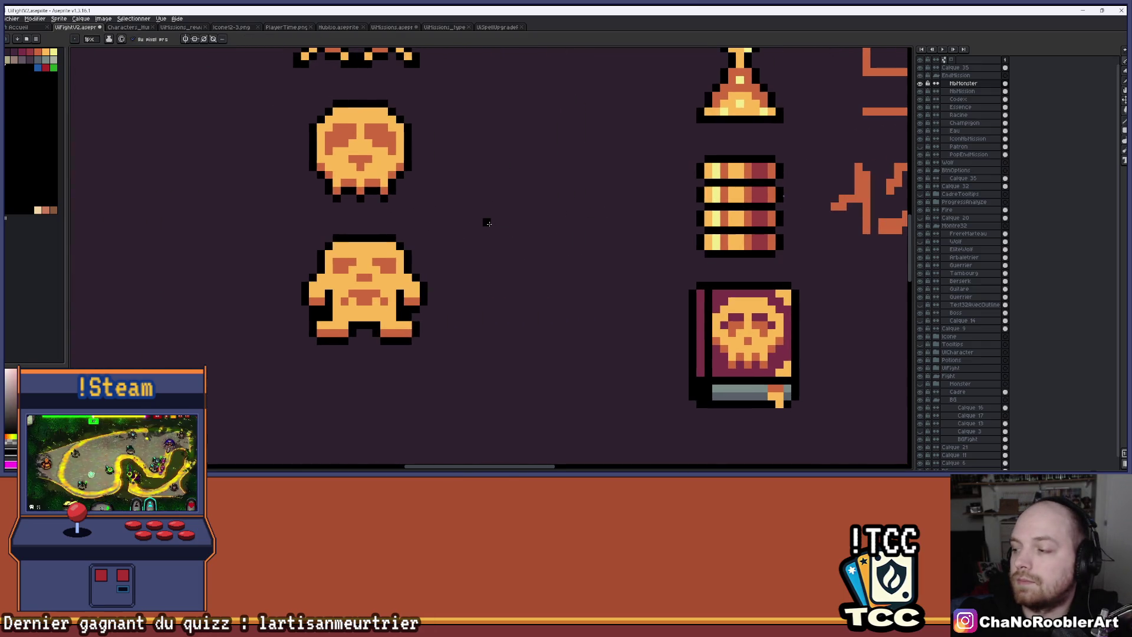
pyautogui.scroll(1, 622, 231)
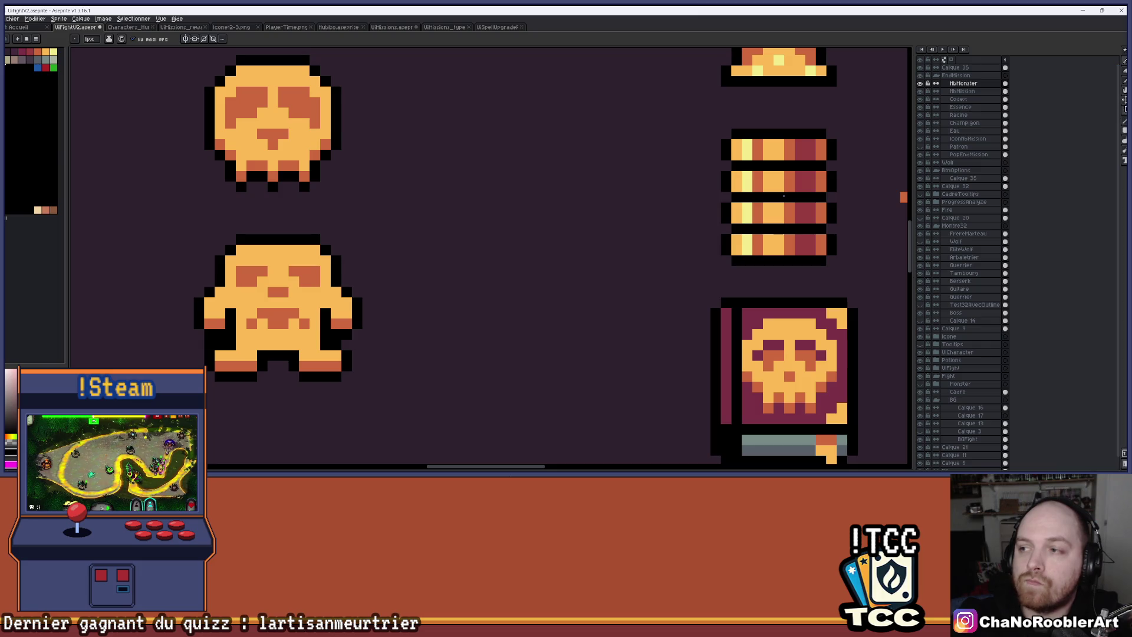
pyautogui.click(1124, 131)
pyautogui.scroll(-2, 513, 260)
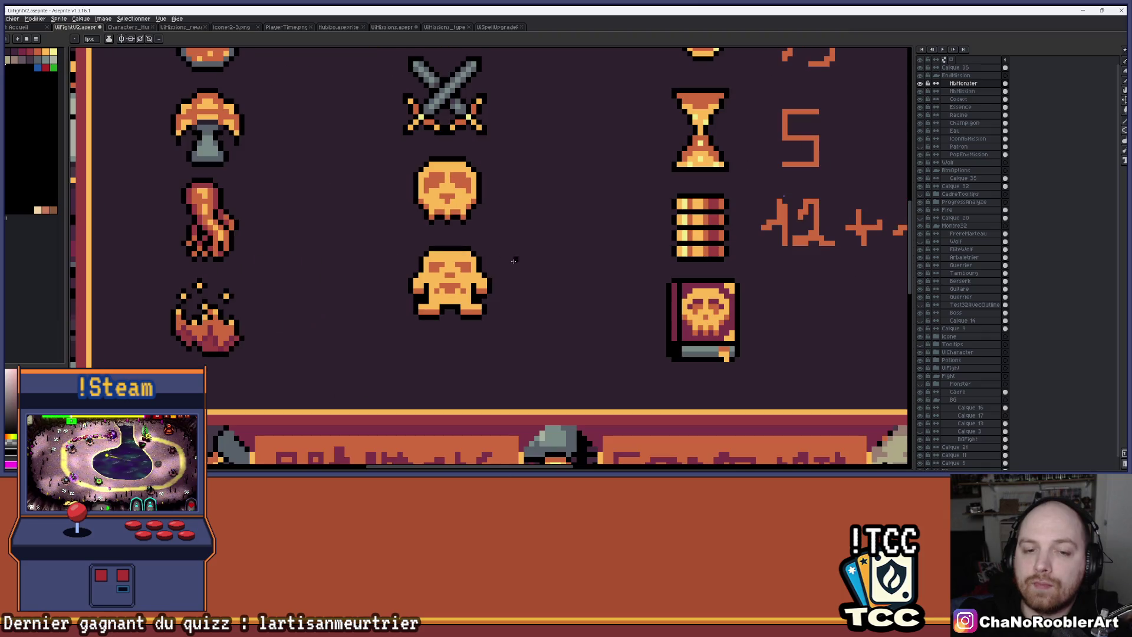
pyautogui.scroll(1, 455, 313)
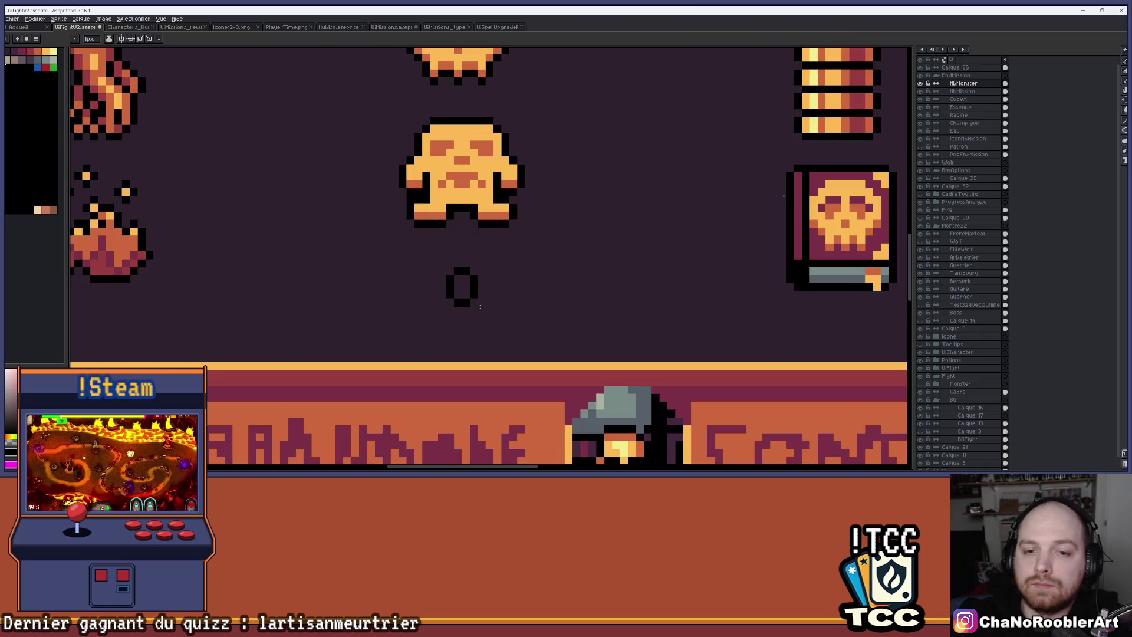
# Step: Pencil the flask's right and left sides down from the ring, undoing a stray ellipse
pyautogui.scroll(2, 472, 341)
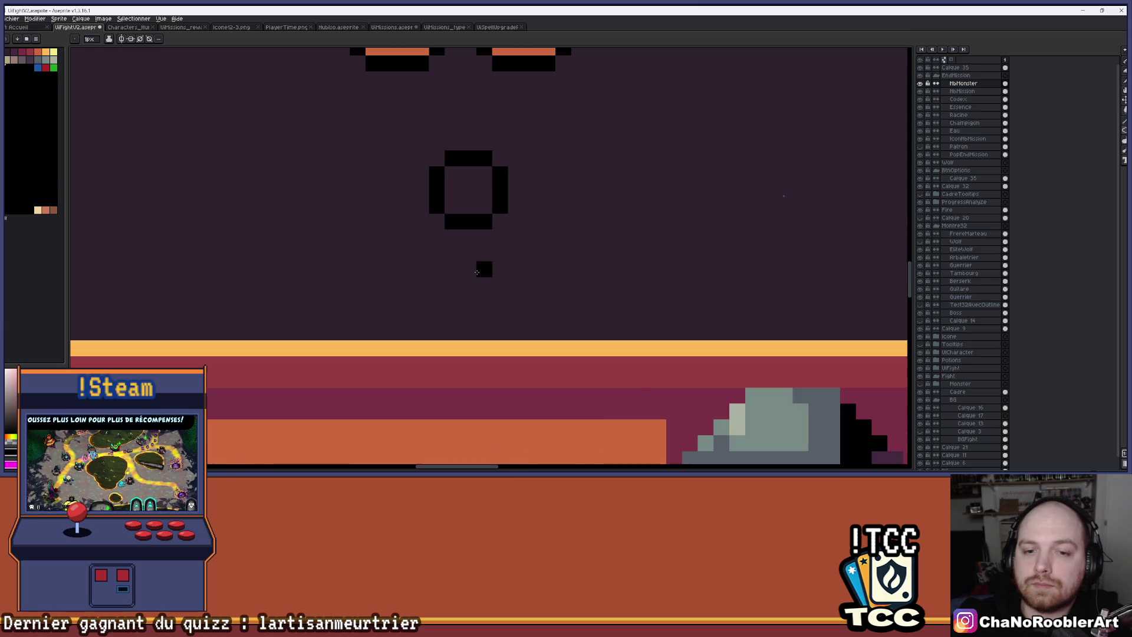
pyautogui.hotkey('ctrl', 'z')
pyautogui.click(452, 235)
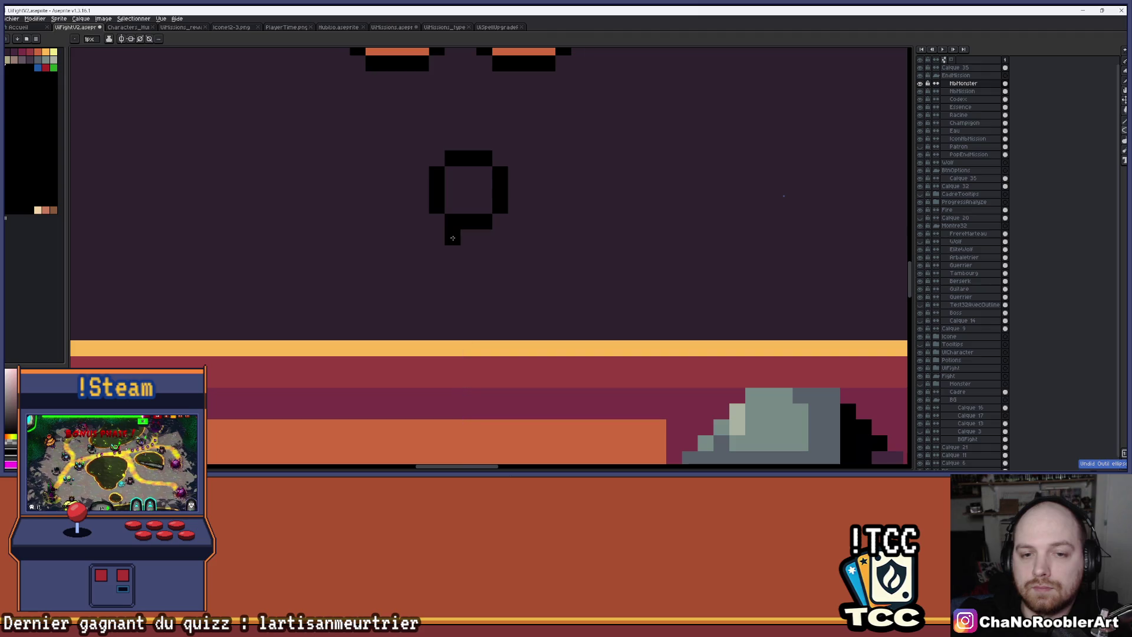
pyautogui.moveTo(484, 236); pyautogui.dragTo(516, 289)
pyautogui.hotkey('ctrl', 'z')
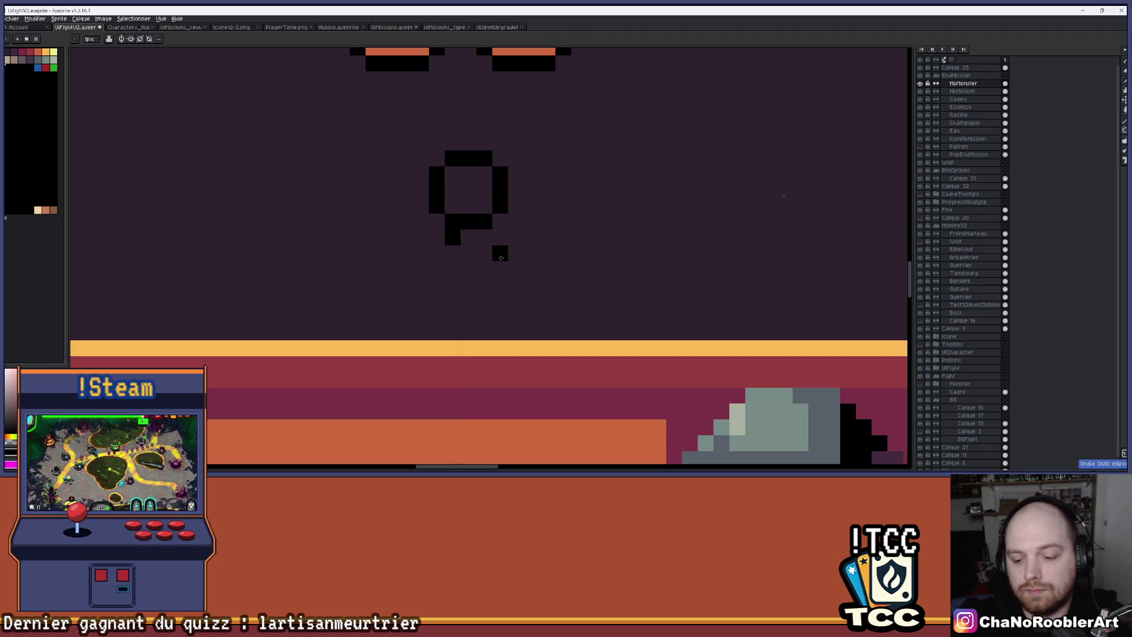
pyautogui.moveTo(484, 236); pyautogui.dragTo(513, 299)
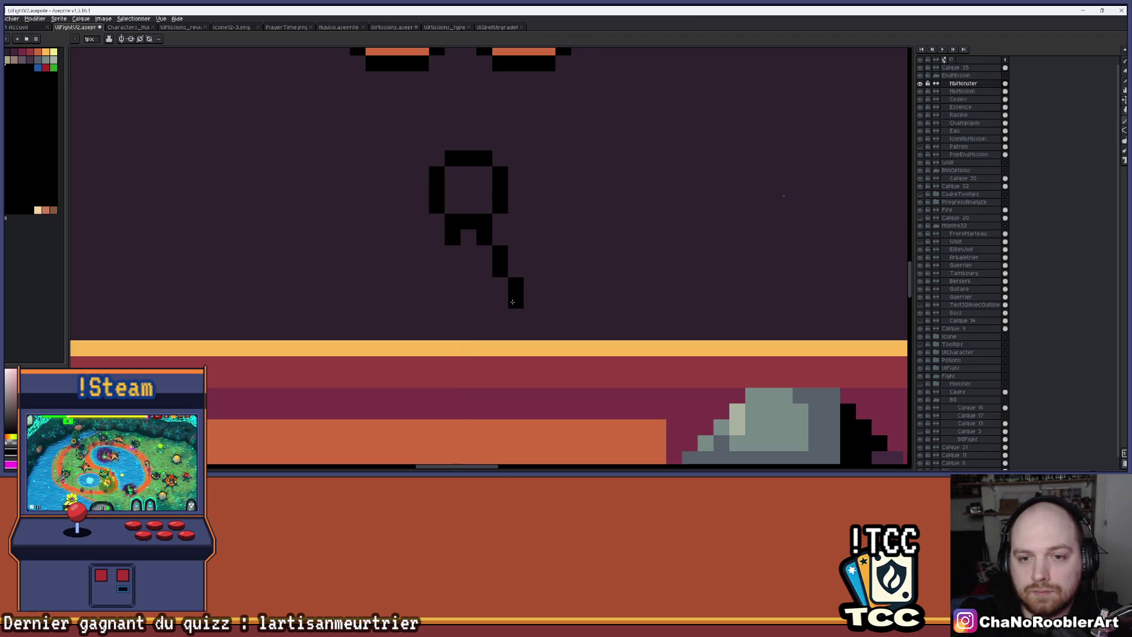
pyautogui.moveTo(447, 242)
pyautogui.mouseDown()
pyautogui.moveTo(424, 293)
pyautogui.moveTo(483, 315)
pyautogui.mouseUp()
pyautogui.scroll(-3, 507, 307)
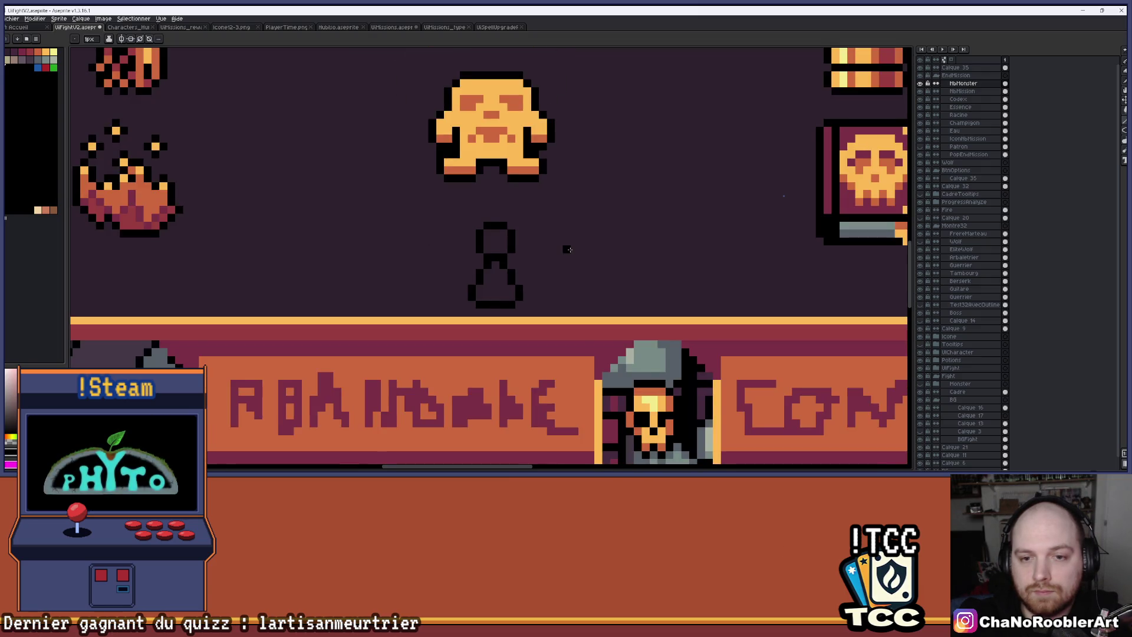
# Step: Shift the middle-column icons up slightly with the Move tool
pyautogui.click(1121, 104)
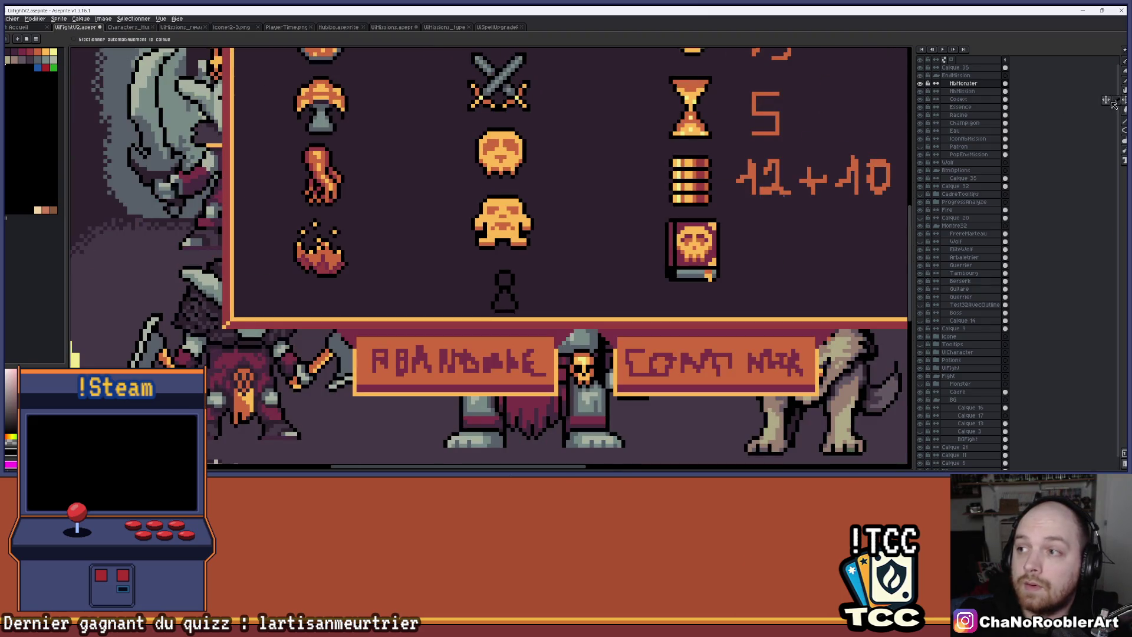
pyautogui.moveTo(525, 293); pyautogui.dragTo(527, 280)
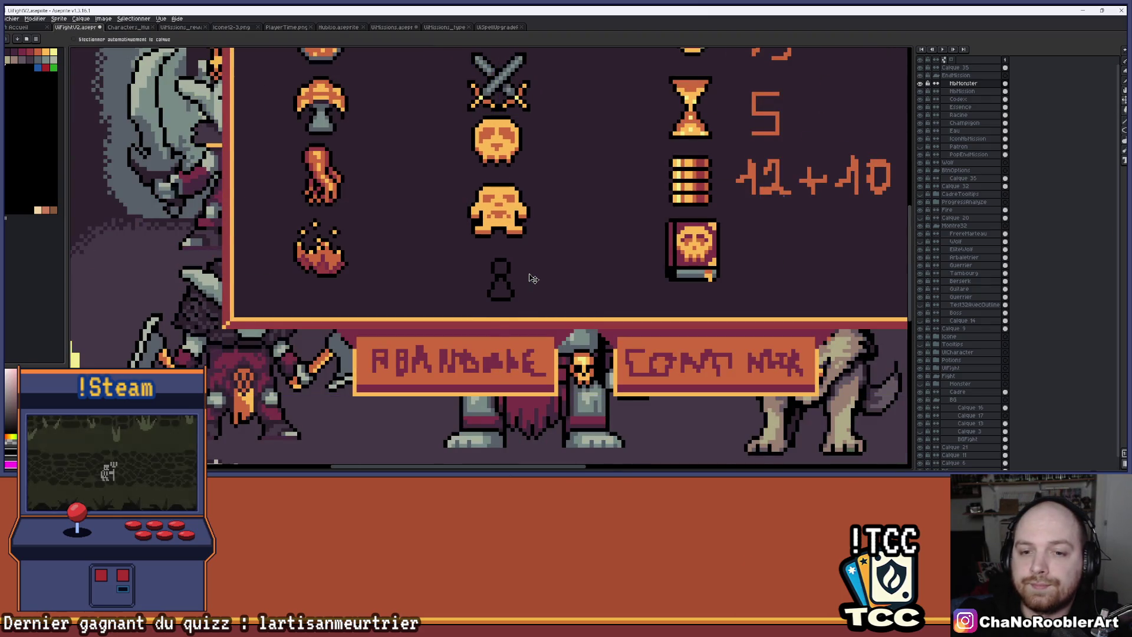
pyautogui.scroll(4, 531, 281)
pyautogui.press('m')
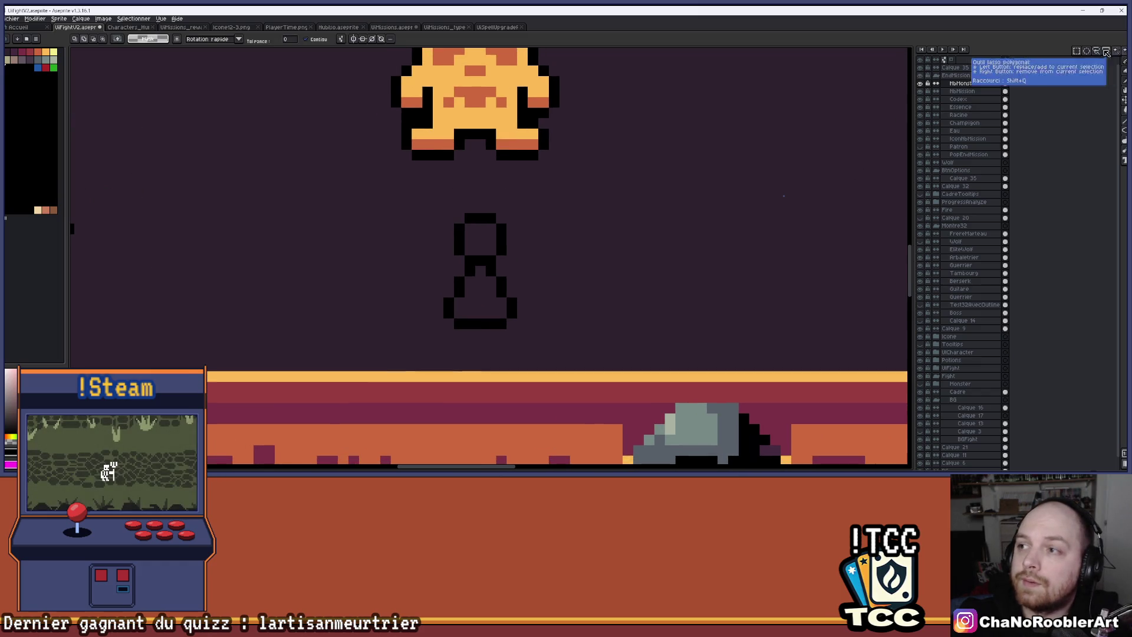
pyautogui.moveTo(379, 202); pyautogui.dragTo(571, 351)
pyautogui.hotkey('ctrl', 'd')
# Step: Fill the flask's top bulb with orange using the Paint Bucket
pyautogui.scroll(-1, 525, 304)
pyautogui.scroll(1, 507, 277)
pyautogui.scroll(-1, 548, 303)
pyautogui.scroll(1, 575, 295)
pyautogui.scroll(-1, 575, 289)
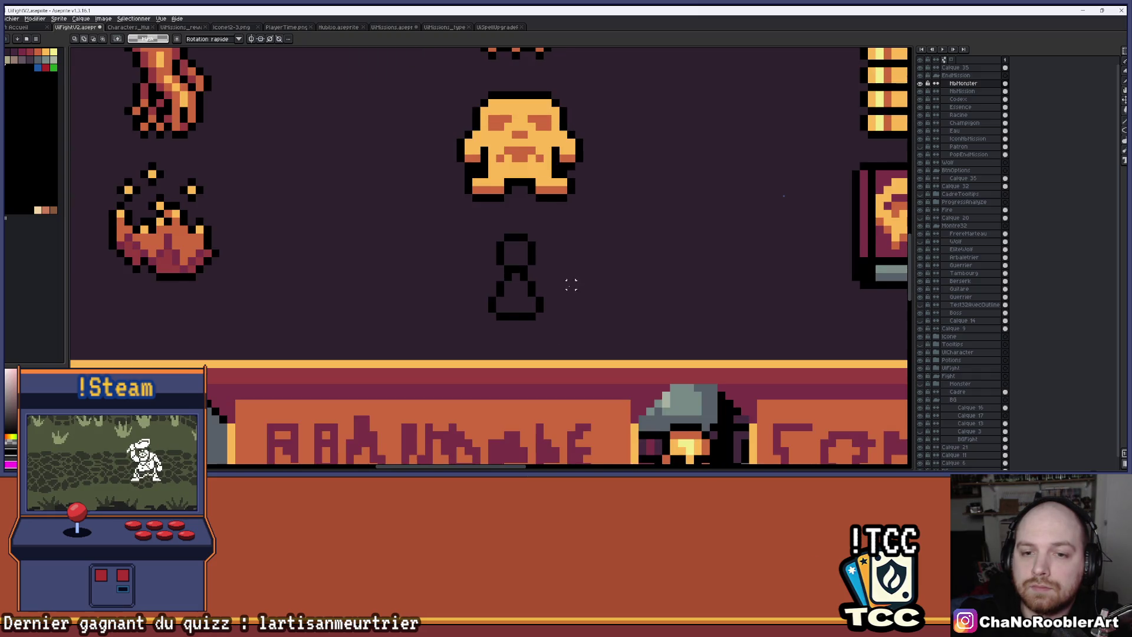
pyautogui.press('g')
pyautogui.click(538, 299)
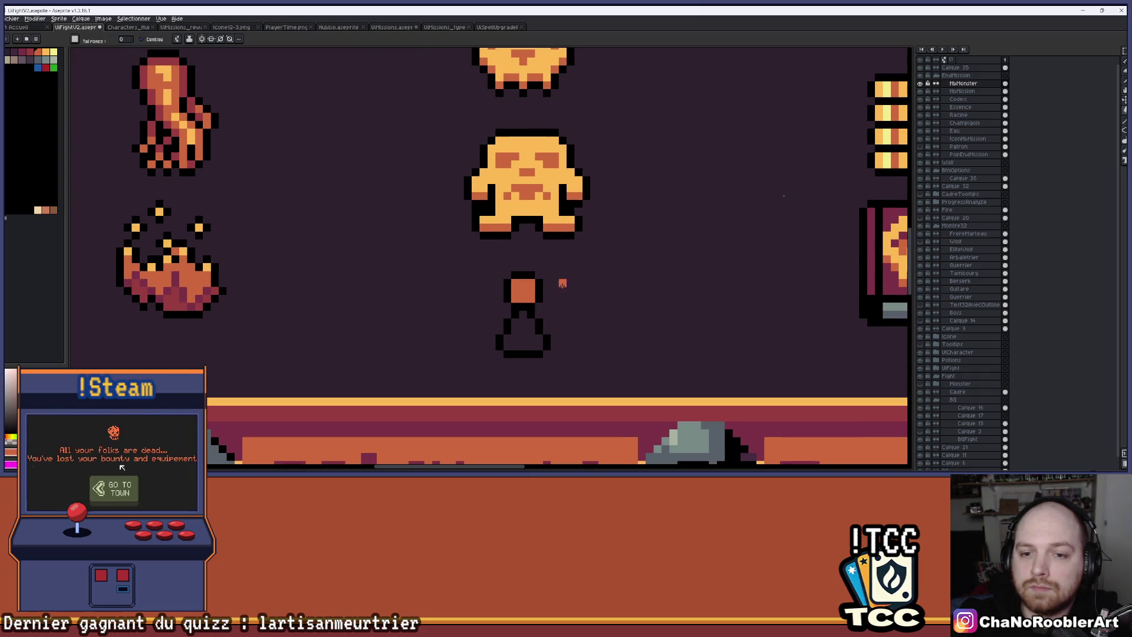
# Step: Eyedrop the mushroom stem grey and fill the flask's lower body with it
pyautogui.scroll(-1, 569, 218)
pyautogui.scroll(-1, 366, 222)
pyautogui.scroll(1, 306, 218)
pyautogui.press('i')
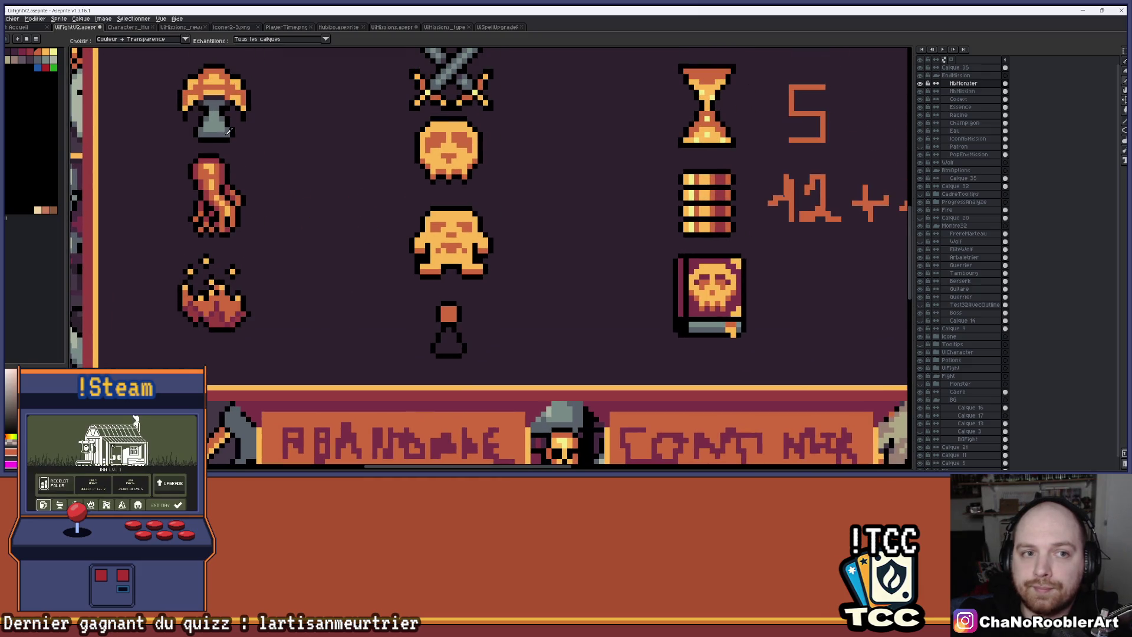
pyautogui.click(219, 100)
pyautogui.press('g')
pyautogui.click(448, 342)
# Step: Colour the flask neck's centre column blue-grey after undoing a too-wide fill
pyautogui.press('i')
pyautogui.press('g')
pyautogui.scroll(2, 442, 330)
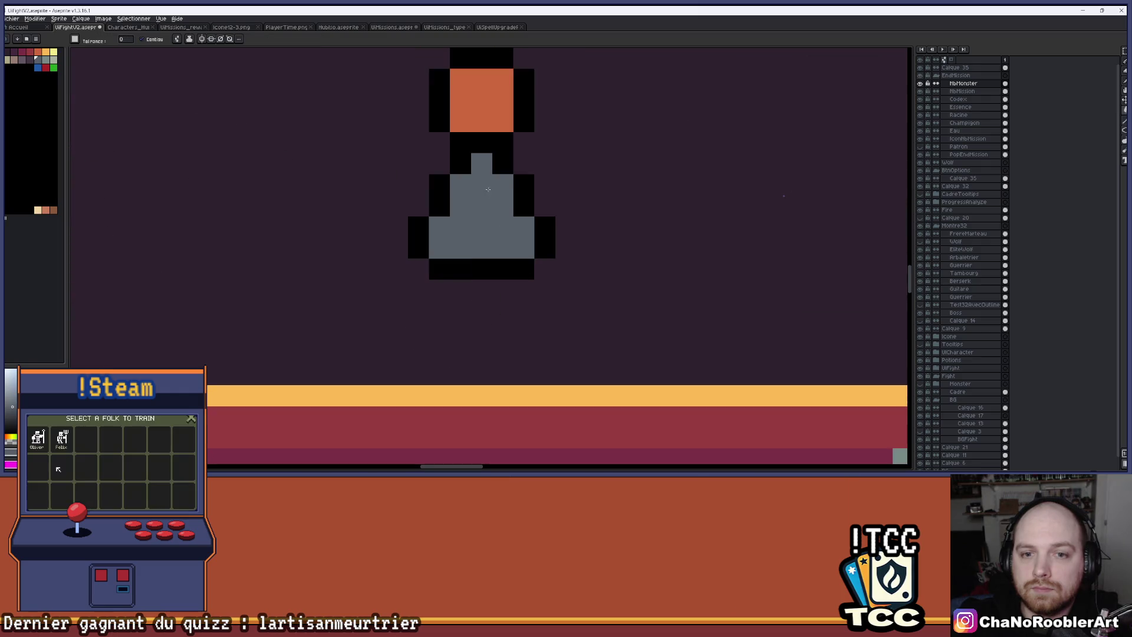
pyautogui.scroll(-5, 323, 229)
pyautogui.scroll(6, 323, 229)
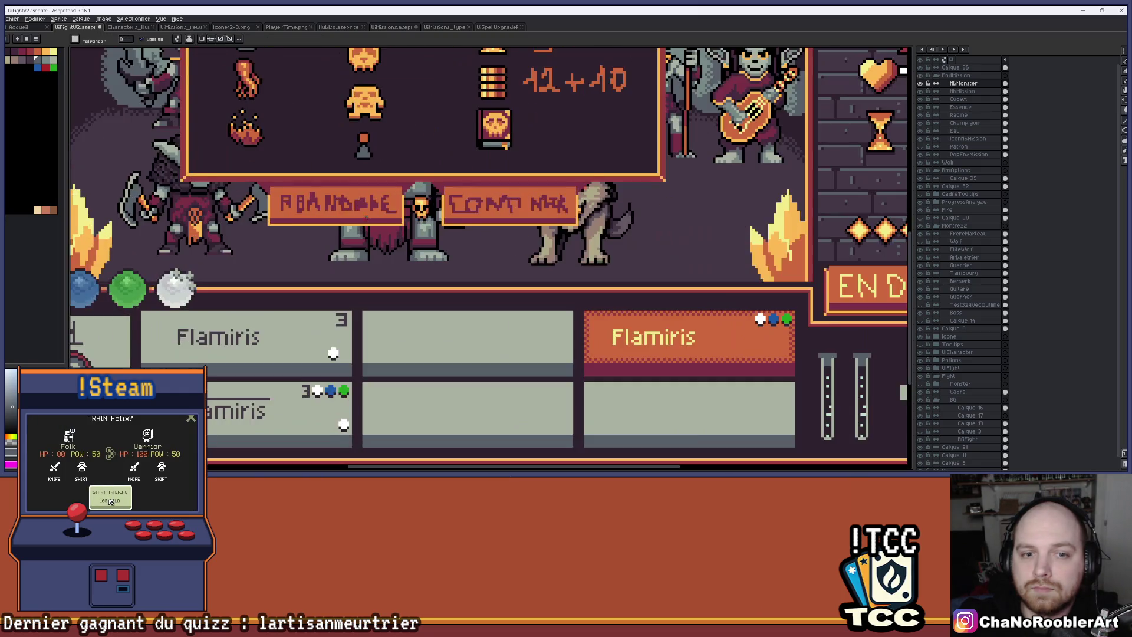
pyautogui.press('i')
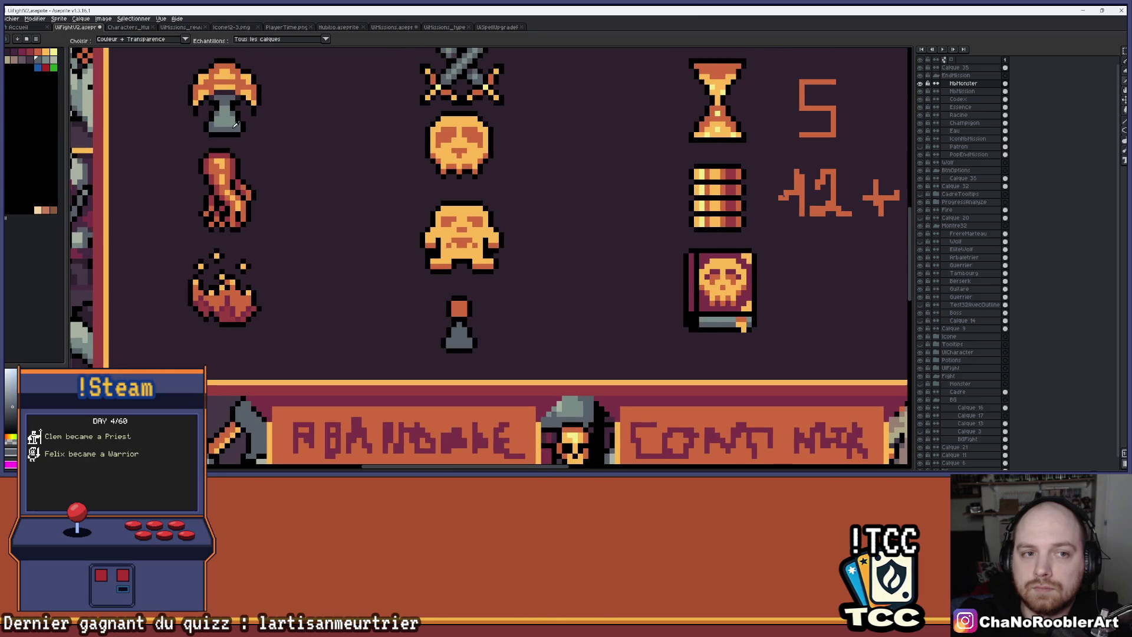
pyautogui.press('g')
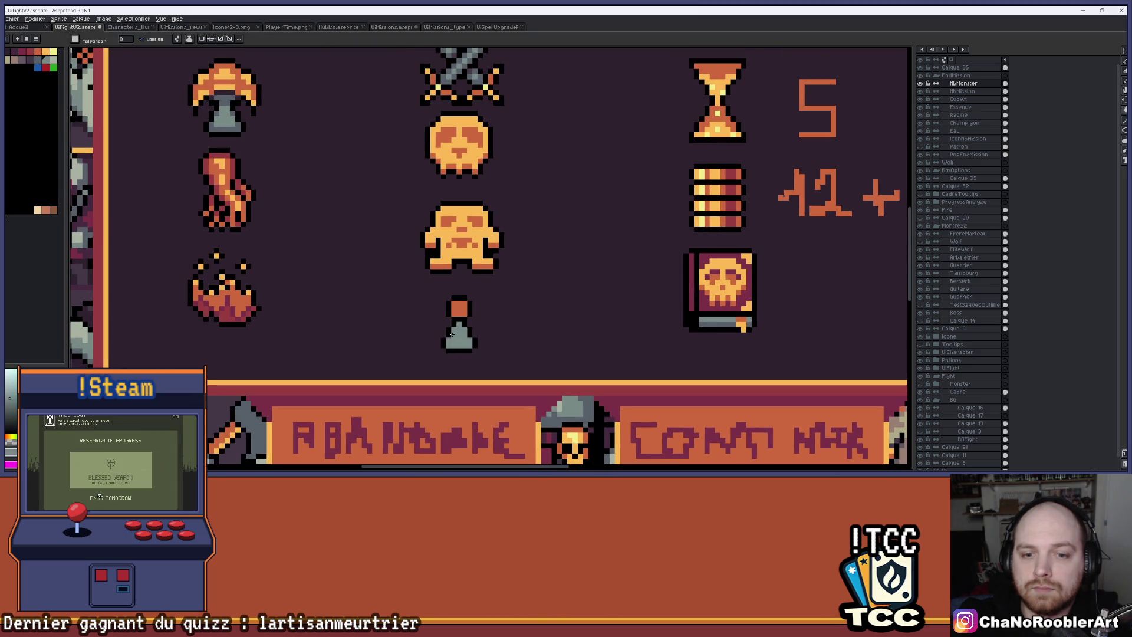
pyautogui.scroll(5, 451, 335)
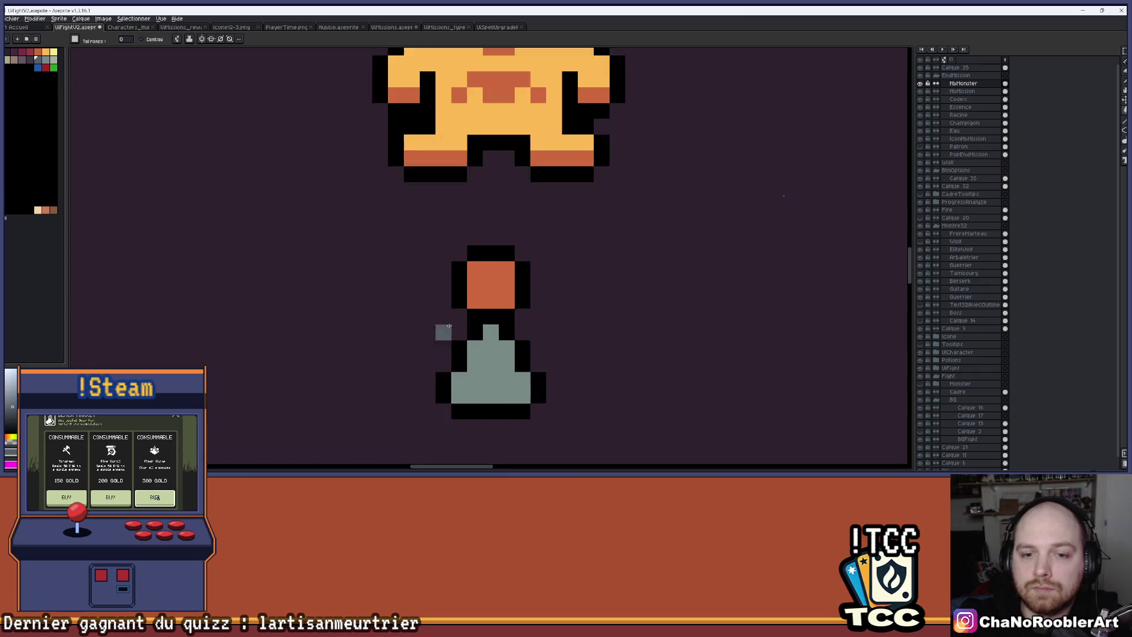
pyautogui.click(497, 313)
pyautogui.hotkey('ctrl', 'z')
pyautogui.click(495, 323)
# Step: Shade three pixels across the top of the flask body with the Pencil
pyautogui.press('b')
pyautogui.click(493, 353)
pyautogui.click(472, 353)
pyautogui.click(515, 353)
pyautogui.scroll(-4, 589, 303)
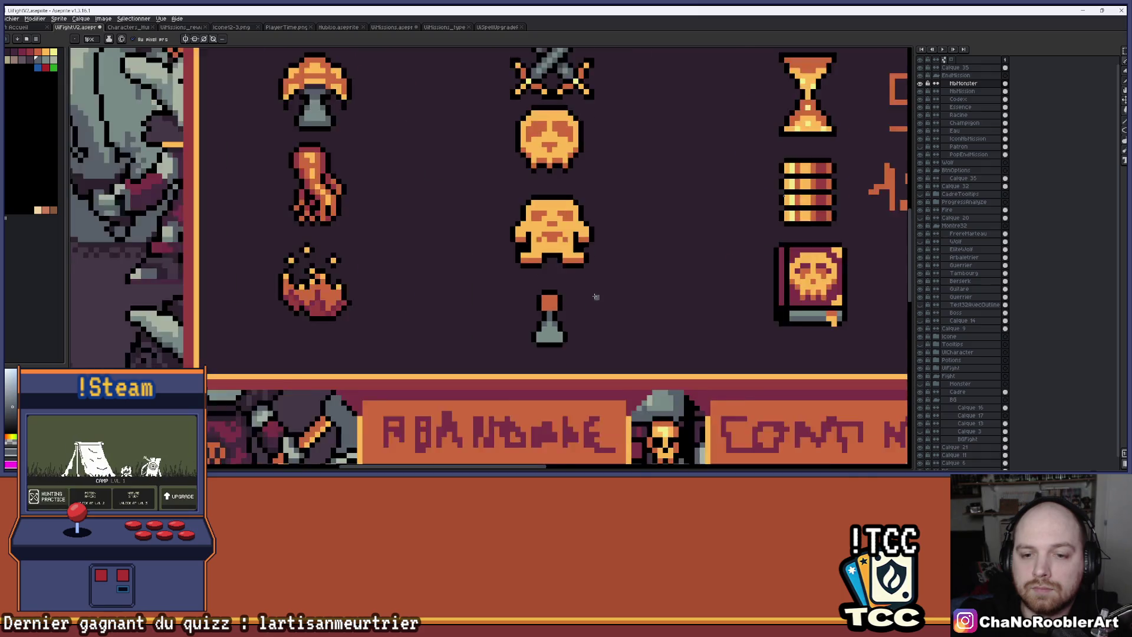
pyautogui.scroll(-2, 515, 294)
pyautogui.scroll(6, 515, 308)
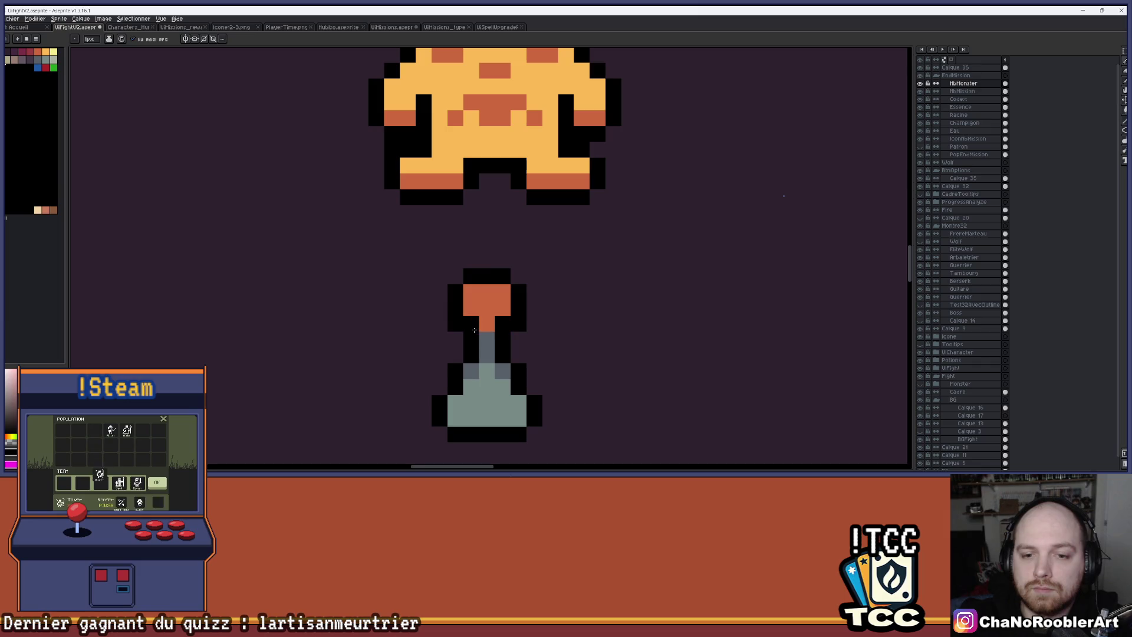
# Step: Try erasing pixels on the flask, then undo the erasure
pyautogui.press('b')
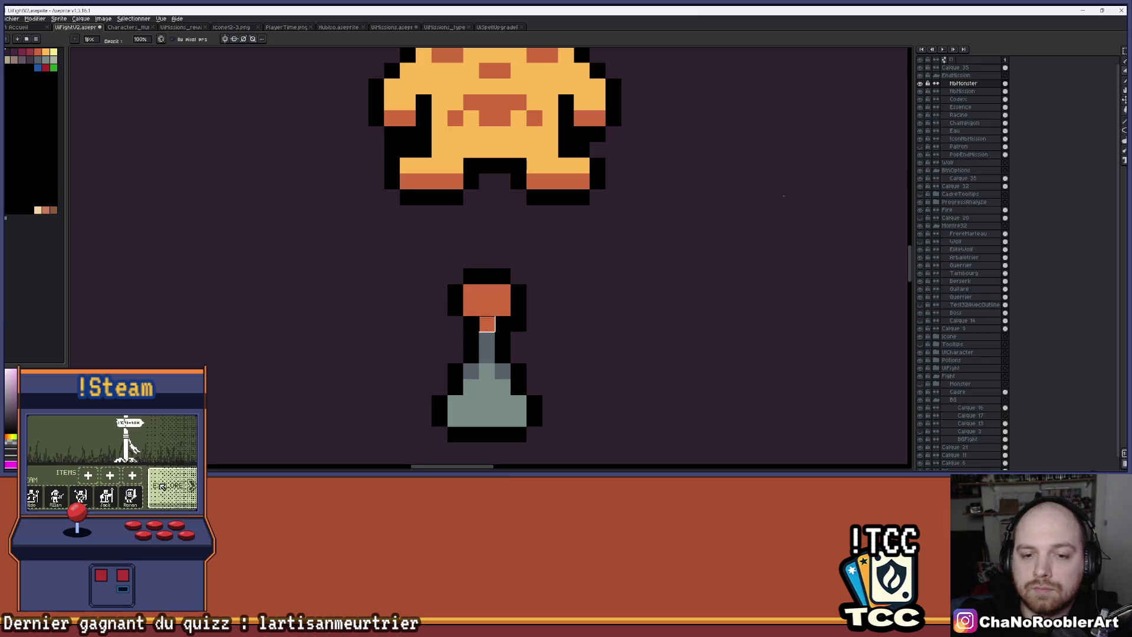
pyautogui.scroll(-3, 550, 324)
pyautogui.moveTo(613, 328)
pyautogui.mouseDown()
pyautogui.moveTo(549, 324)
pyautogui.moveTo(550, 293)
pyautogui.mouseUp()
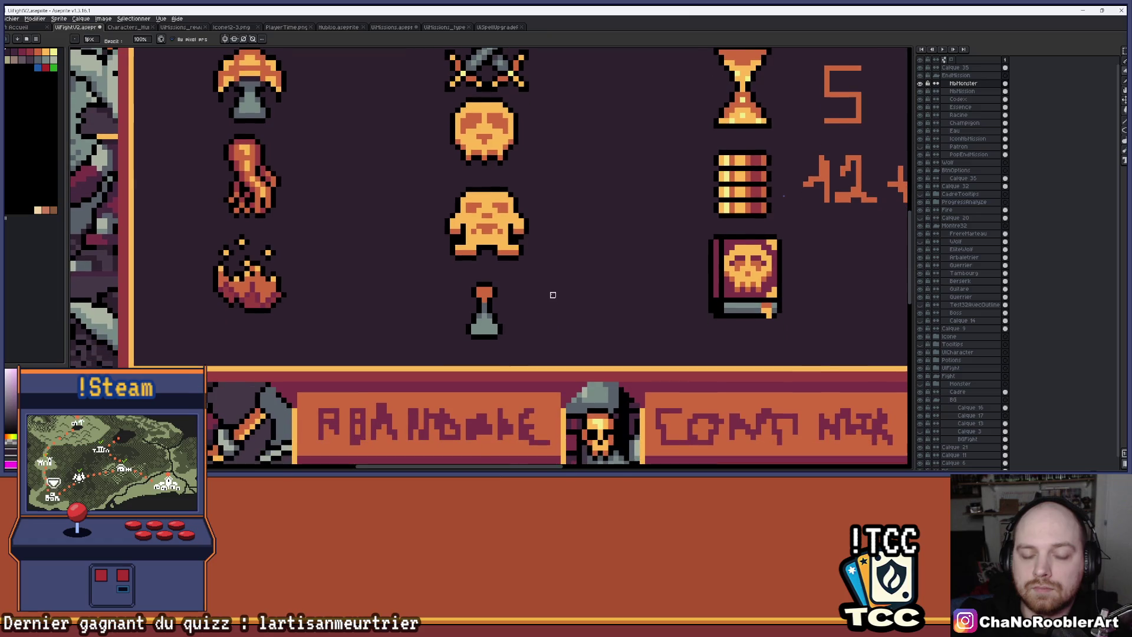
pyautogui.hotkey('ctrl', 'z')
pyautogui.scroll(4, 523, 289)
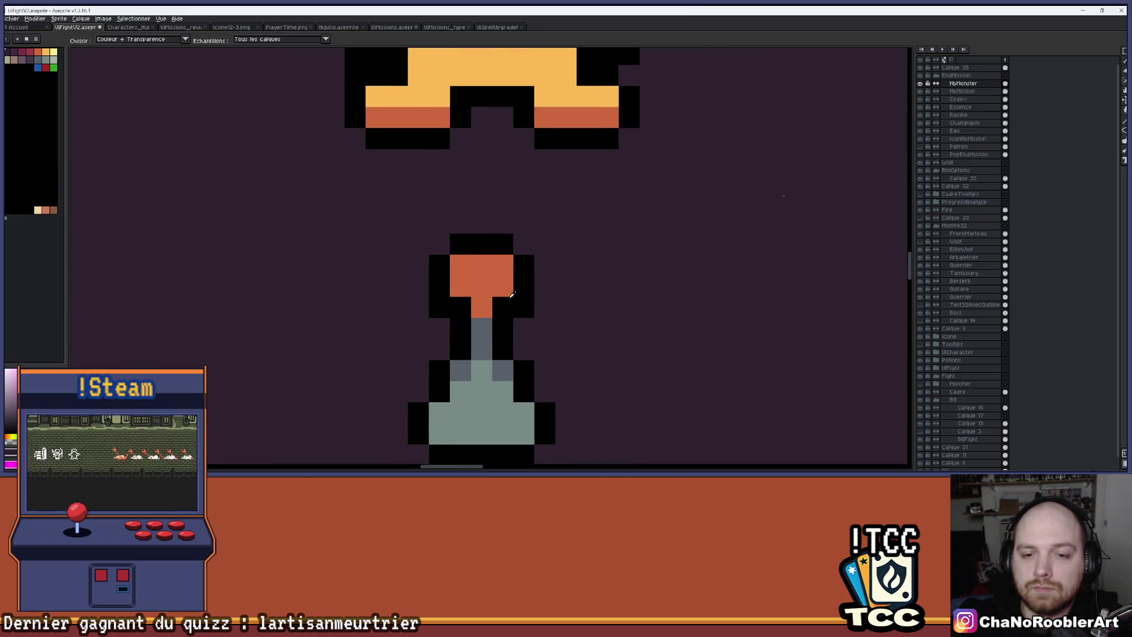
pyautogui.scroll(-3, 606, 306)
pyautogui.hscroll(2, 684, 242)
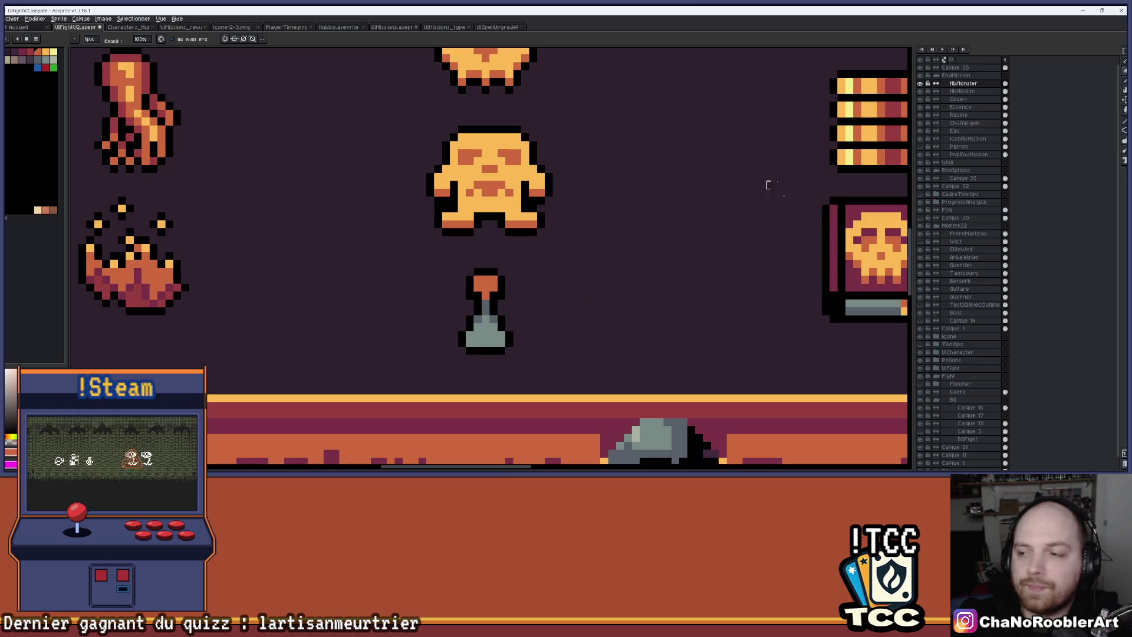
pyautogui.click(1124, 130)
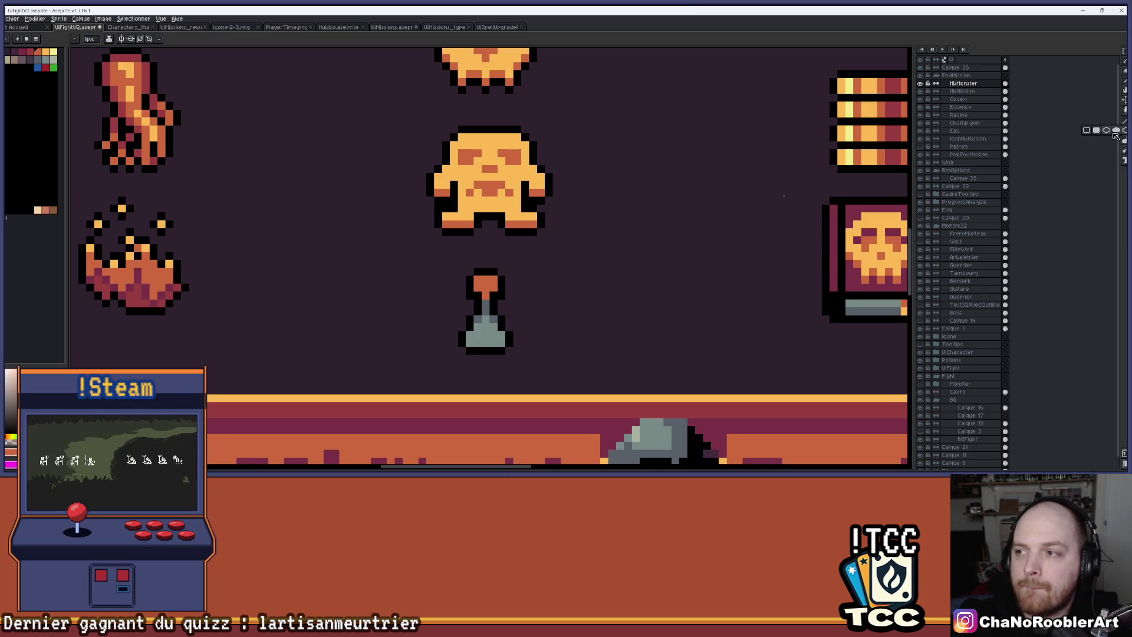
pyautogui.scroll(1, 649, 272)
# Step: Draw a small ring beside the flask and move it nearer
pyautogui.moveTo(523, 255); pyautogui.dragTo(581, 314)
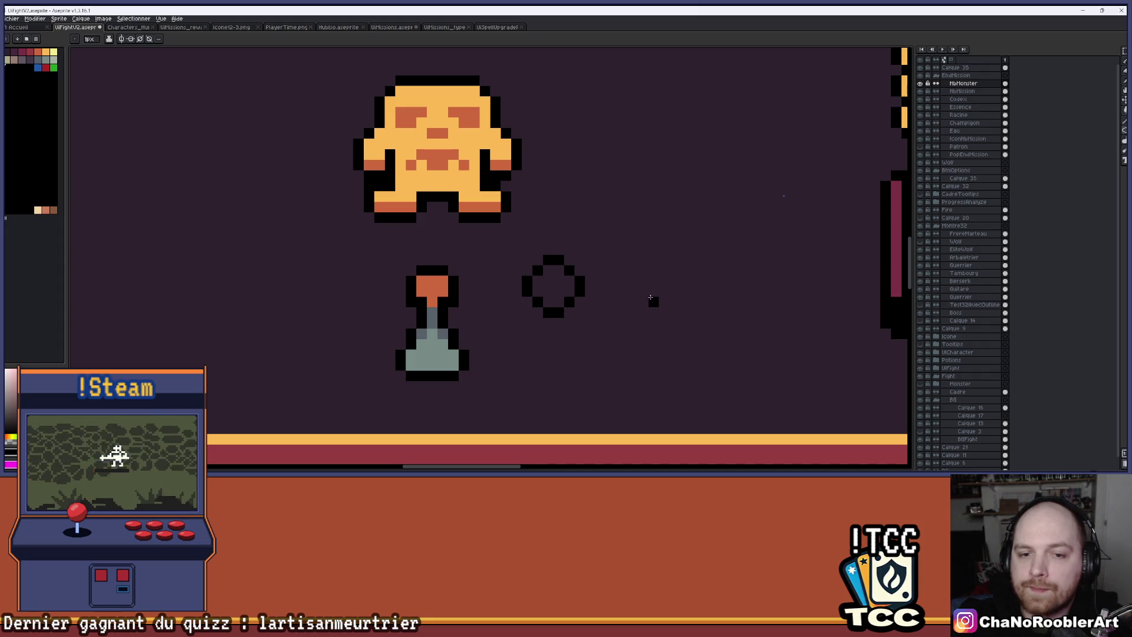
pyautogui.click(1124, 52)
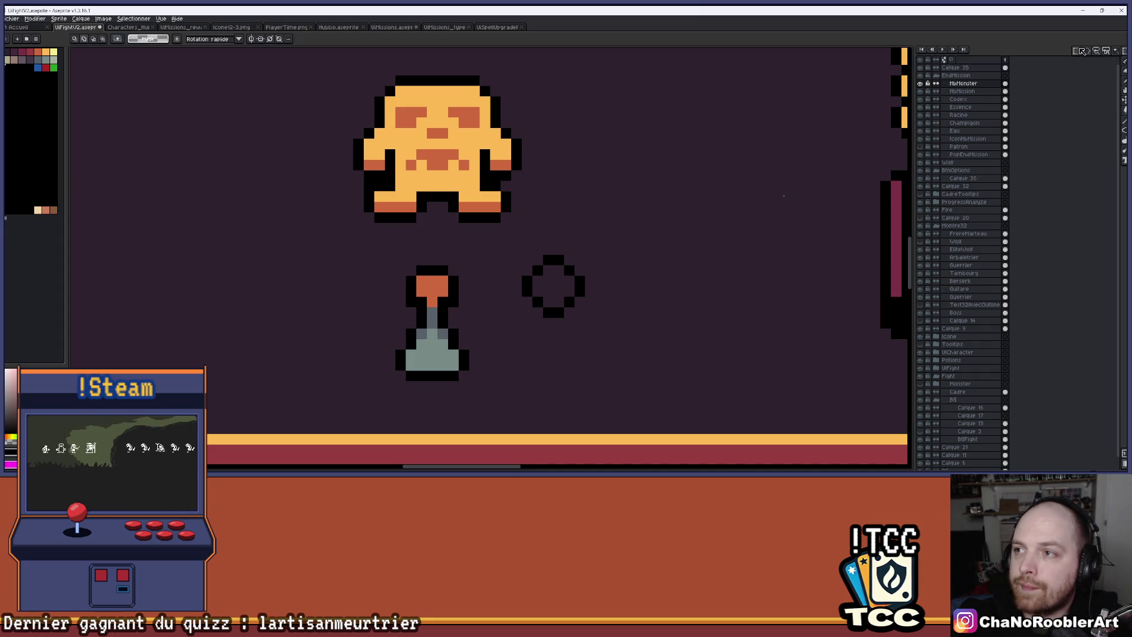
pyautogui.moveTo(511, 242)
pyautogui.mouseDown()
pyautogui.moveTo(616, 336)
pyautogui.moveTo(466, 294)
pyautogui.moveTo(561, 293)
pyautogui.moveTo(543, 303)
pyautogui.moveTo(556, 308)
pyautogui.mouseUp()
pyautogui.hotkey('ctrl', 'd')
pyautogui.scroll(2, 543, 309)
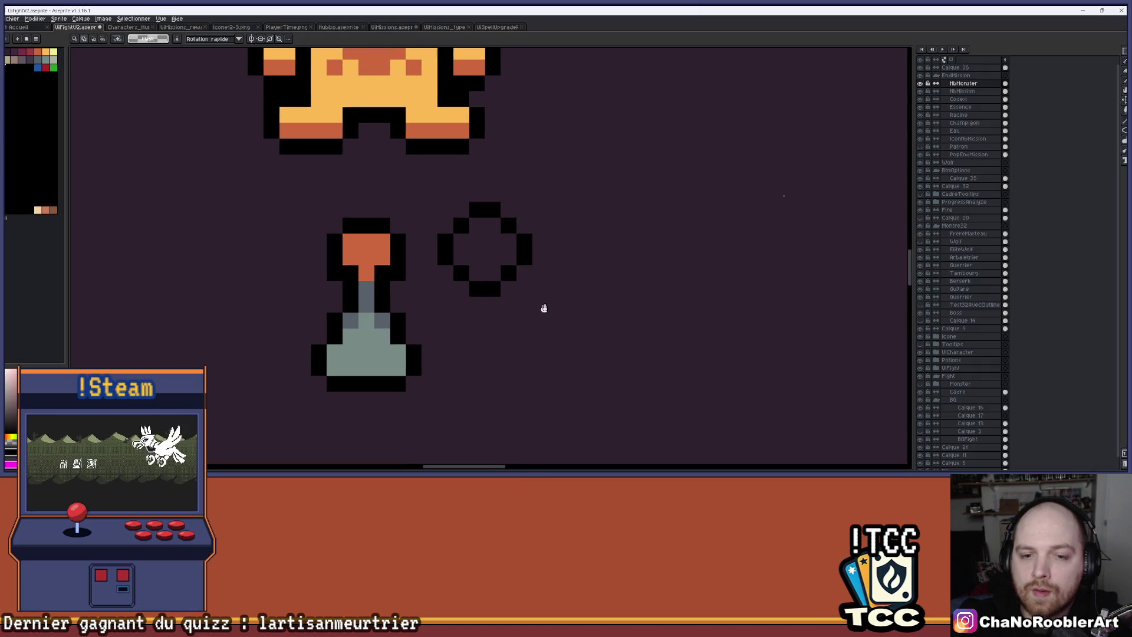
pyautogui.scroll(-3, 543, 309)
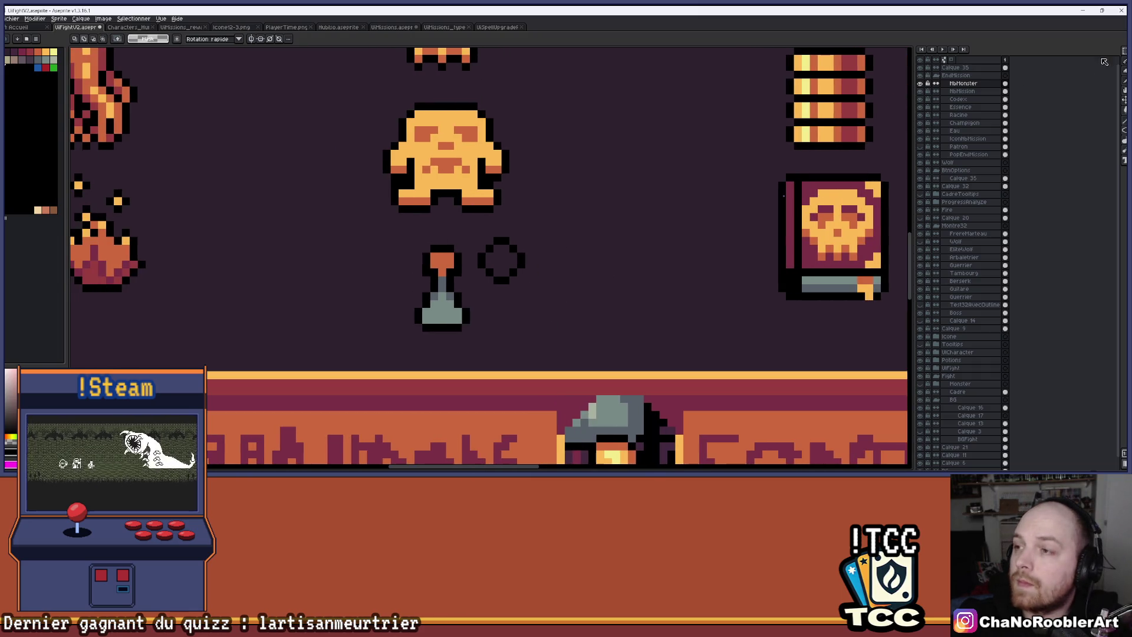
# Step: Shift the first flask slightly to the left
pyautogui.moveTo(373, 234)
pyautogui.mouseDown()
pyautogui.moveTo(490, 342)
pyautogui.moveTo(426, 304)
pyautogui.mouseUp()
pyautogui.press('Return')
pyautogui.hotkey('ctrl', 'z')
pyautogui.hotkey('ctrl', 'z')
pyautogui.moveTo(400, 238)
pyautogui.mouseDown()
pyautogui.moveTo(459, 345)
pyautogui.moveTo(418, 322)
pyautogui.mouseUp()
pyautogui.scroll(3, 474, 311)
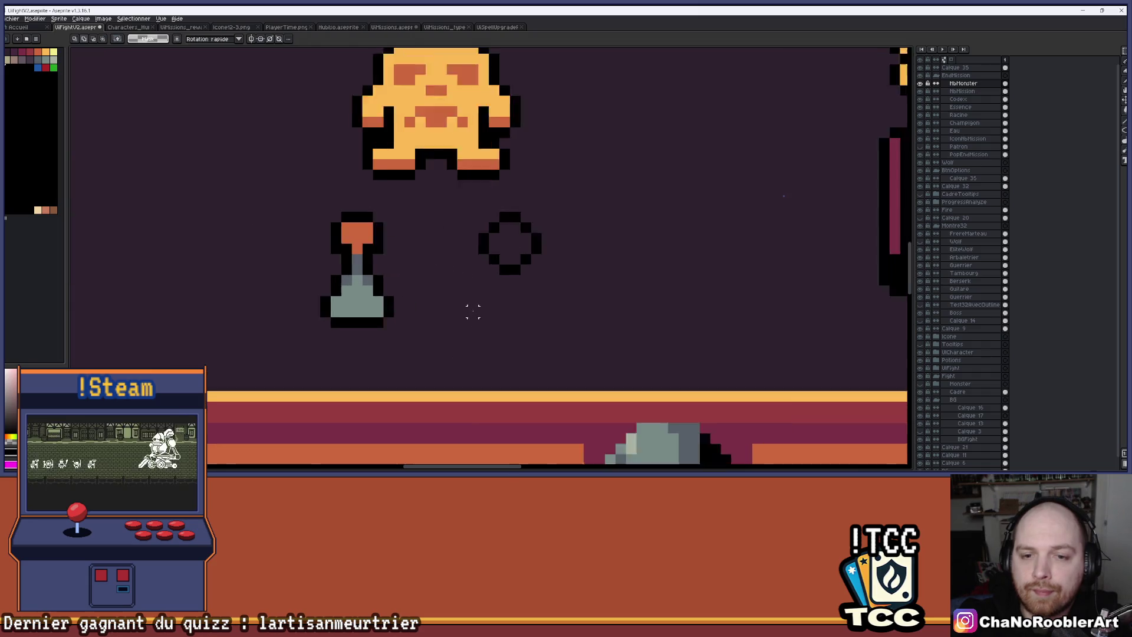
# Step: Pencil the new flask's left and right outline sides down from the ring
pyautogui.press('i')
pyautogui.press('b')
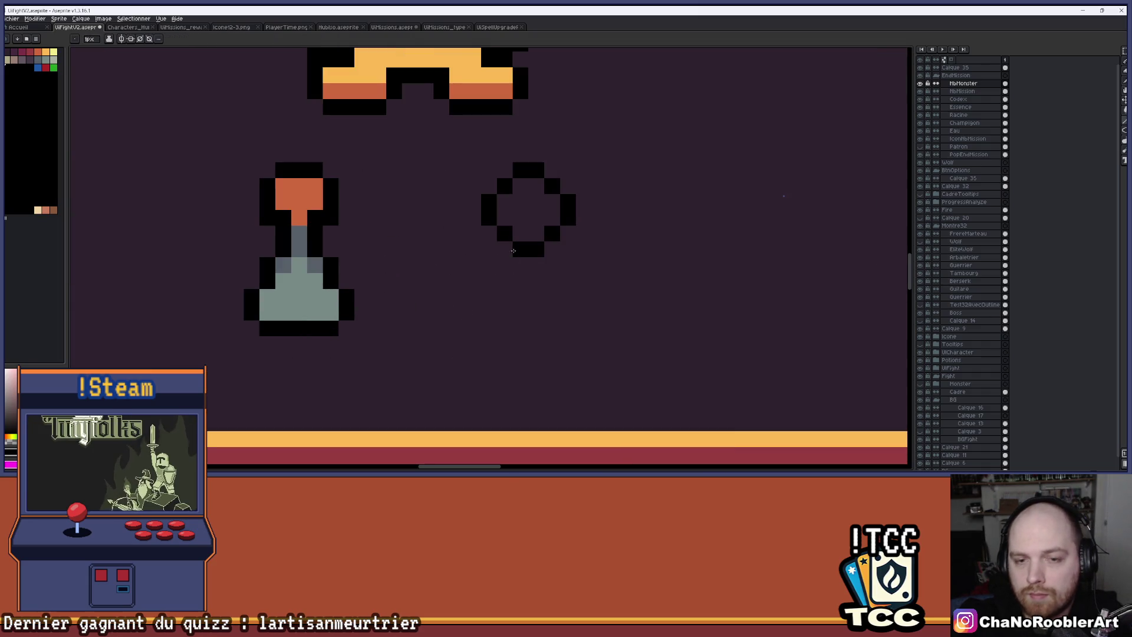
pyautogui.moveTo(504, 251); pyautogui.dragTo(468, 324)
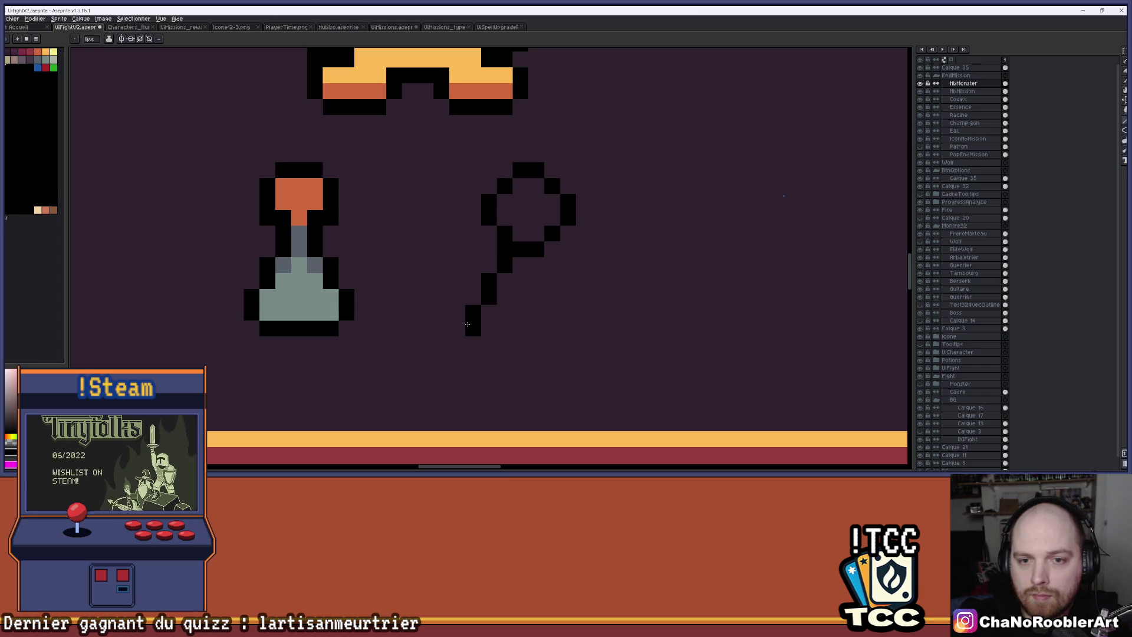
pyautogui.moveTo(551, 264)
pyautogui.mouseDown()
pyautogui.moveTo(584, 329)
pyautogui.moveTo(511, 333)
pyautogui.mouseUp()
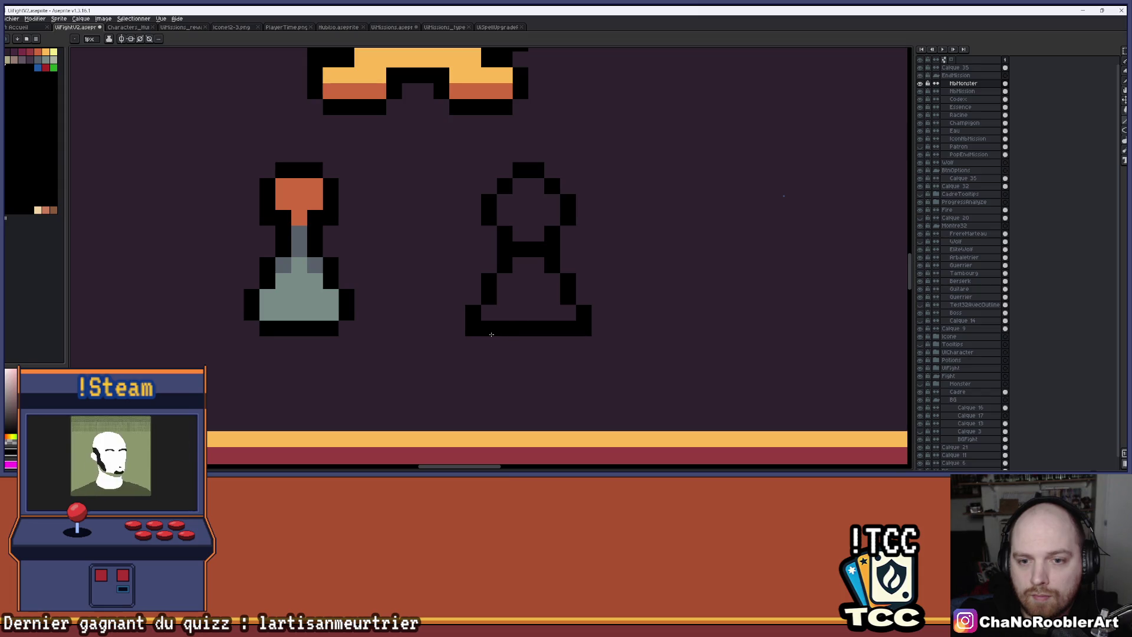
pyautogui.scroll(-2, 491, 334)
# Step: Undo the bad bottom line and erase the stray pixel beside the crossbar
pyautogui.press('v')
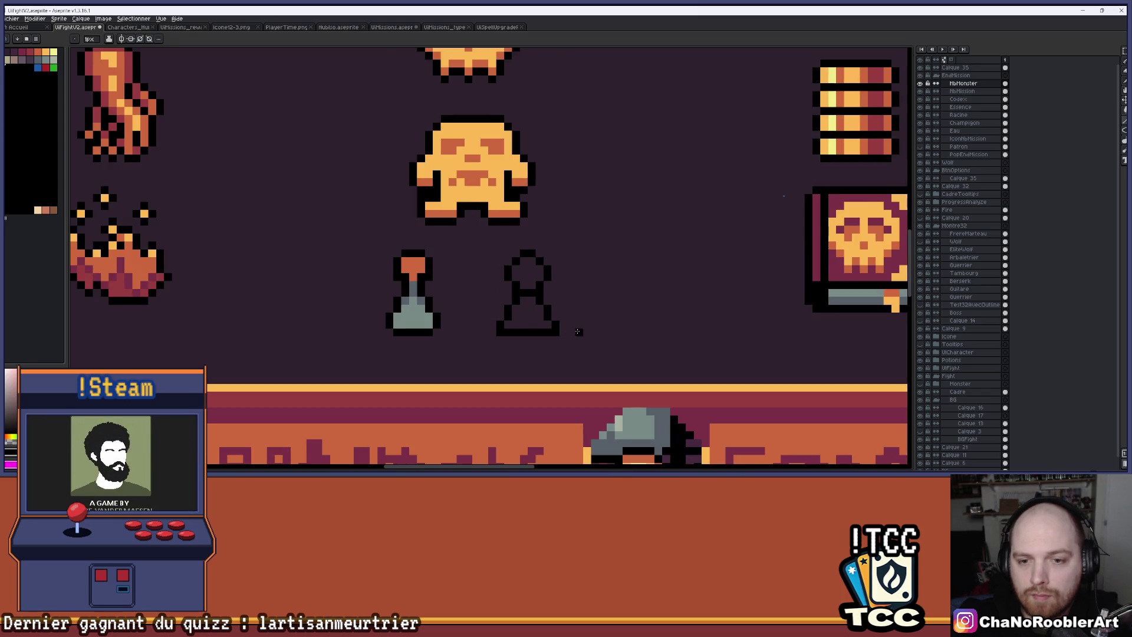
pyautogui.scroll(2, 543, 310)
pyautogui.hotkey('ctrl', 'z')
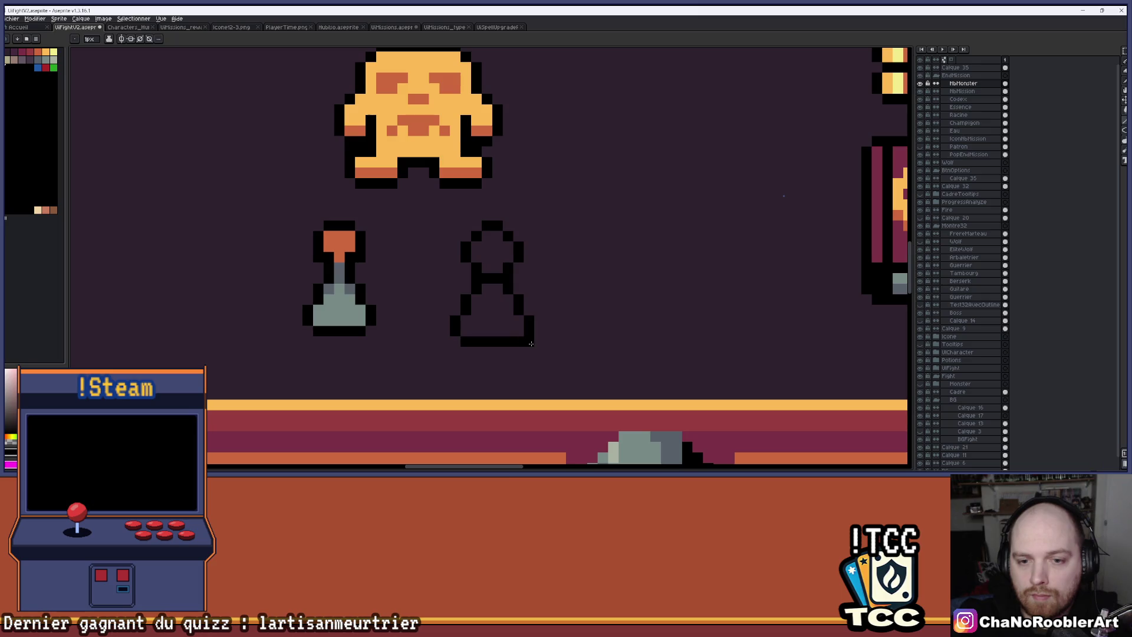
pyautogui.scroll(-2, 517, 343)
pyautogui.scroll(4, 560, 316)
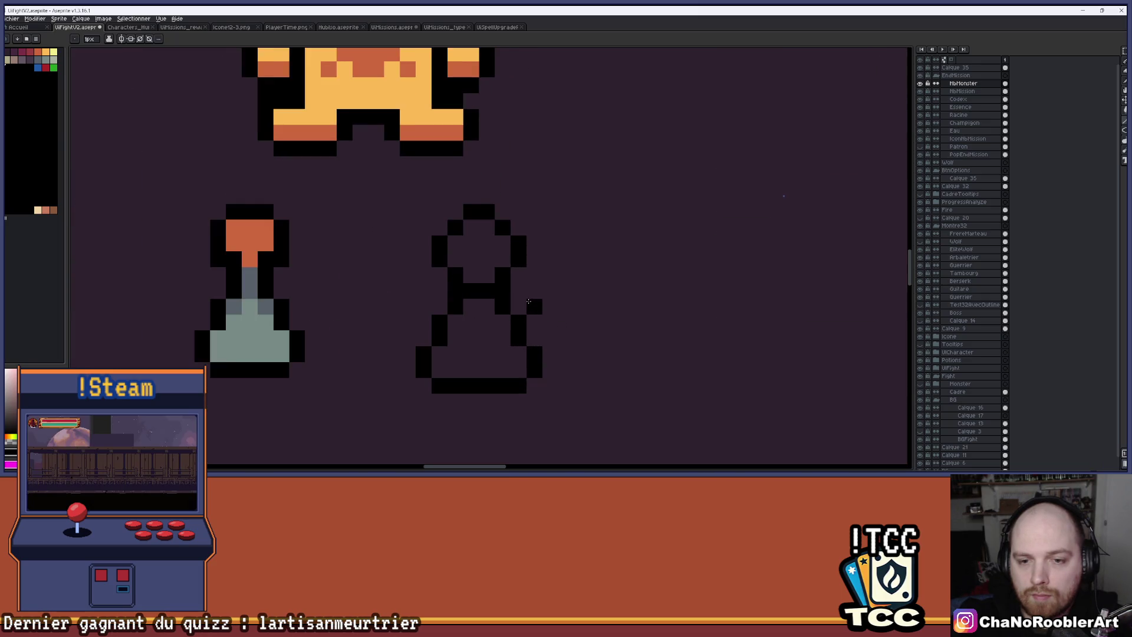
pyautogui.click(566, 292)
pyautogui.press('e')
pyautogui.moveTo(564, 294); pyautogui.dragTo(524, 290)
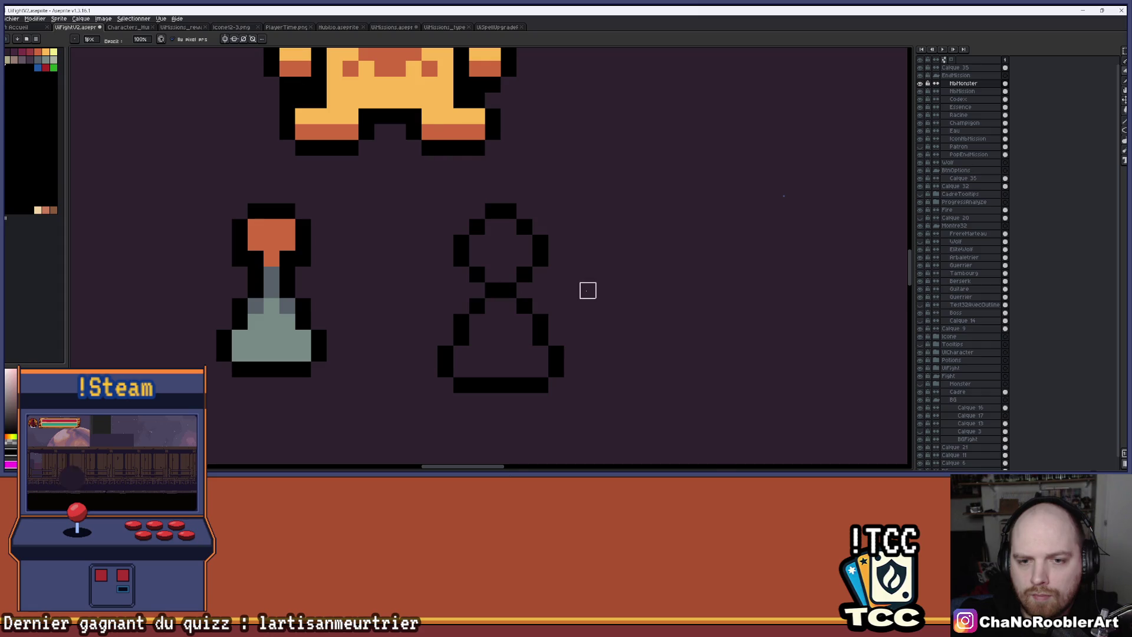
pyautogui.scroll(-1, 587, 290)
pyautogui.keyDown('alt'); pyautogui.click(381, 248); pyautogui.keyUp('alt')
# Step: Fill the new flask's head orange and body grey-green, sampled from the left potion
pyautogui.press('g')
pyautogui.click(522, 255)
pyautogui.scroll(2, 528, 300)
pyautogui.click(528, 299)
pyautogui.keyDown('alt'); pyautogui.click(301, 336); pyautogui.keyUp('alt')
pyautogui.click(530, 342)
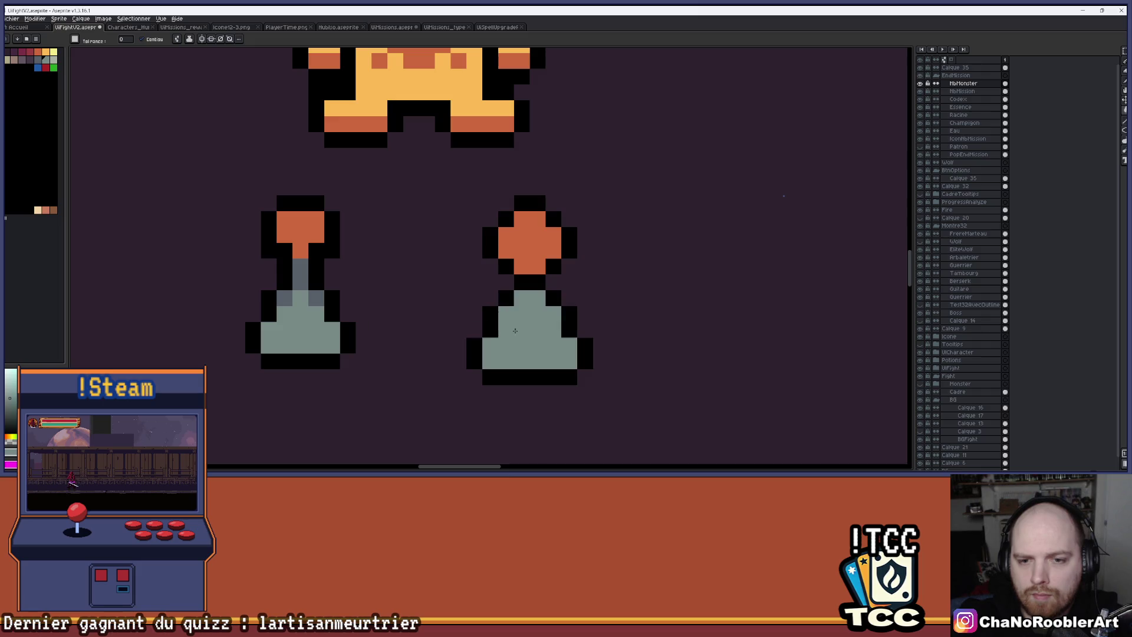
# Step: Tidy the black pixels beside the stem and widen it with a darker grey pixel
pyautogui.keyDown('alt'); pyautogui.click(315, 298); pyautogui.keyUp('alt')
pyautogui.press('b')
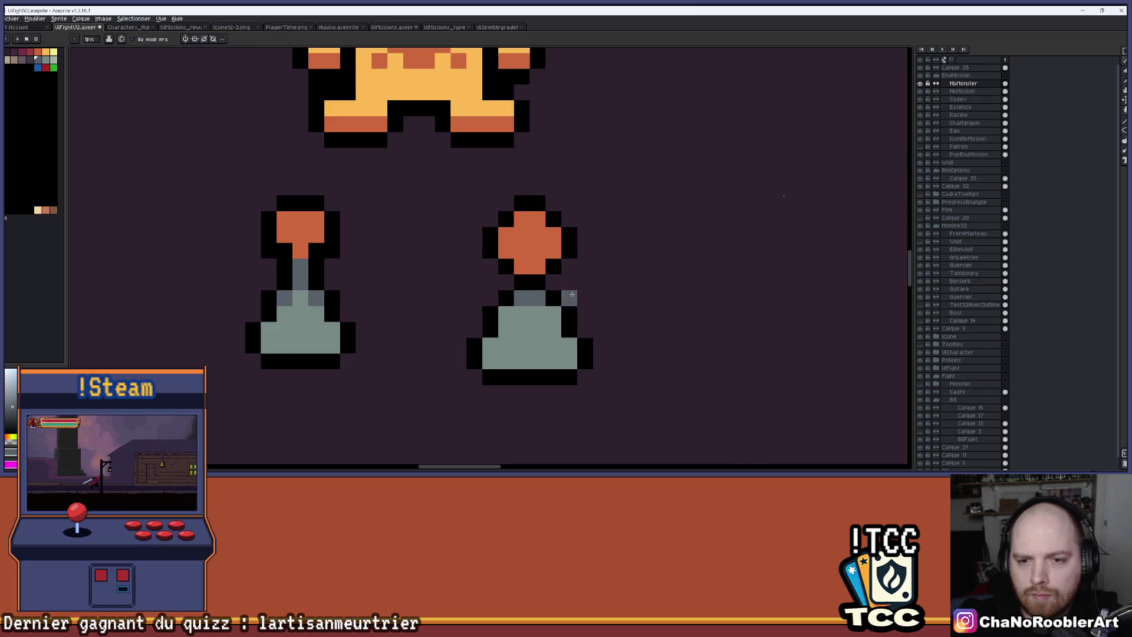
pyautogui.scroll(-3, 589, 295)
pyautogui.scroll(-1, 621, 292)
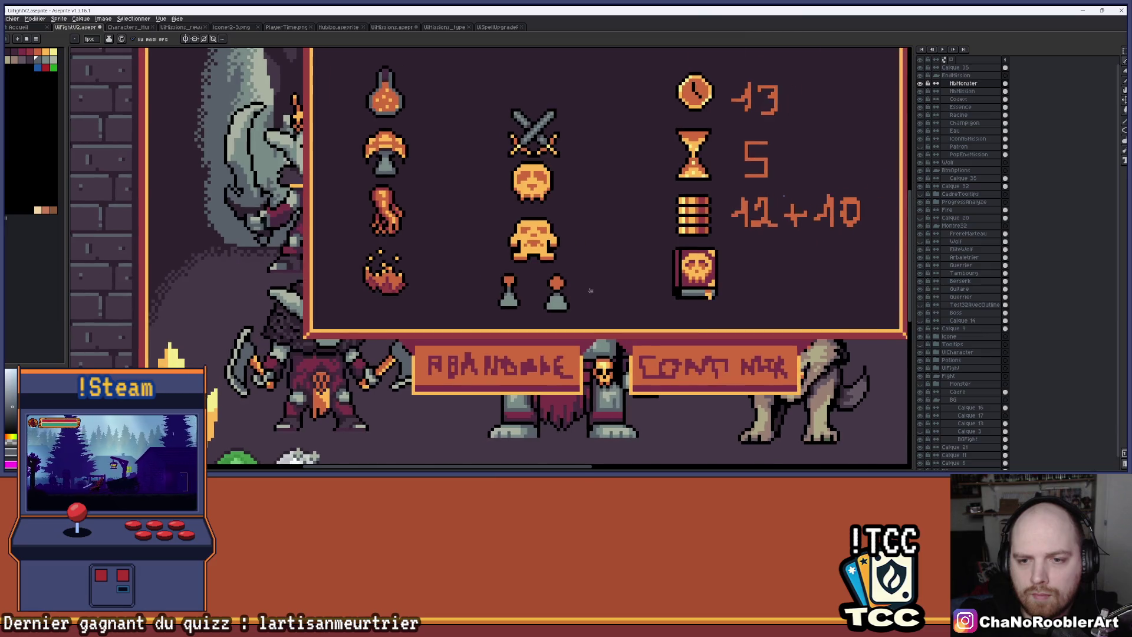
pyautogui.scroll(4, 584, 294)
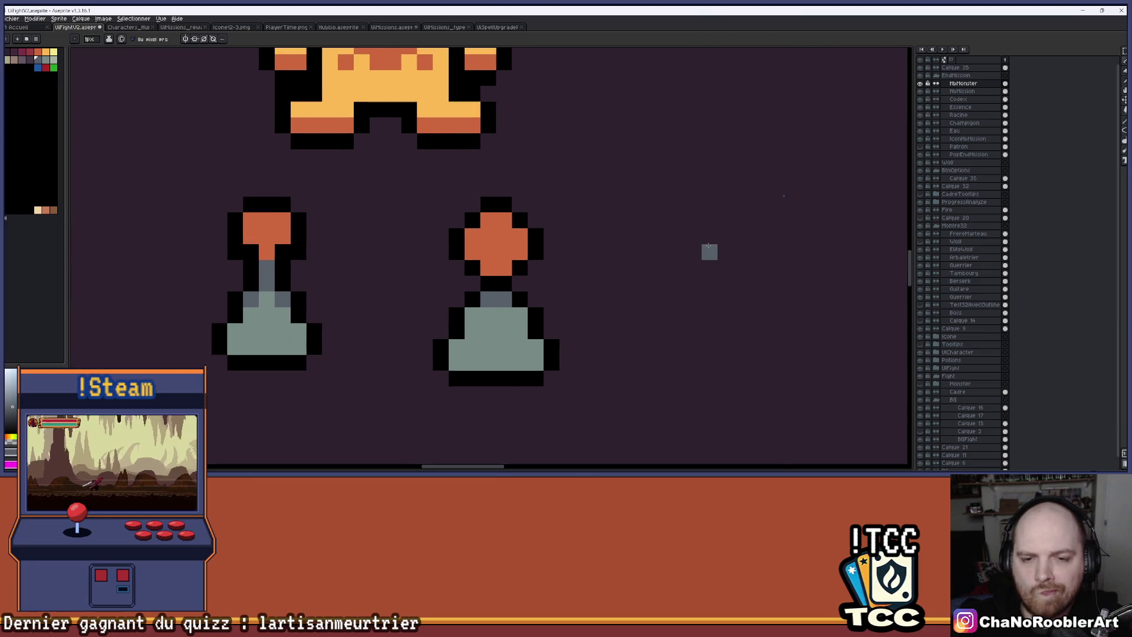
pyautogui.scroll(-1, 711, 253)
pyautogui.scroll(-1, 670, 257)
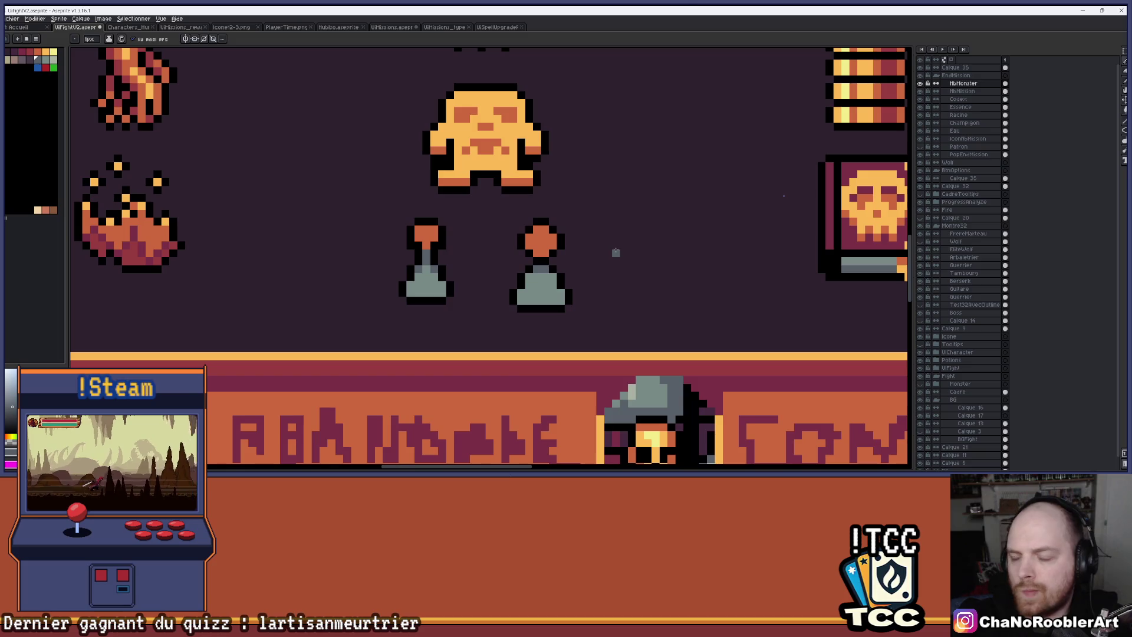
pyautogui.scroll(-1, 592, 253)
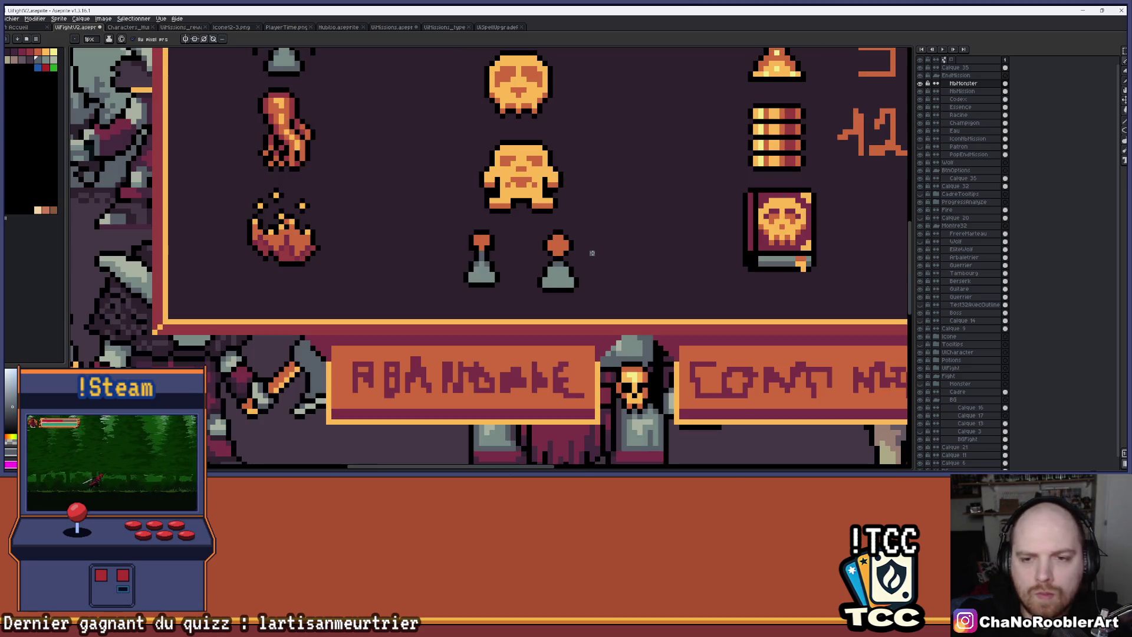
pyautogui.scroll(-1, 597, 250)
pyautogui.scroll(3, 539, 267)
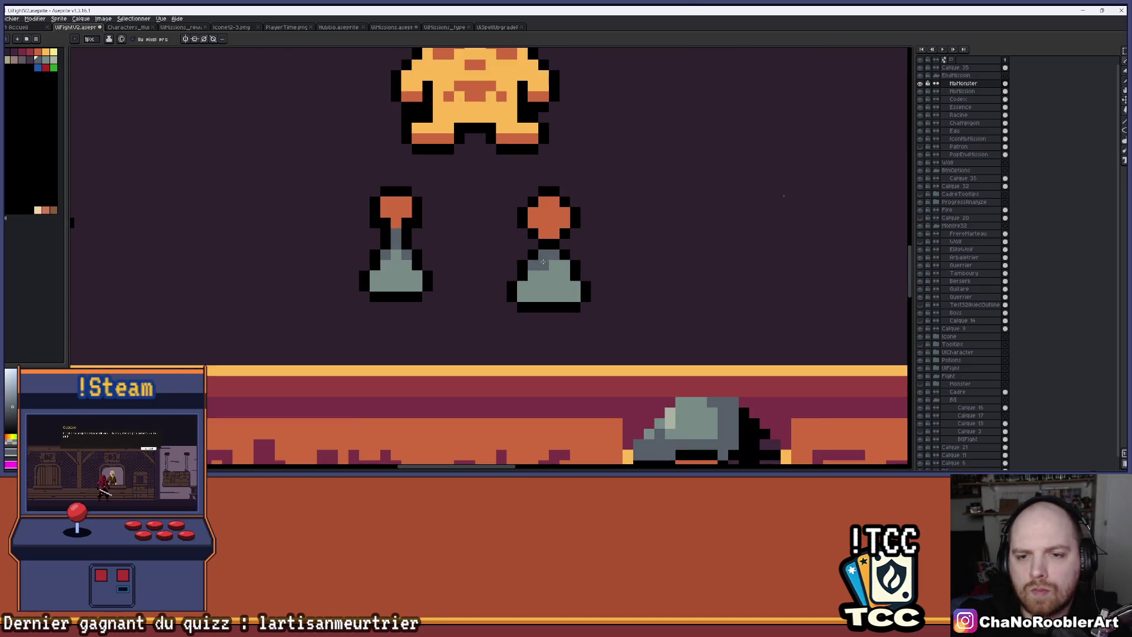
pyautogui.scroll(-3, 563, 263)
pyautogui.scroll(1, 639, 245)
pyautogui.scroll(-1, 589, 303)
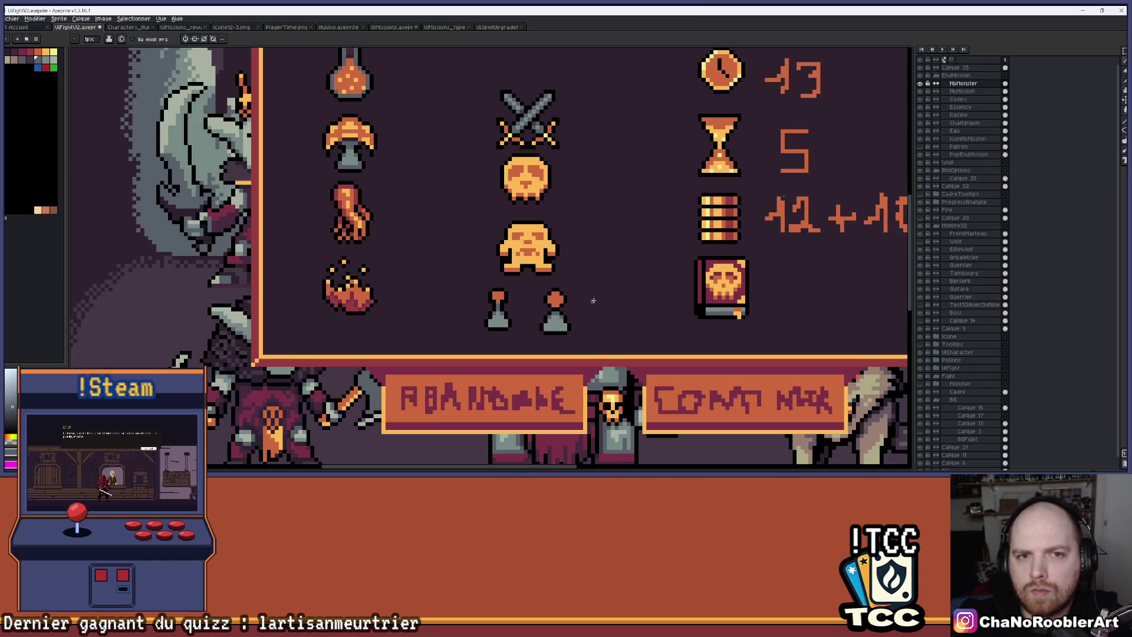
pyautogui.scroll(3, 588, 298)
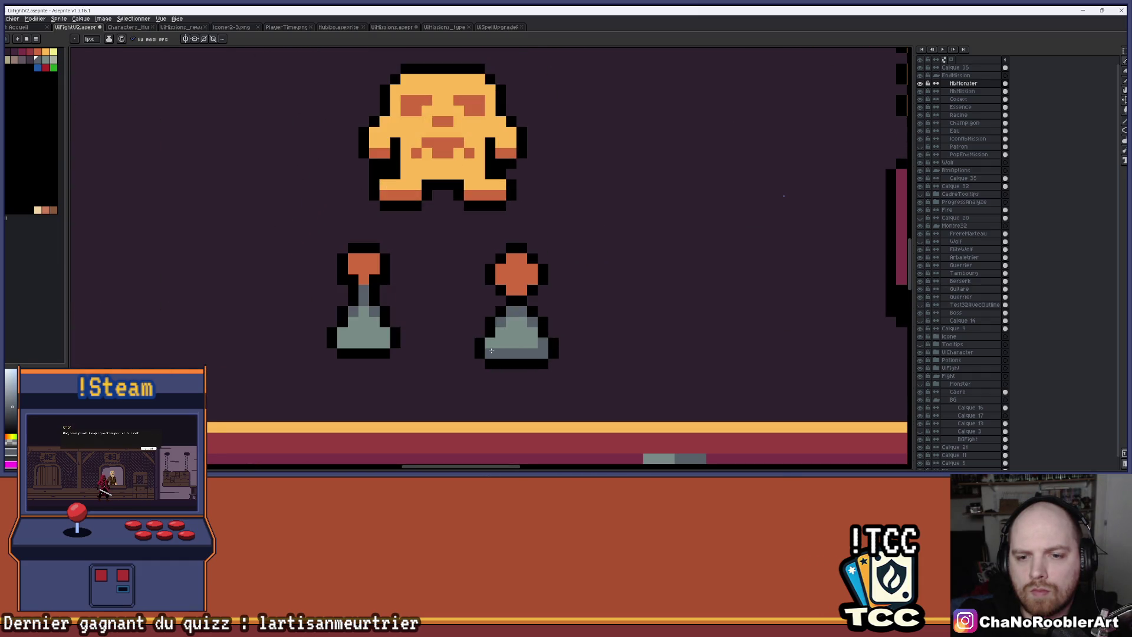
pyautogui.scroll(-2, 526, 333)
pyautogui.scroll(1, 591, 301)
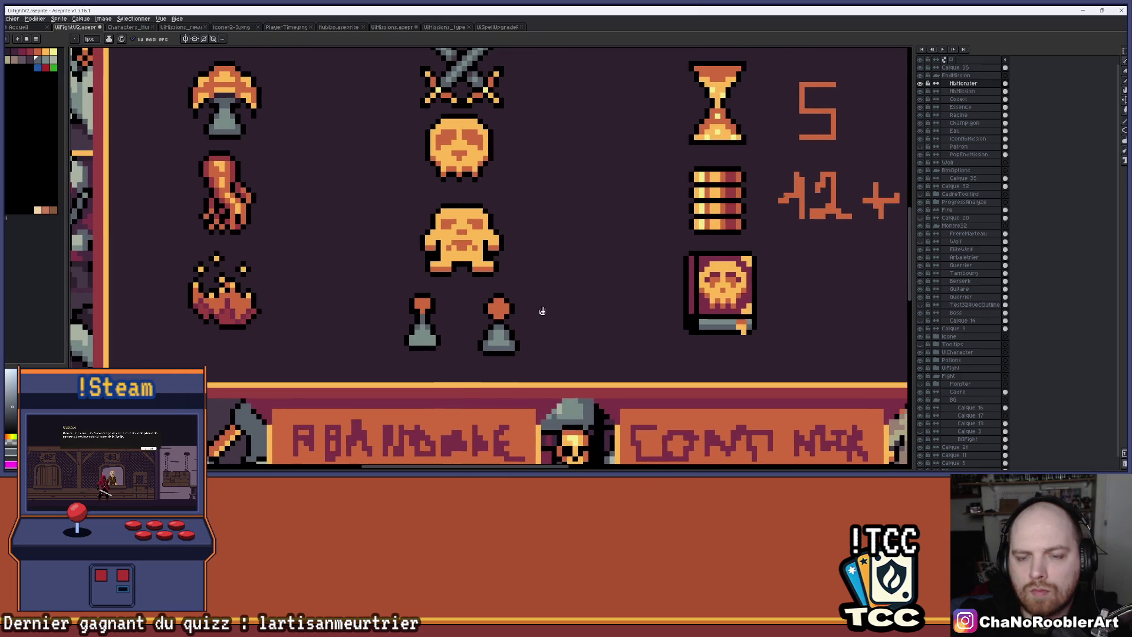
pyautogui.scroll(-3, 553, 314)
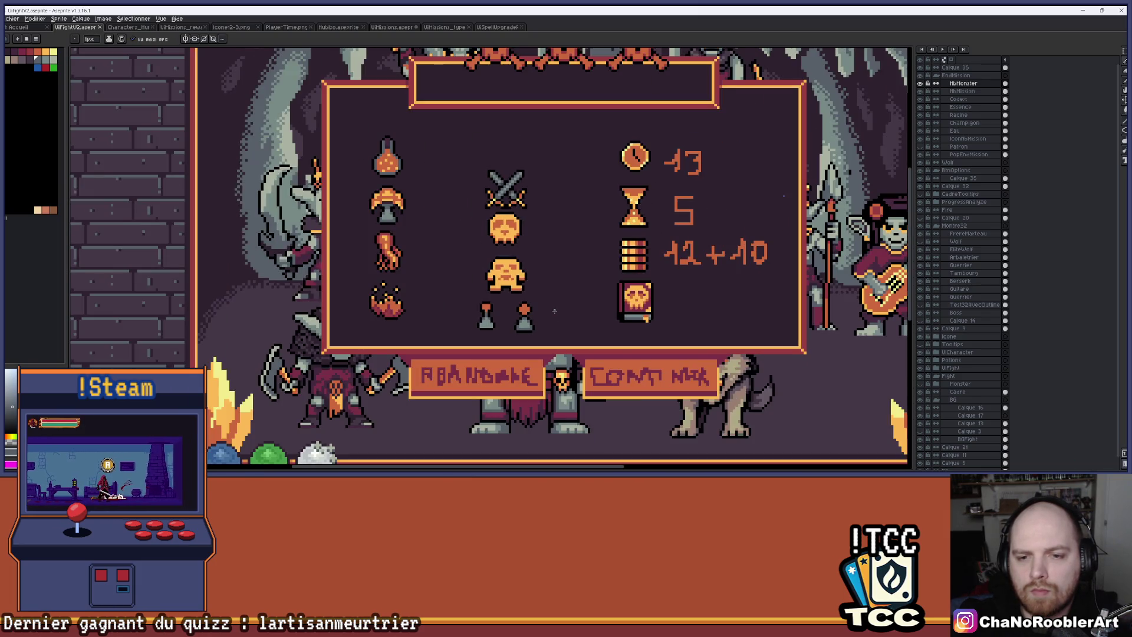
pyautogui.scroll(5, 553, 313)
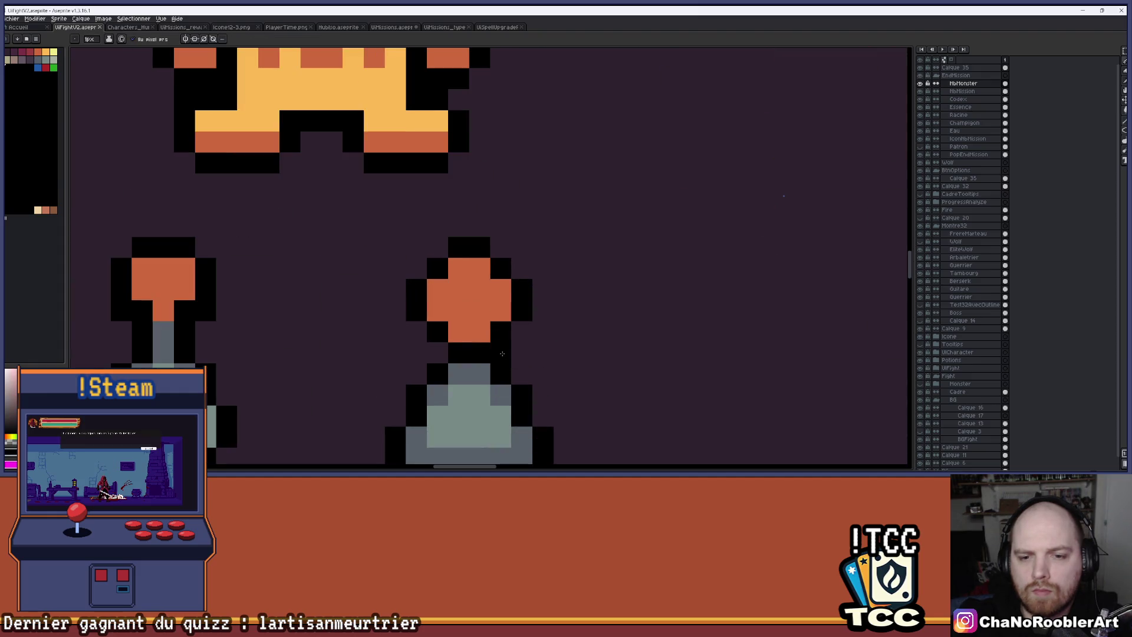
pyautogui.moveTo(512, 355); pyautogui.dragTo(456, 355)
pyautogui.click(464, 365)
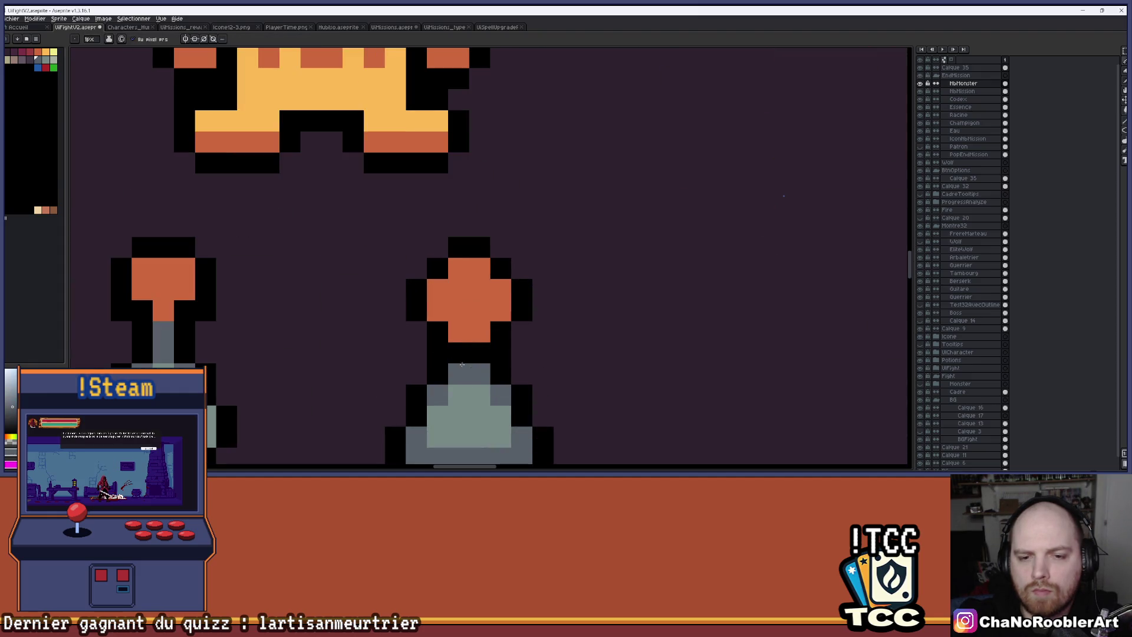
# Step: Zoom in and out to check the two potions side by side
pyautogui.scroll(-5, 474, 355)
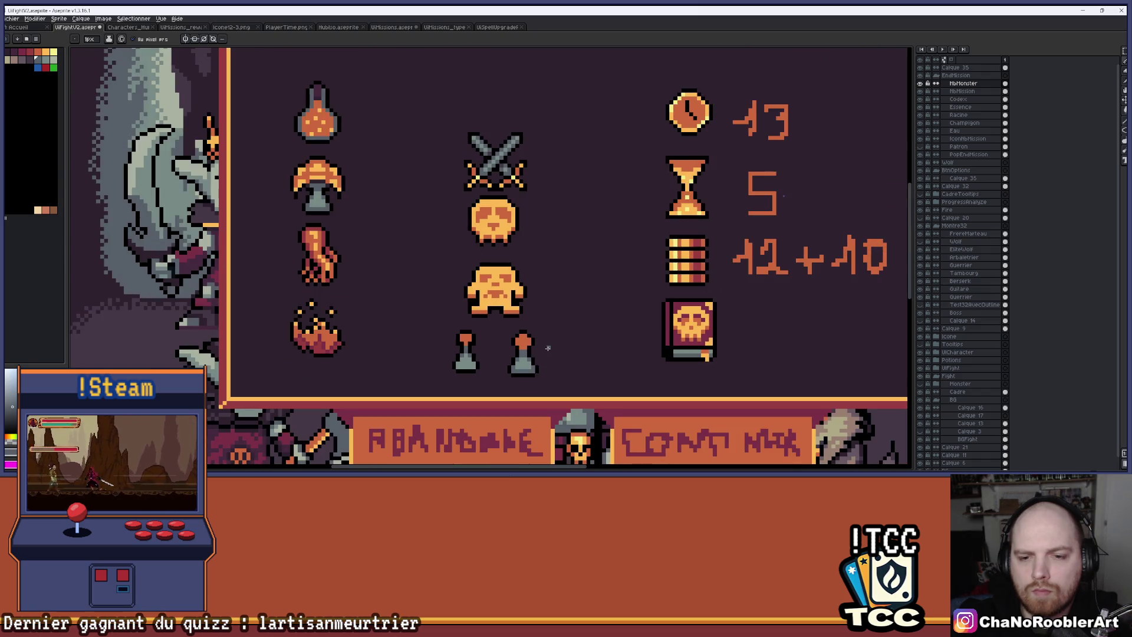
pyautogui.scroll(1, 549, 346)
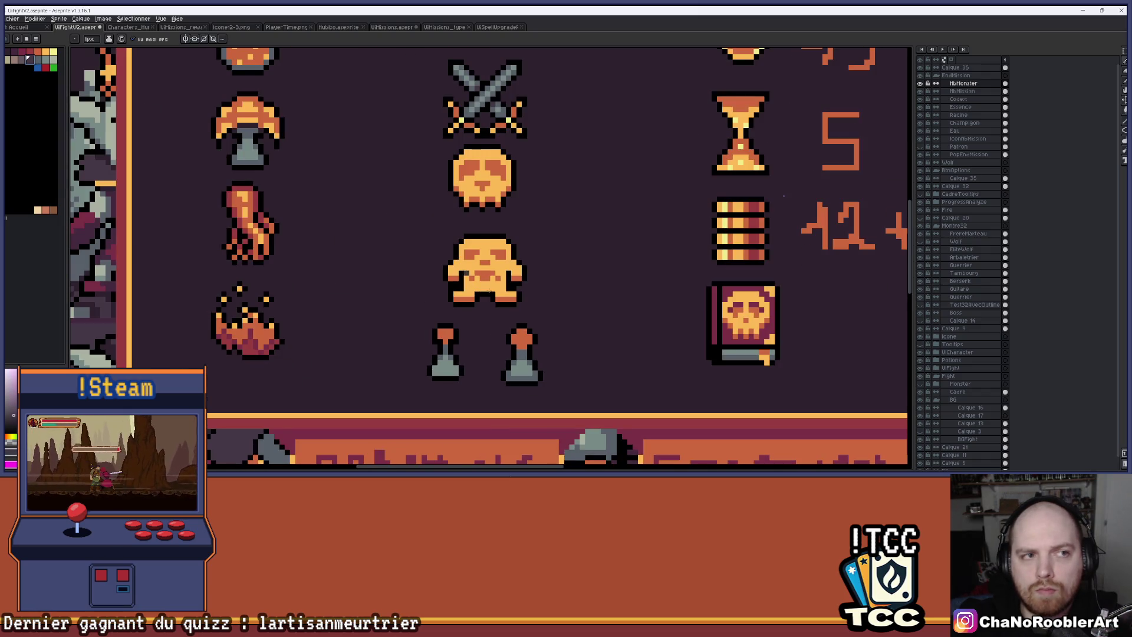
pyautogui.scroll(2, 543, 379)
pyautogui.scroll(-4, 536, 295)
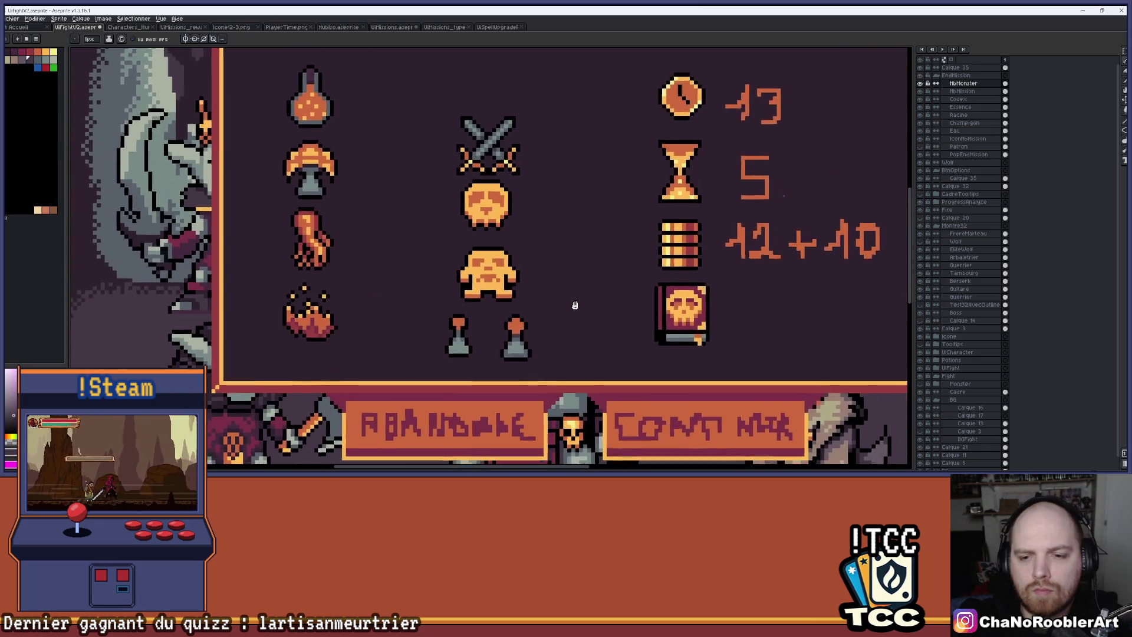
pyautogui.scroll(-1, 537, 284)
pyautogui.scroll(-1, 534, 284)
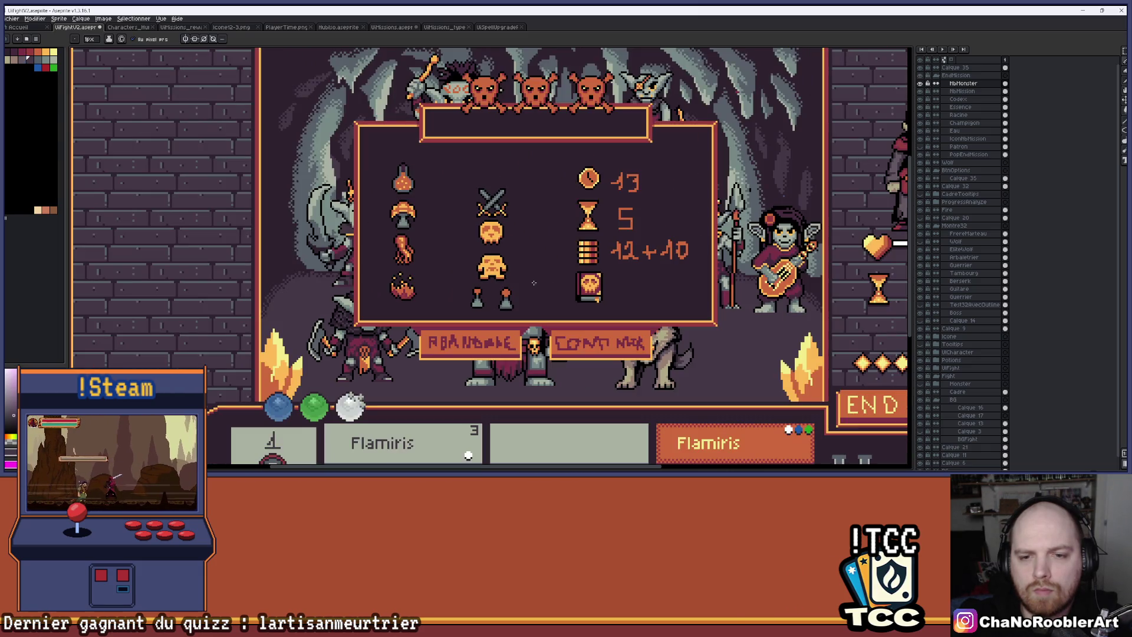
pyautogui.scroll(2, 510, 310)
pyautogui.scroll(3, 566, 283)
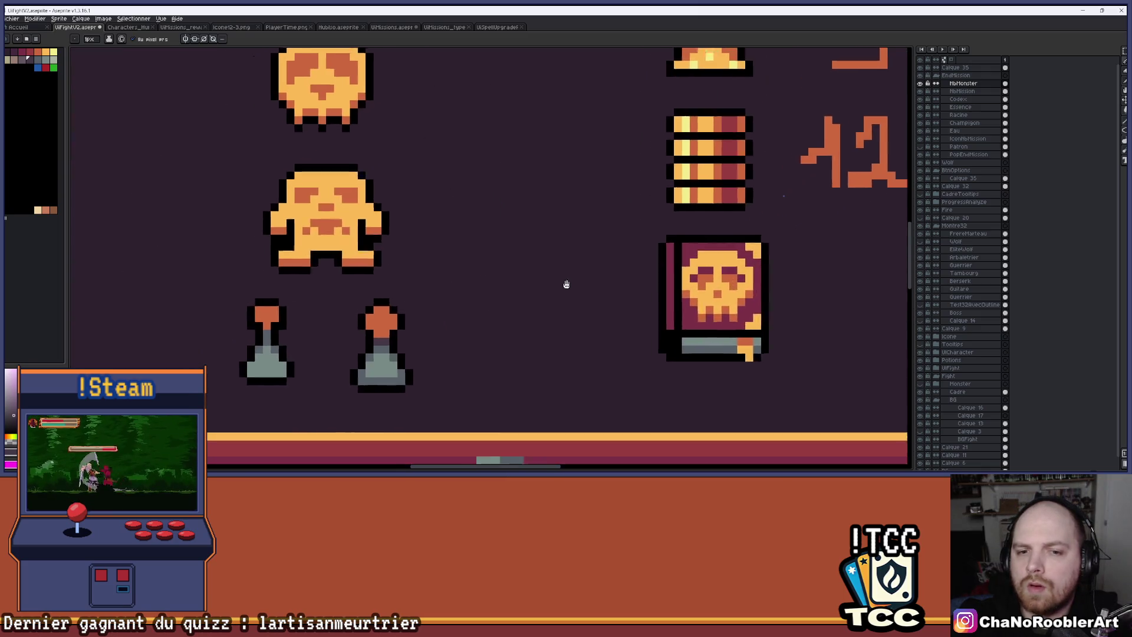
pyautogui.click(1124, 51)
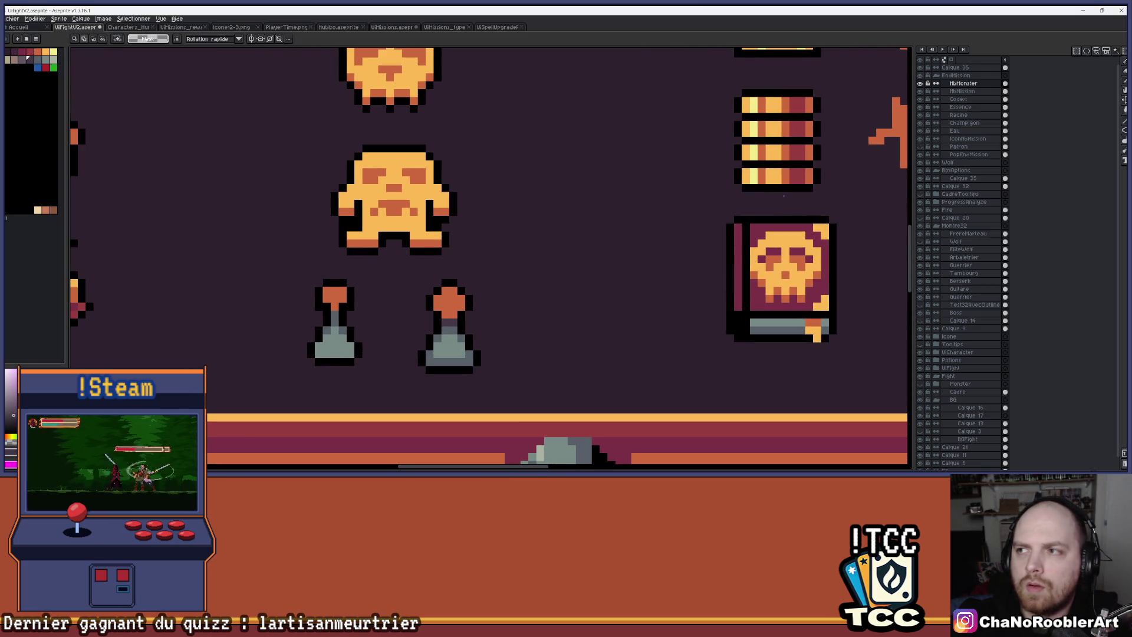
# Step: Raise the top part of the right flask by one pixel
pyautogui.moveTo(405, 306)
pyautogui.mouseDown()
pyautogui.moveTo(429, 291)
pyautogui.moveTo(525, 308)
pyautogui.moveTo(537, 322)
pyautogui.mouseUp()
pyautogui.press('Up')
pyautogui.press('b')
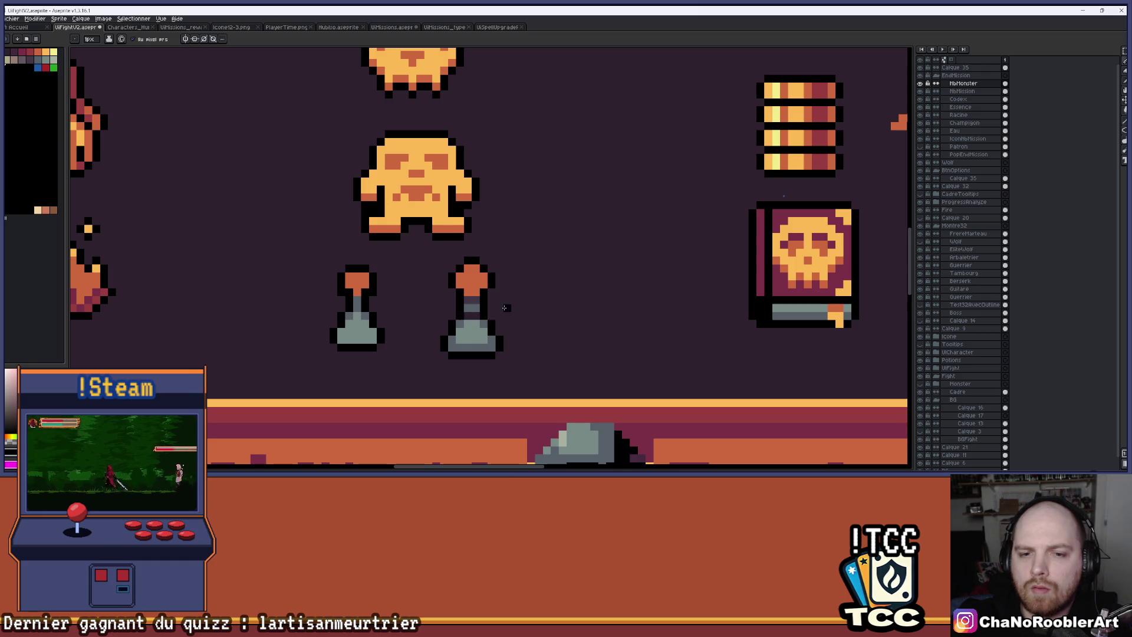
pyautogui.scroll(-2, 505, 307)
pyautogui.scroll(3, 503, 307)
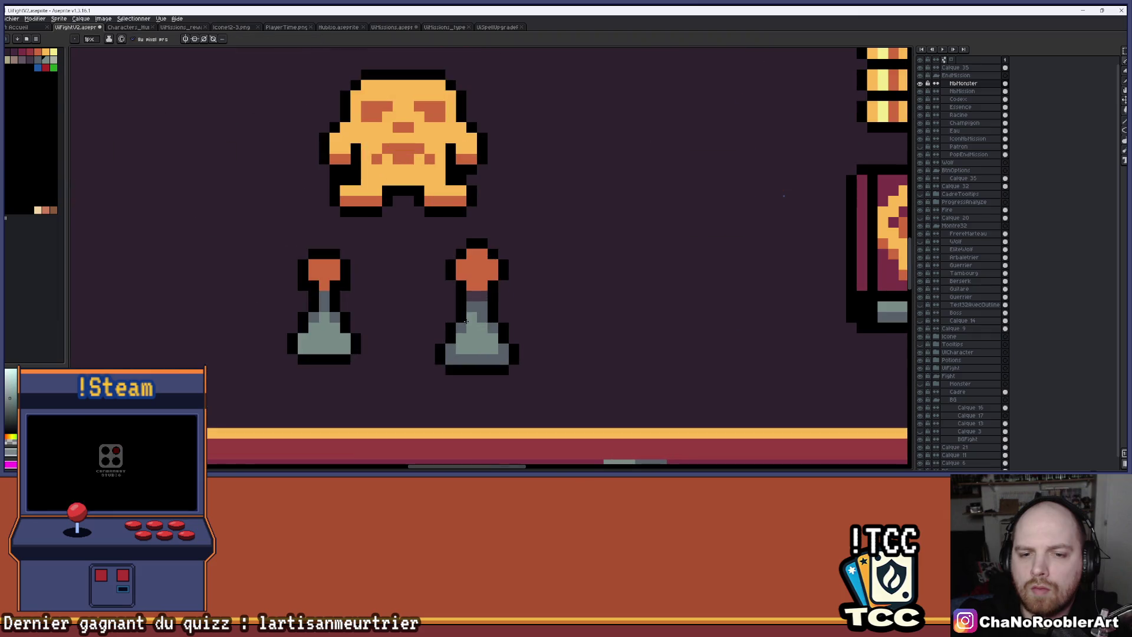
pyautogui.scroll(-3, 480, 319)
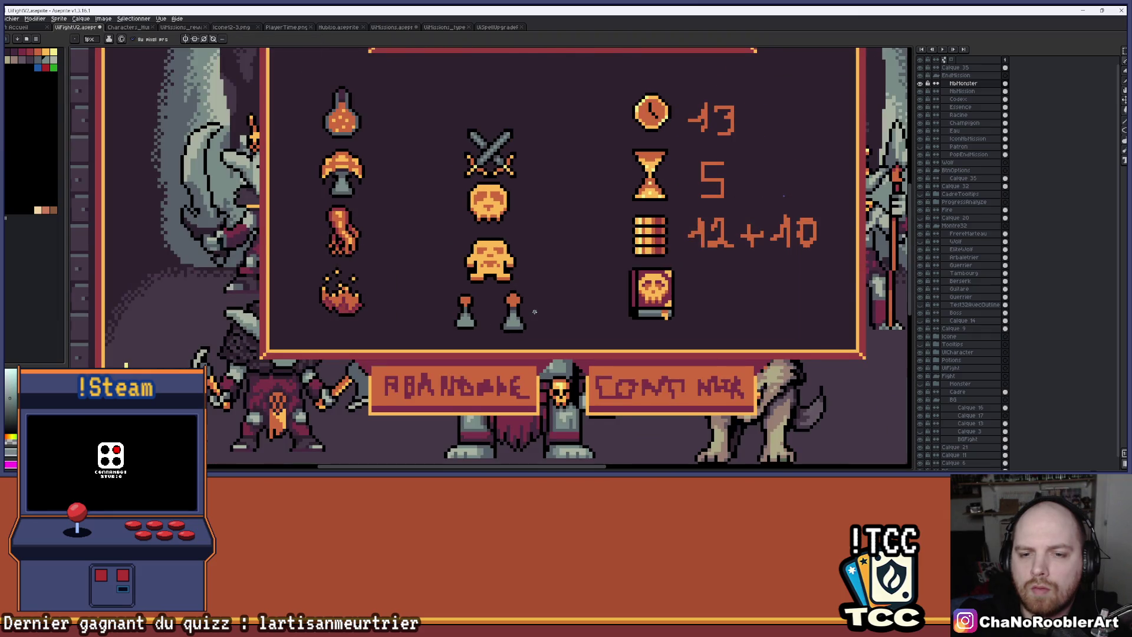
pyautogui.scroll(-1, 534, 311)
pyautogui.scroll(3, 522, 311)
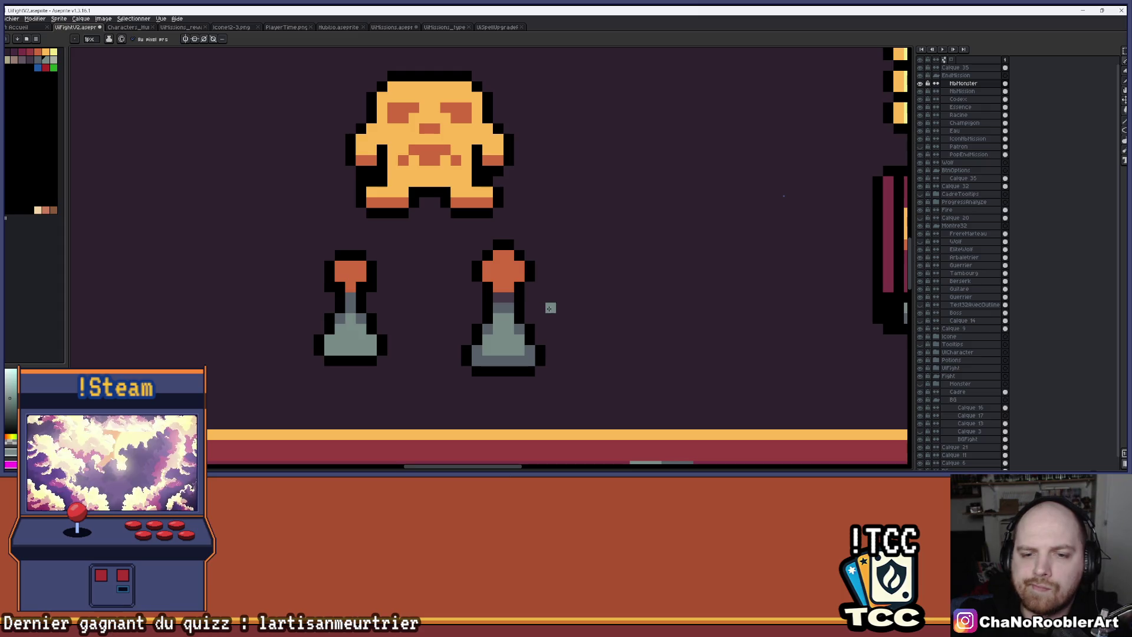
# Step: Sample the flask grey, commit the potion's new position, and select its upper part
pyautogui.keyDown('alt'); pyautogui.click(485, 319); pyautogui.keyUp('alt')
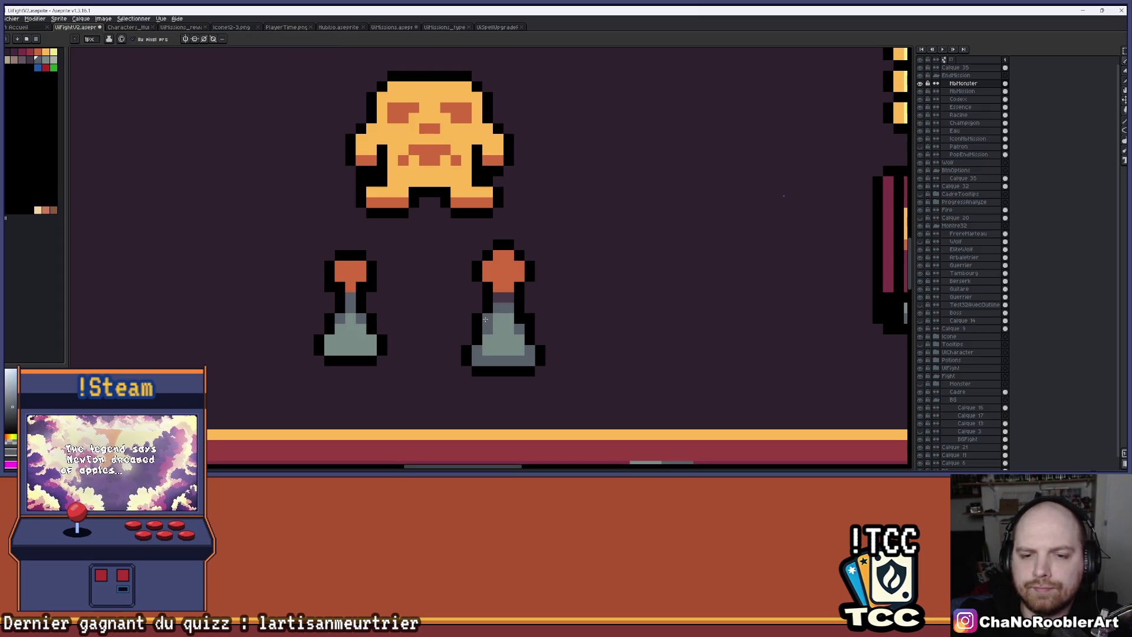
pyautogui.scroll(-3, 518, 348)
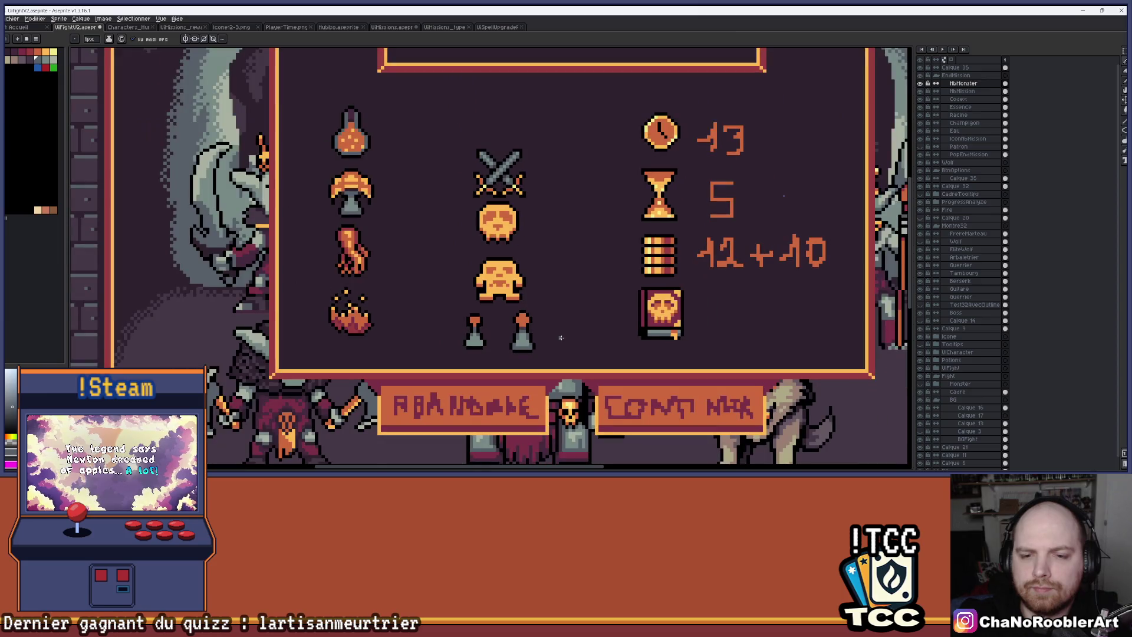
pyautogui.press('ctrl')
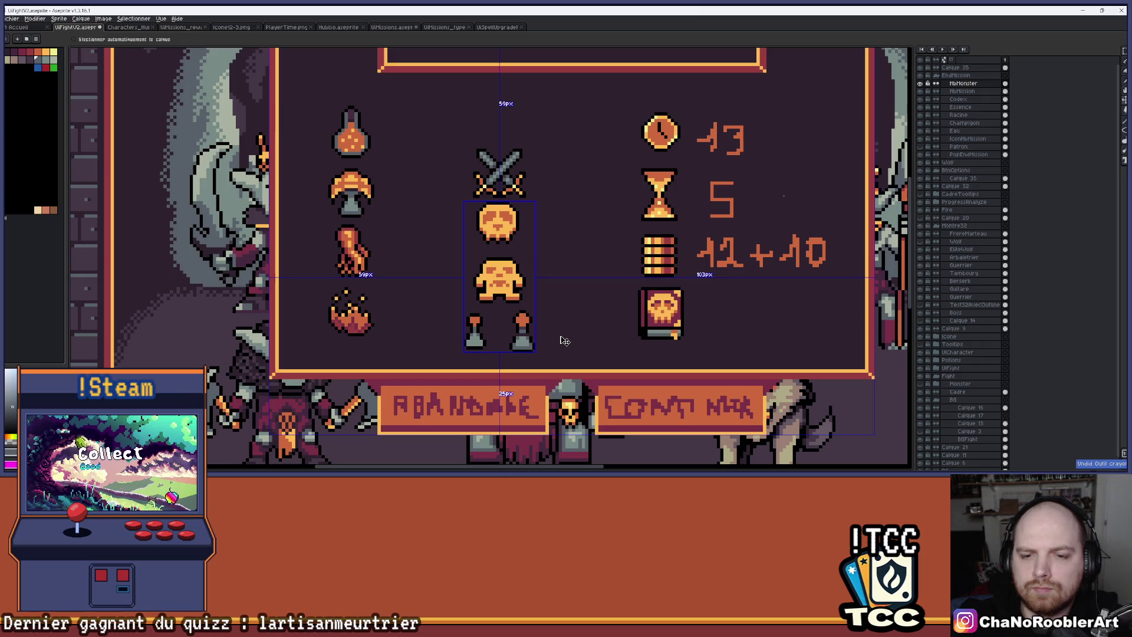
pyautogui.hotkey('ctrl', 'd')
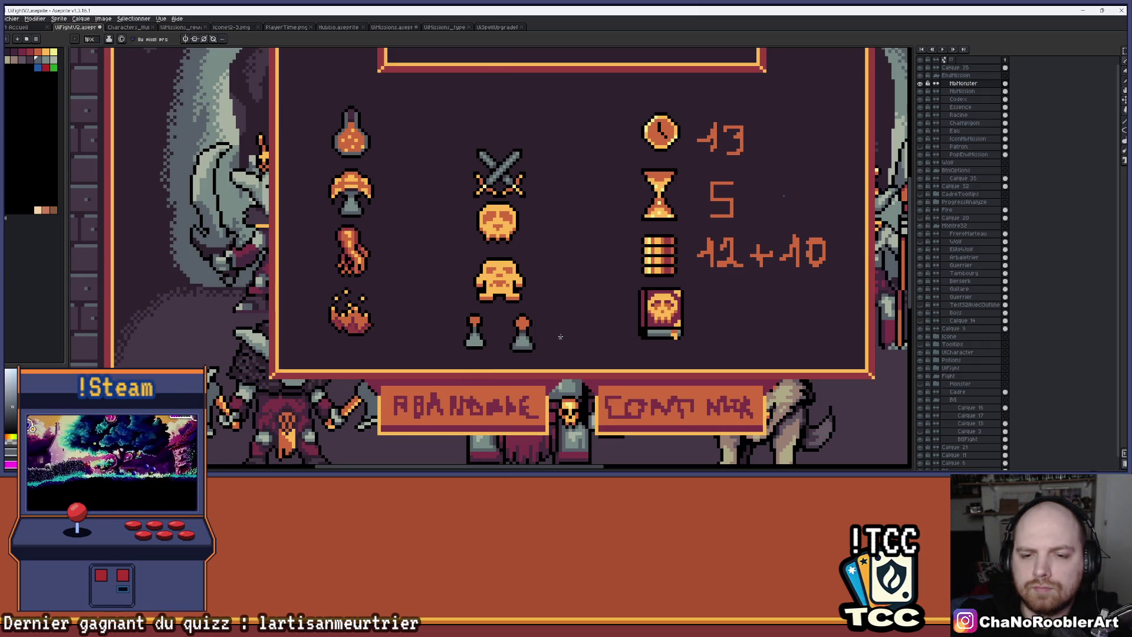
pyautogui.scroll(-2, 560, 336)
pyautogui.scroll(3, 557, 332)
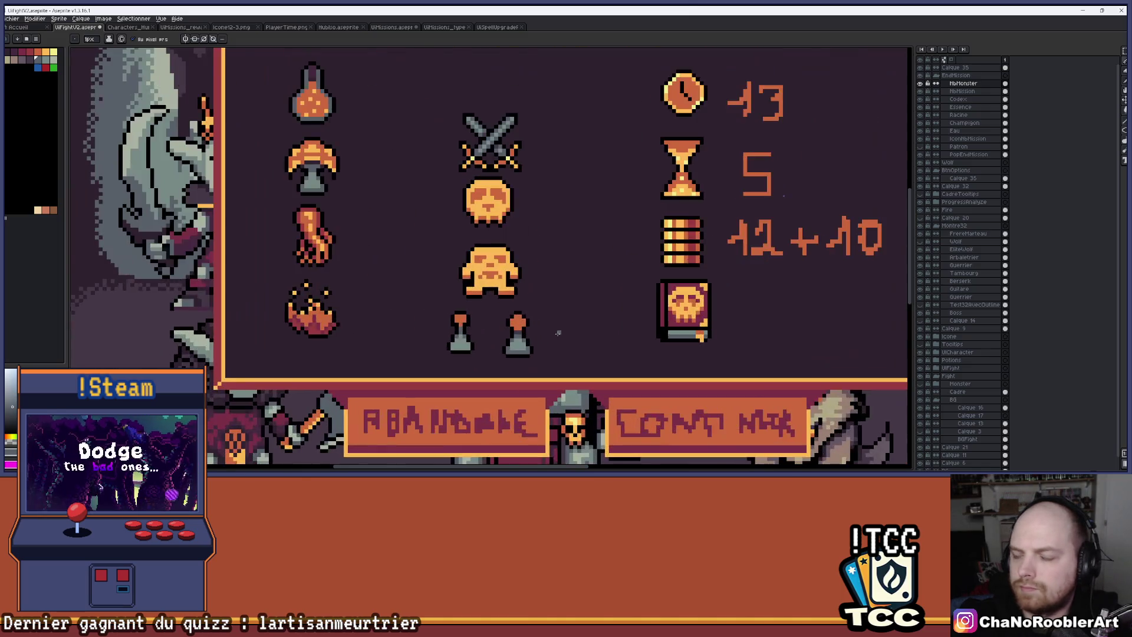
pyautogui.scroll(3, 557, 332)
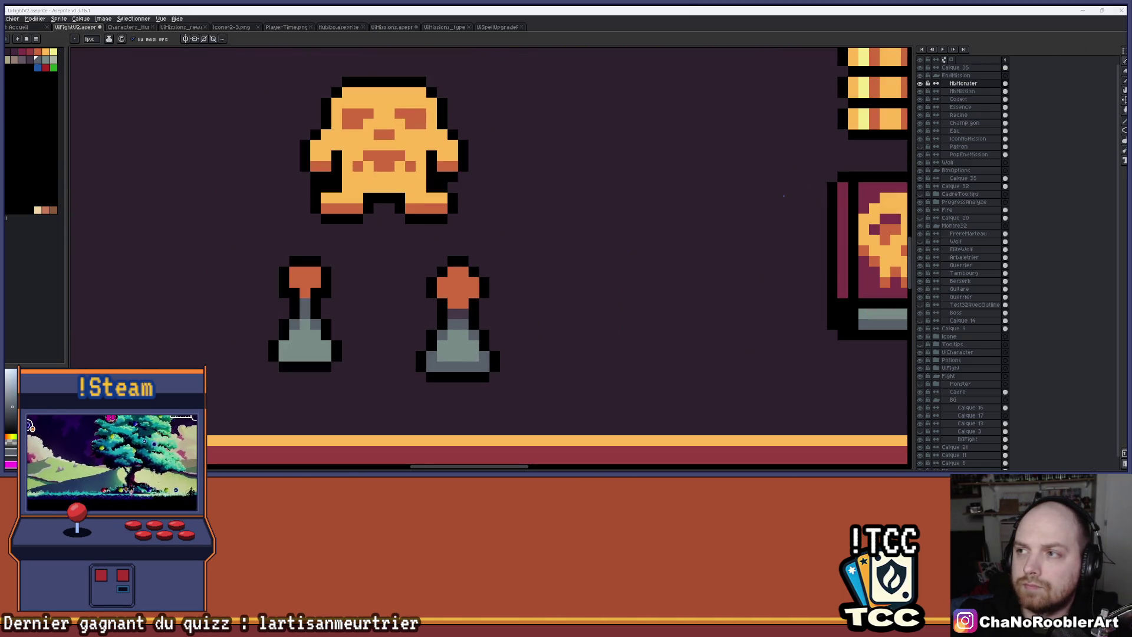
pyautogui.press('m')
pyautogui.moveTo(375, 247)
pyautogui.mouseDown()
pyautogui.moveTo(477, 338)
pyautogui.moveTo(522, 353)
pyautogui.mouseUp()
# Step: Nudge the potion's top up one pixel and paint its base stripe and dark band grey
pyautogui.press('Up')
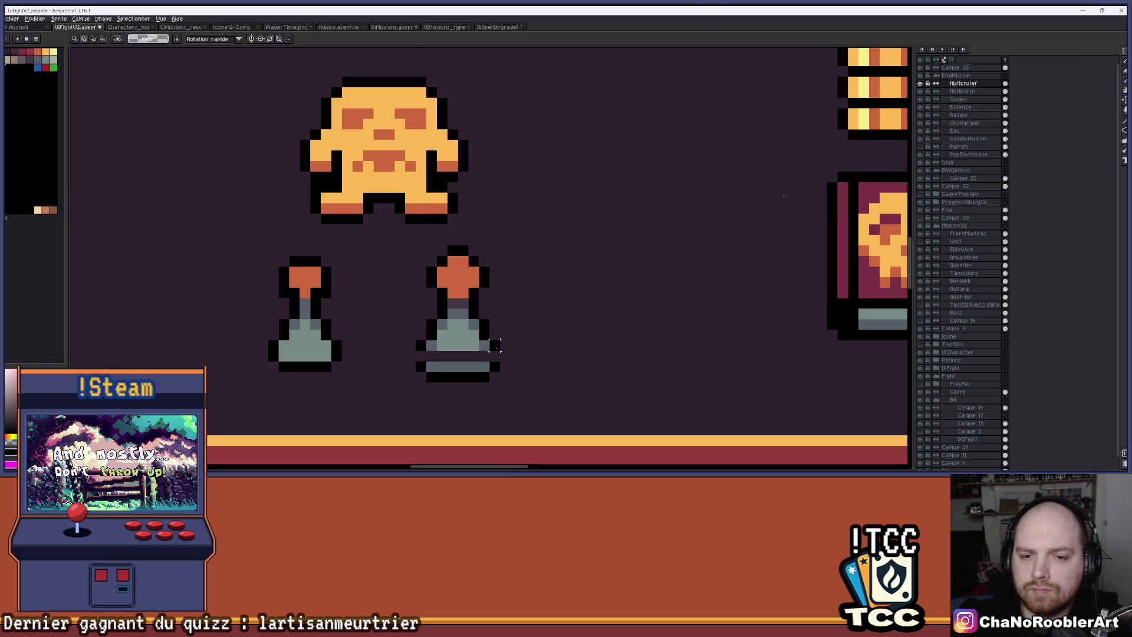
pyautogui.press('b')
pyautogui.click(431, 356)
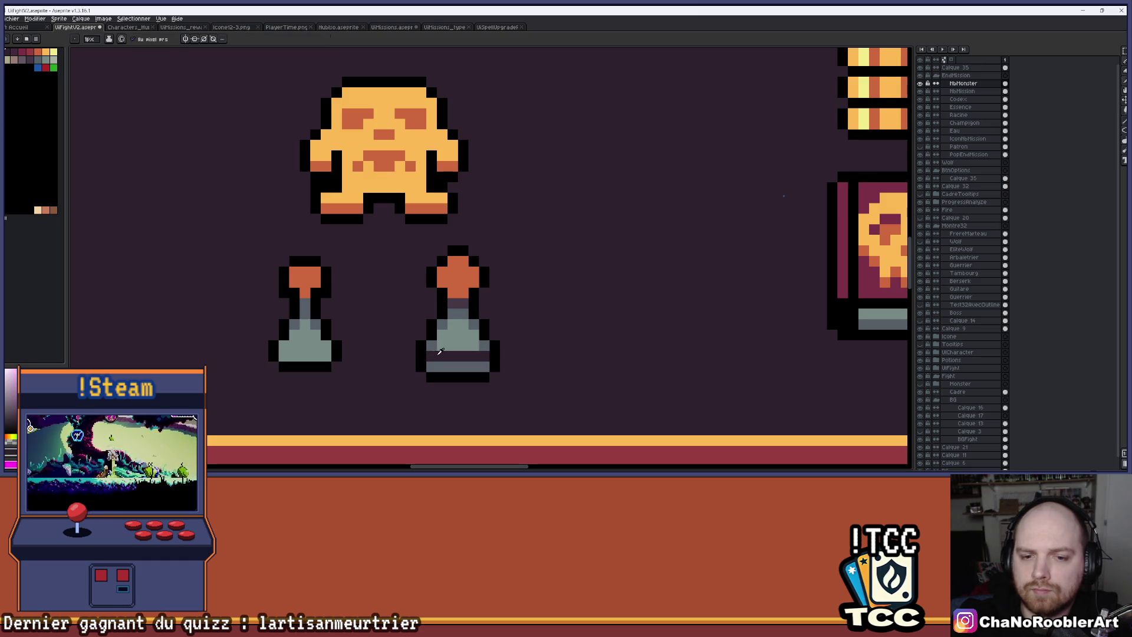
pyautogui.press('g')
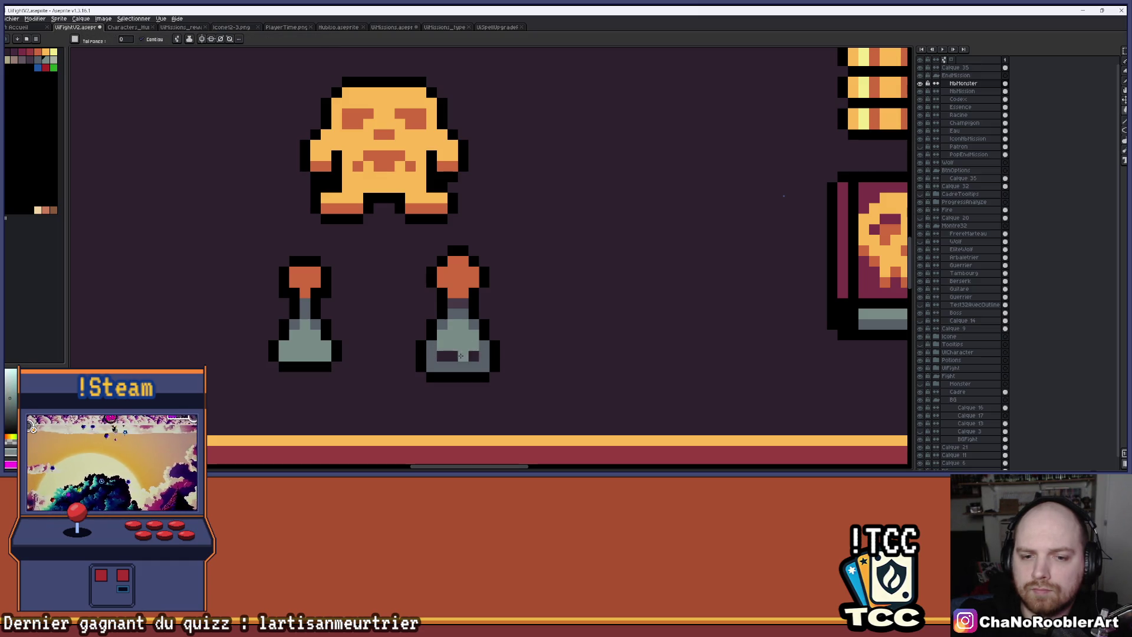
pyautogui.click(466, 356)
pyautogui.scroll(-4, 482, 343)
pyautogui.scroll(-1, 482, 342)
pyautogui.scroll(1, 482, 342)
pyautogui.scroll(-1, 482, 342)
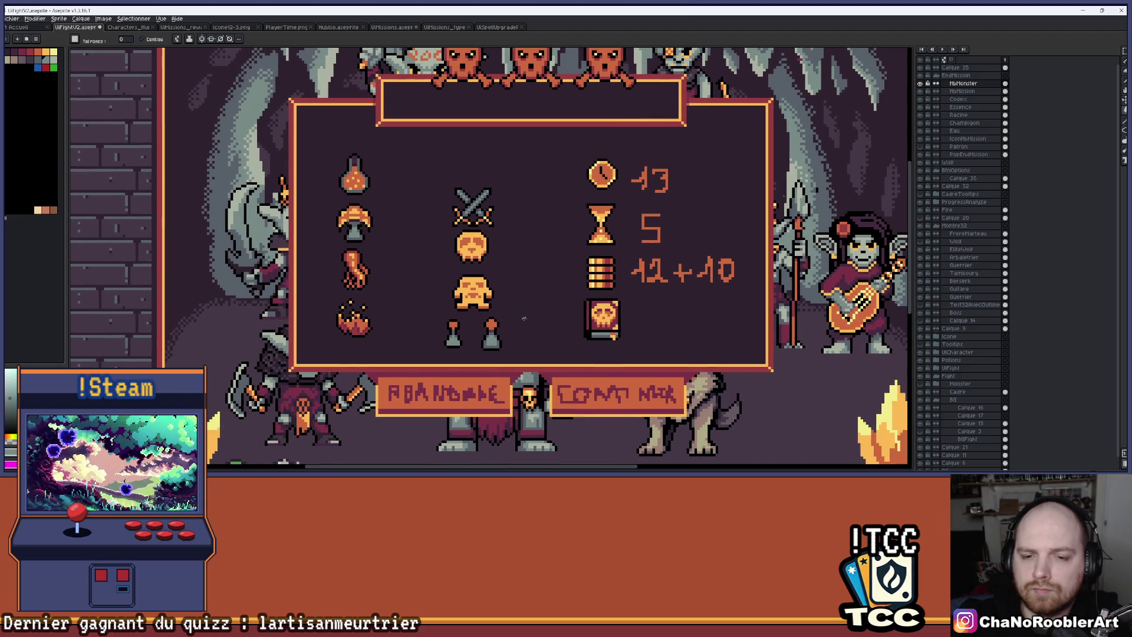
pyautogui.scroll(5, 501, 318)
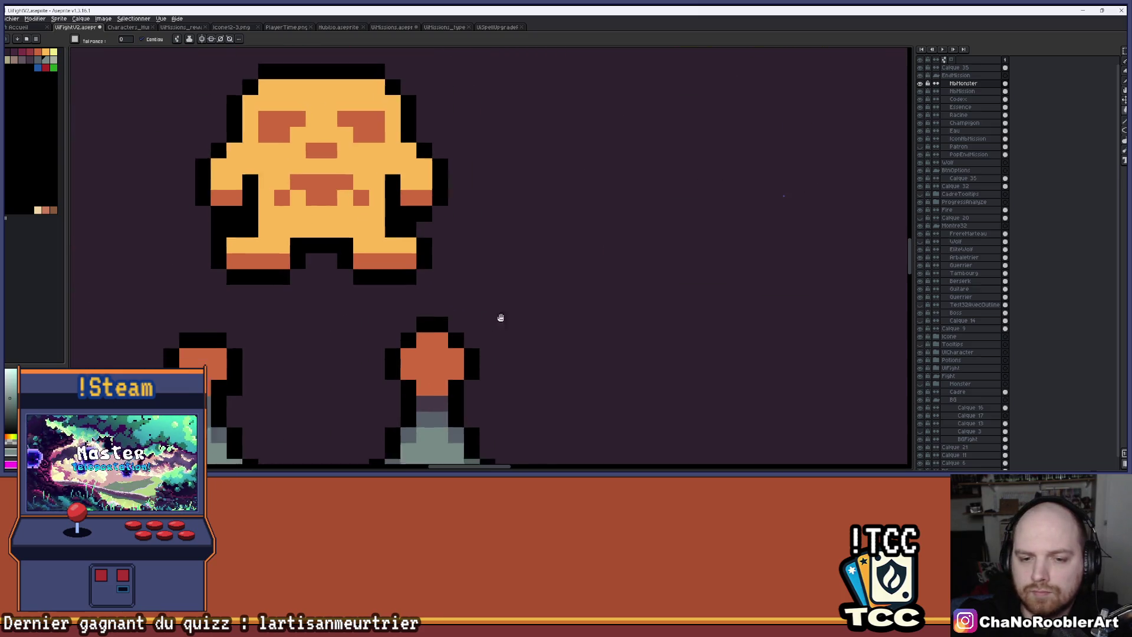
# Step: Using the bottle's dark outline colour, blacken a neck pixel and paint the upper neck row orange
pyautogui.moveTo(501, 318); pyautogui.dragTo(544, 264)
pyautogui.press('v')
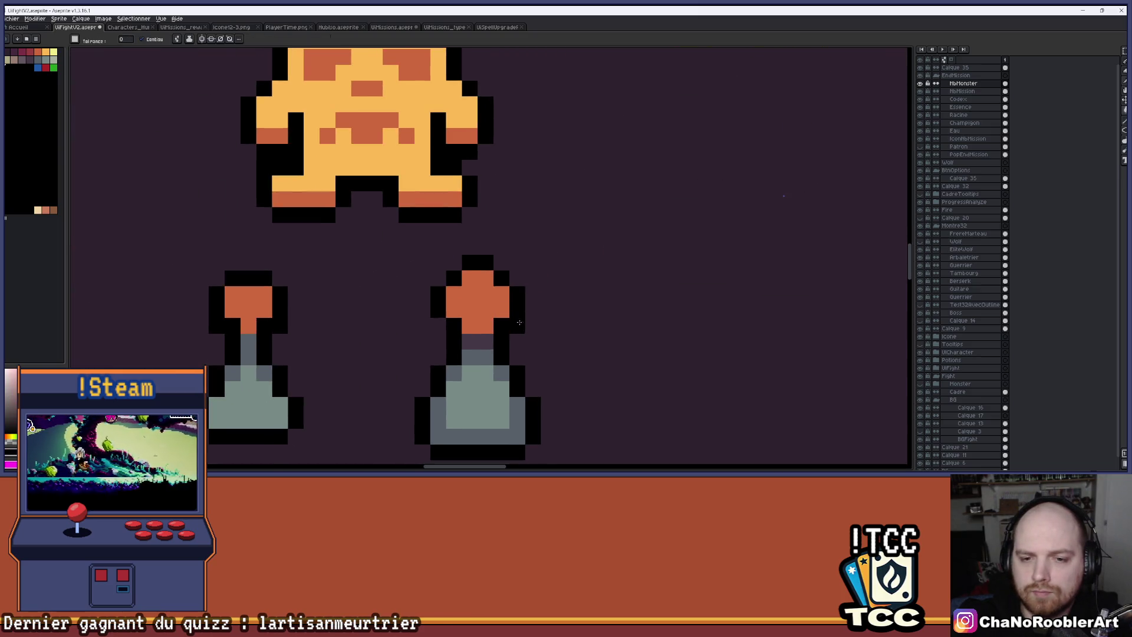
pyautogui.press('b')
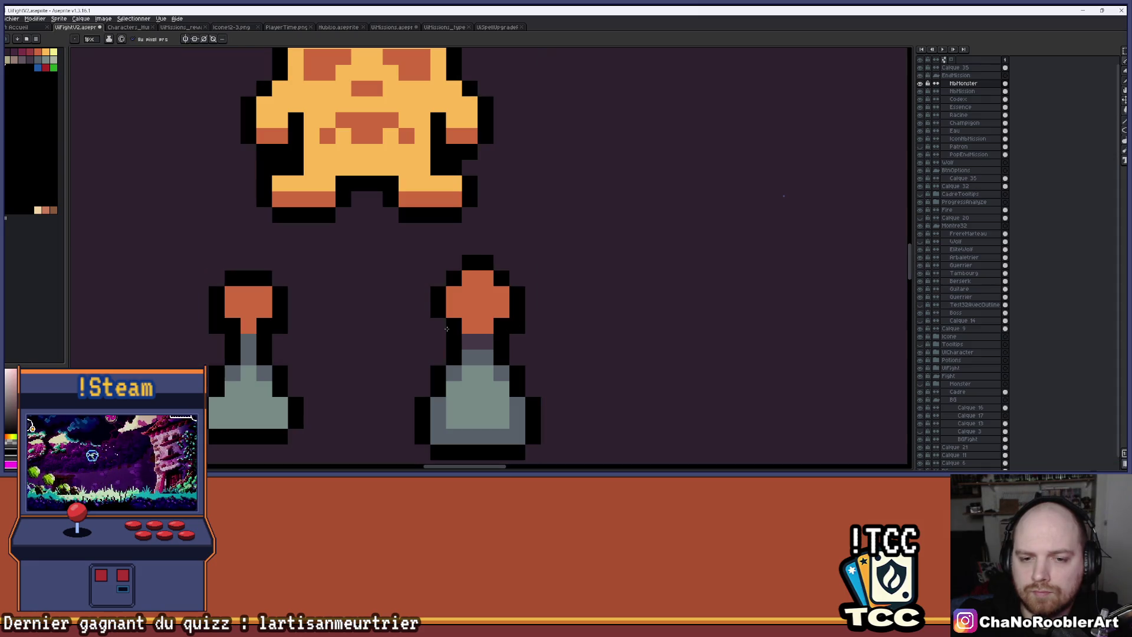
pyautogui.scroll(-3, 509, 323)
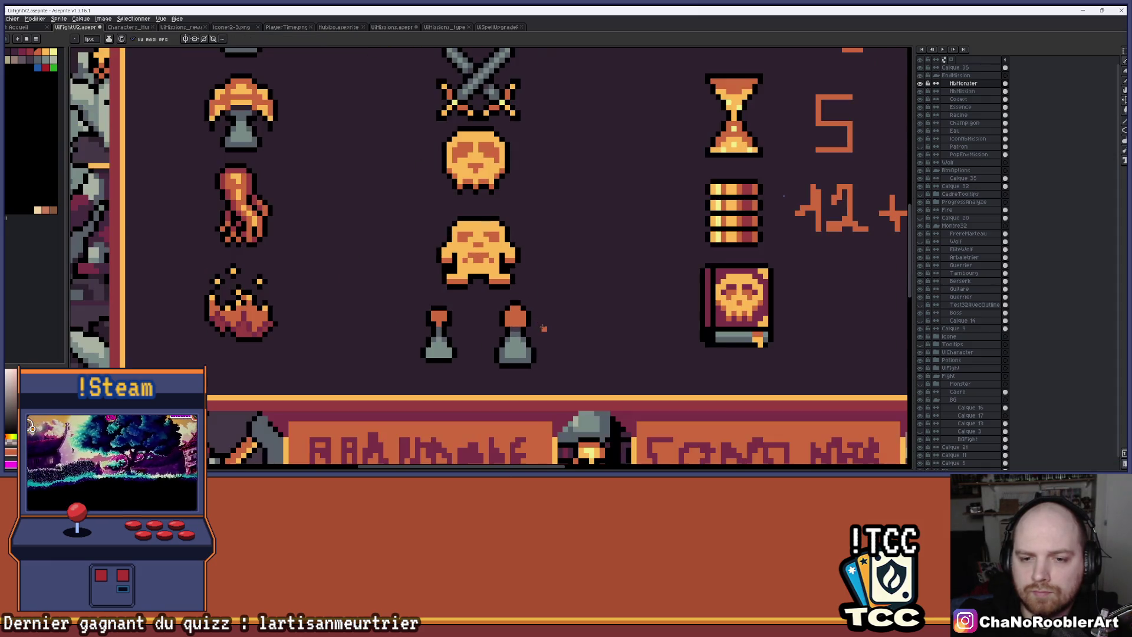
pyautogui.scroll(2, 512, 326)
pyautogui.scroll(2, 516, 330)
pyautogui.press('i')
pyautogui.press('b')
pyautogui.click(473, 330)
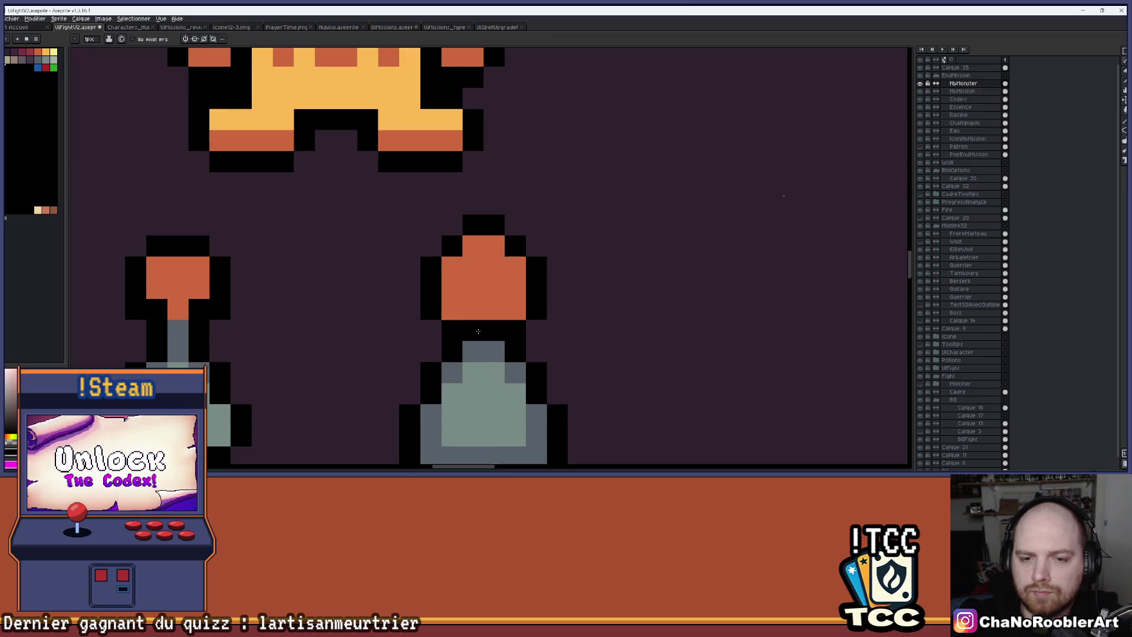
pyautogui.scroll(-3, 527, 336)
pyautogui.scroll(-3, 514, 335)
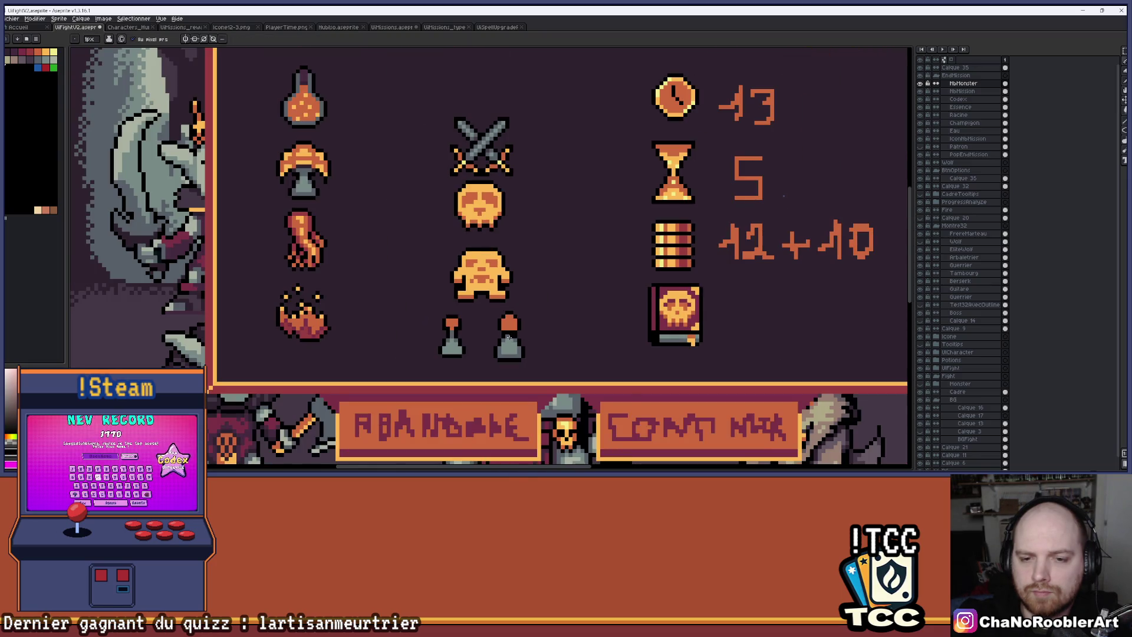
pyautogui.scroll(6, 514, 335)
pyautogui.click(568, 335)
pyautogui.keyDown('alt'); pyautogui.click(568, 277); pyautogui.keyUp('alt')
pyautogui.moveTo(592, 311); pyautogui.dragTo(492, 311)
pyautogui.scroll(-2, 592, 289)
# Step: Add a dark outline notch on the lower bottle body, shifted one pixel right
pyautogui.press('i')
pyautogui.click(593, 289)
pyautogui.press('b')
pyautogui.click(503, 316)
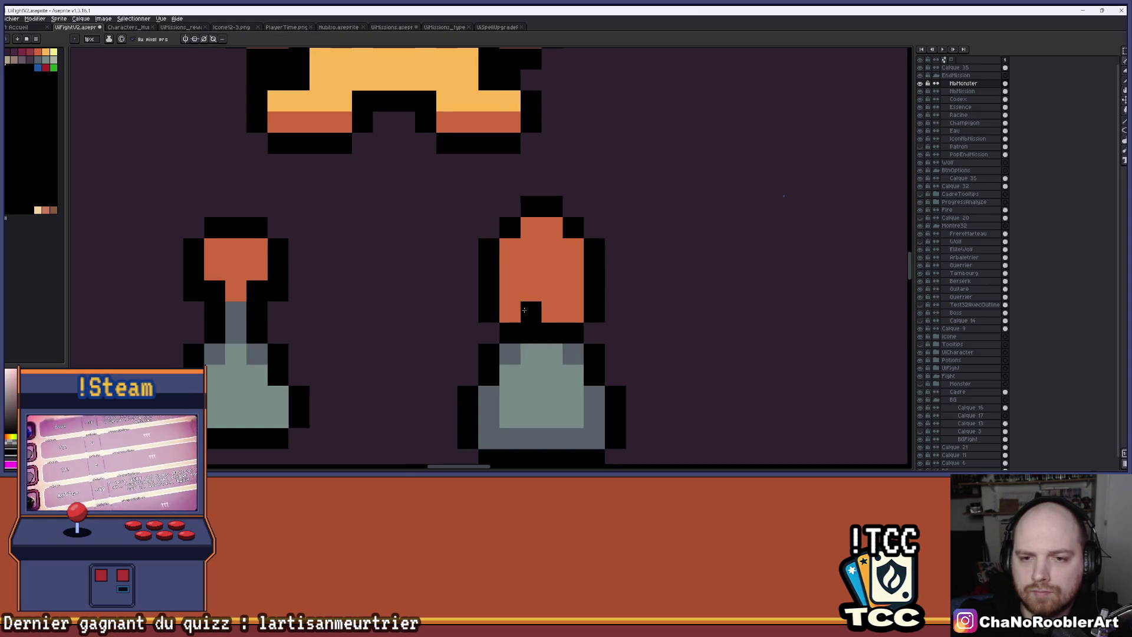
pyautogui.scroll(-2, 525, 310)
pyautogui.hotkey('ctrl', 'z')
pyautogui.click(564, 319)
pyautogui.scroll(2, 531, 308)
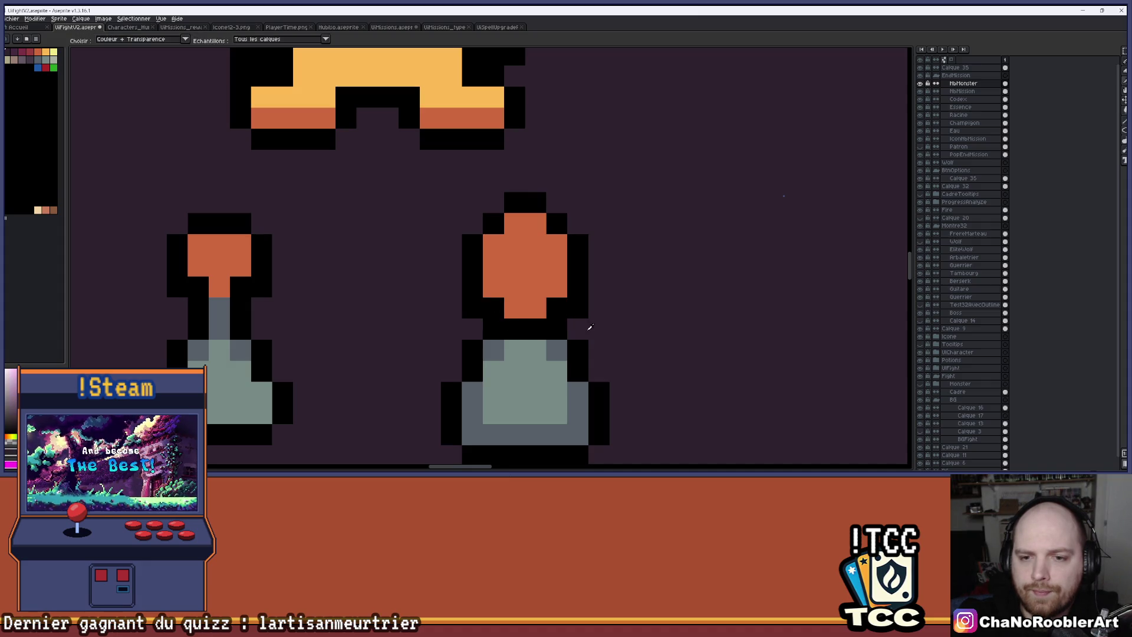
# Step: Clear the black pixel at the neck row's end, then undo the last erase and body strokes
pyautogui.click(563, 333)
pyautogui.scroll(-2, 592, 319)
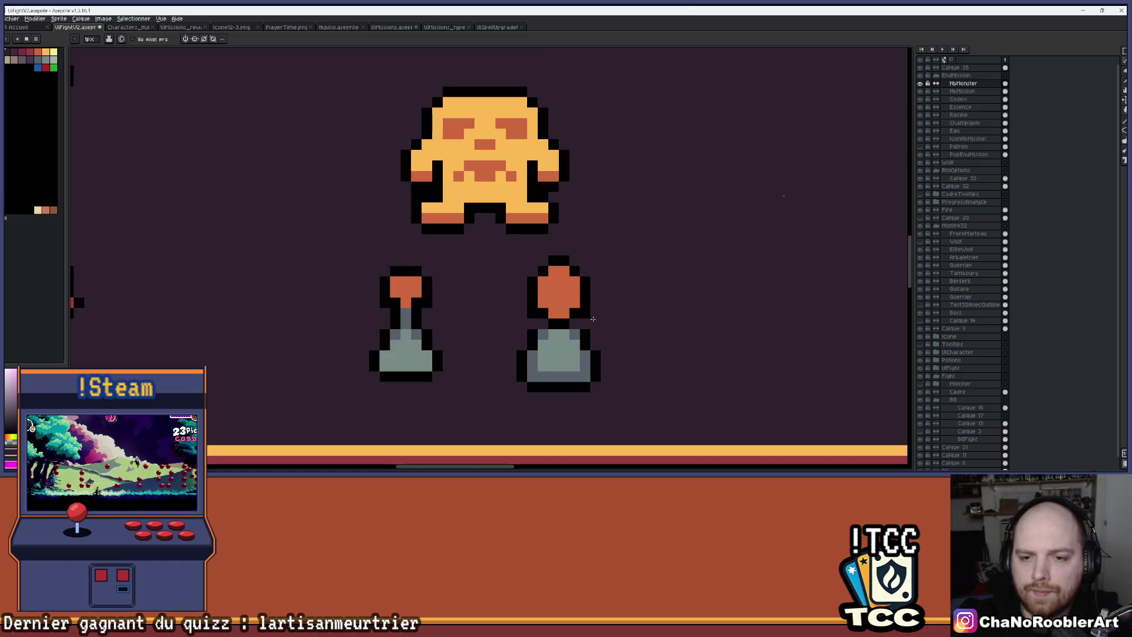
pyautogui.scroll(-2, 622, 318)
pyautogui.scroll(2, 578, 315)
pyautogui.press('b')
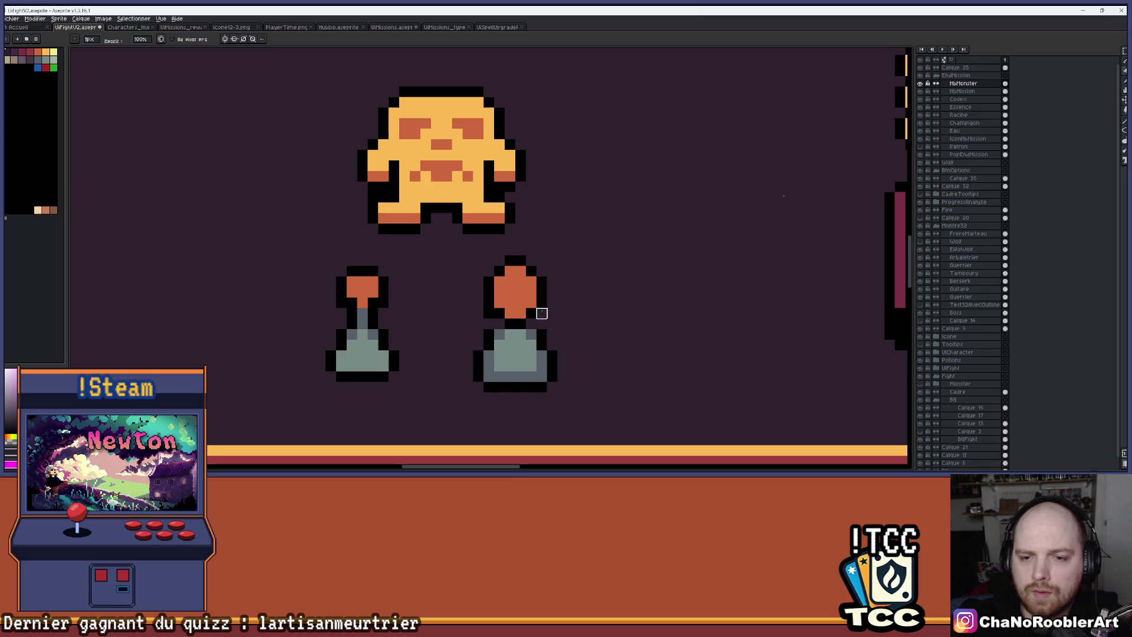
pyautogui.scroll(-1, 573, 313)
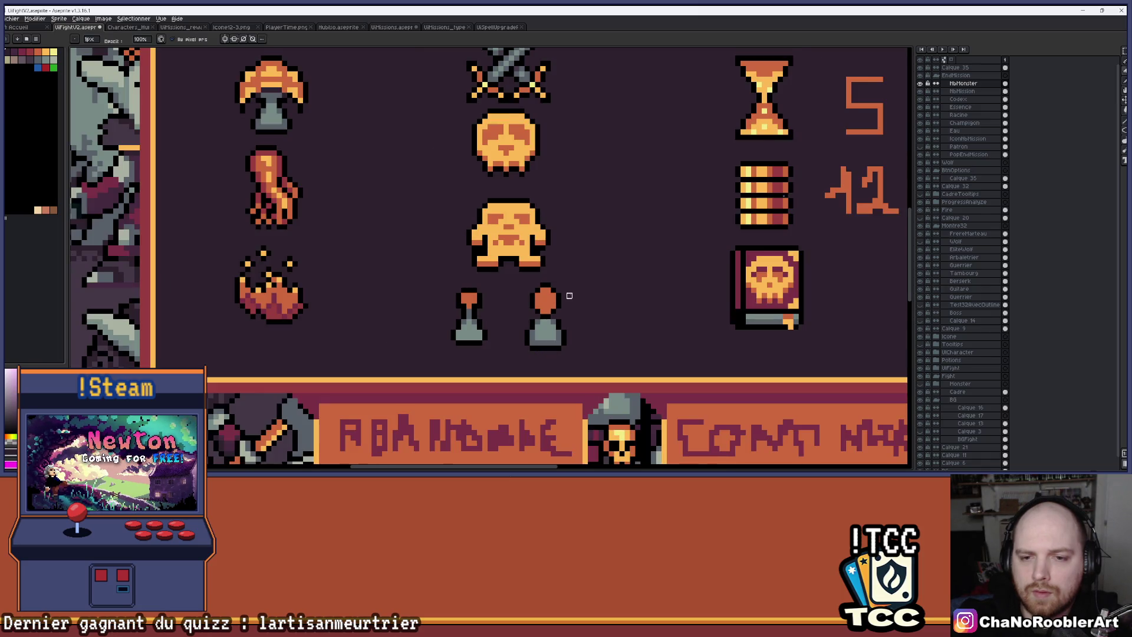
pyautogui.scroll(3, 560, 282)
pyautogui.hotkey('ctrl', 'z')
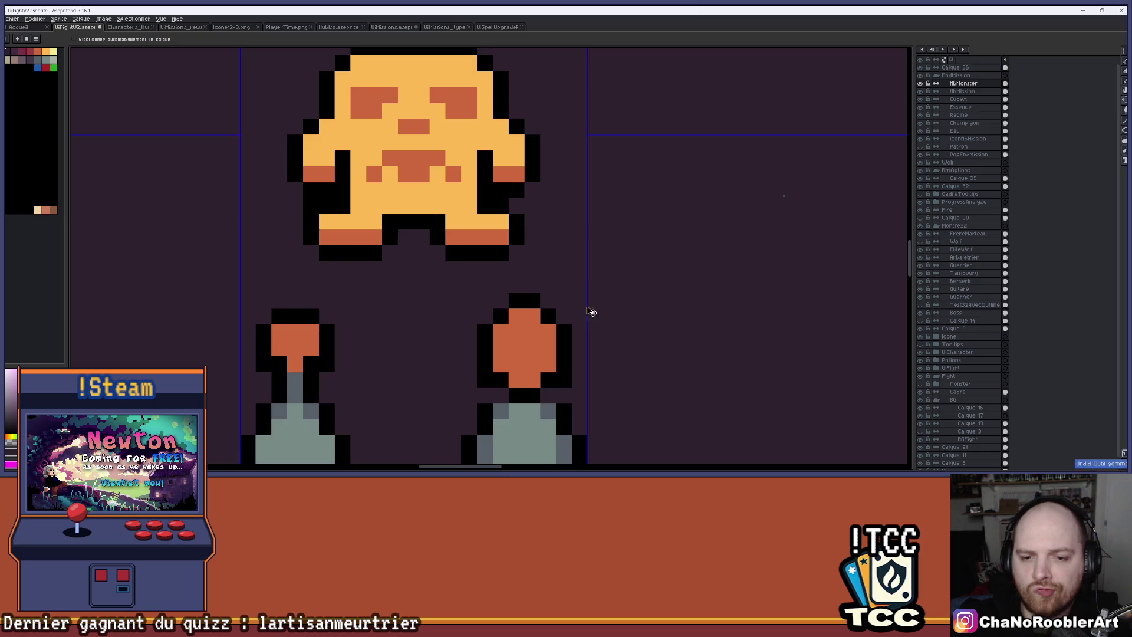
pyautogui.hotkey('ctrl', 'z')
pyautogui.hotkey('ctrl', 'z')
pyautogui.hotkey('ctrl', 'z')
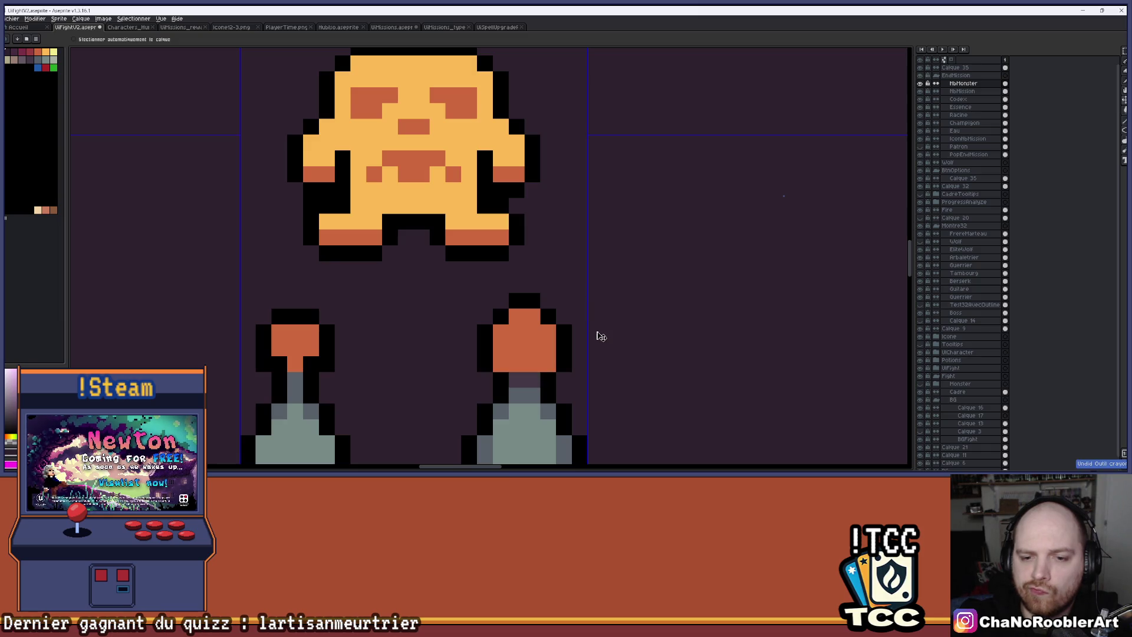
pyautogui.press('b')
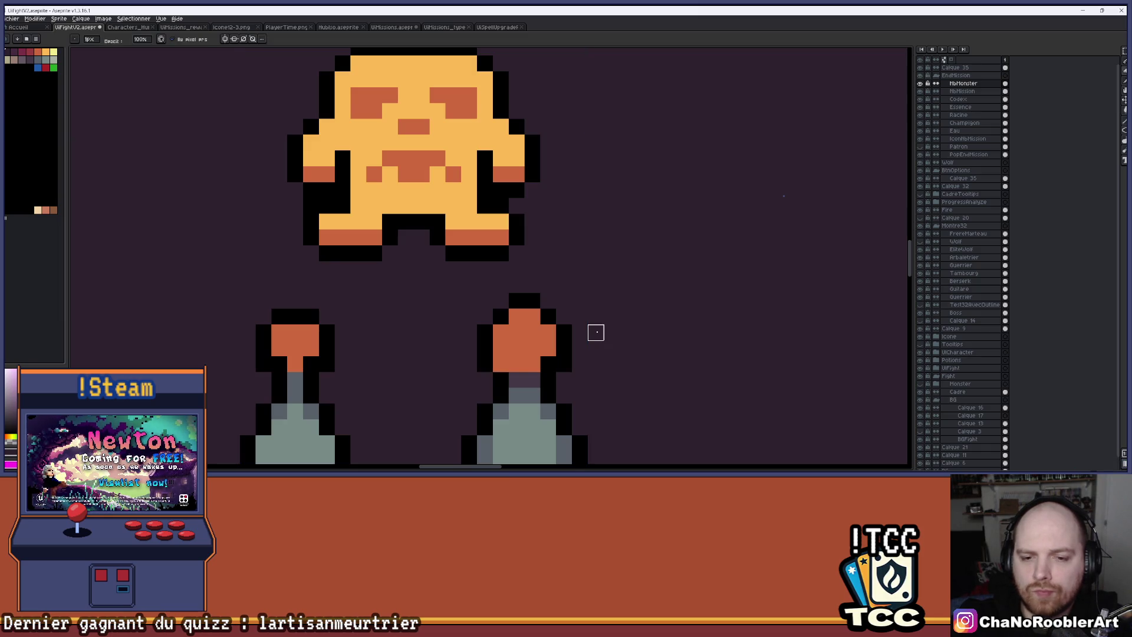
# Step: Blacken both bottom corners of the orange body and erase the stray black pixels beside it
pyautogui.moveTo(596, 394)
pyautogui.mouseDown()
pyautogui.moveTo(589, 303)
pyautogui.moveTo(550, 296)
pyautogui.mouseUp()
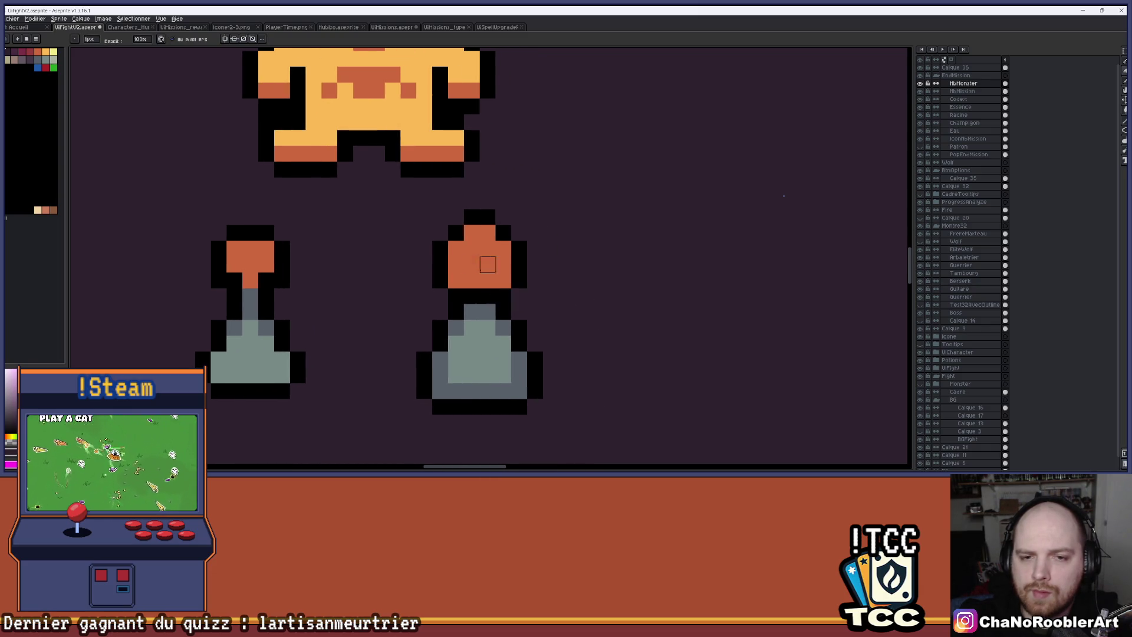
pyautogui.scroll(1, 487, 264)
pyautogui.click(512, 289)
pyautogui.click(449, 289)
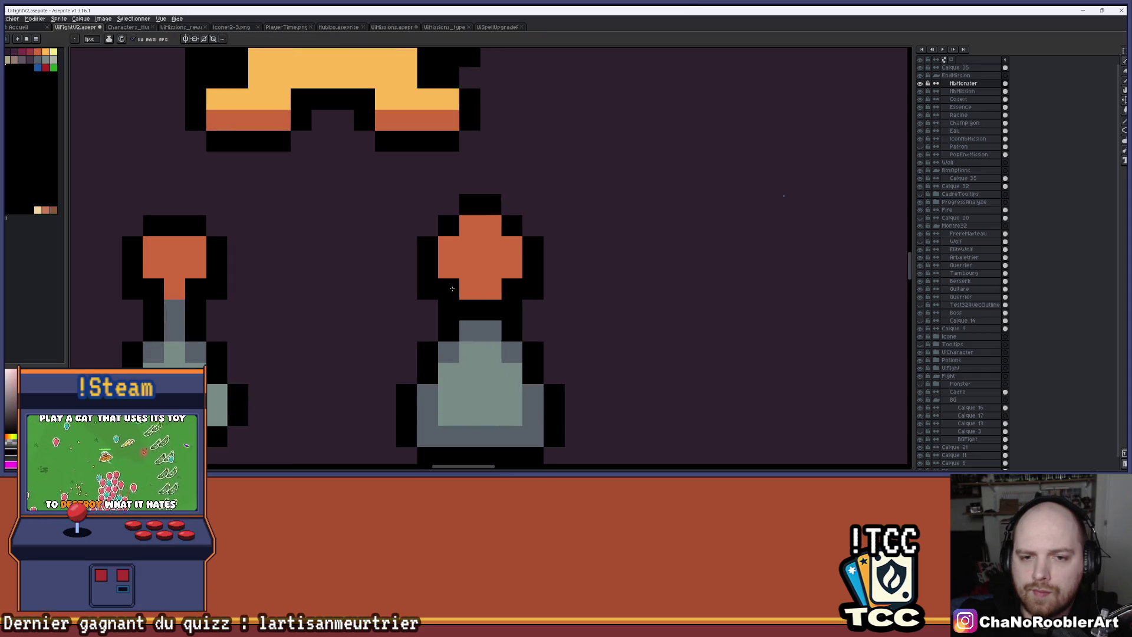
pyautogui.moveTo(563, 298); pyautogui.dragTo(534, 289)
pyautogui.scroll(-3, 563, 294)
pyautogui.scroll(3, 562, 295)
pyautogui.press('b')
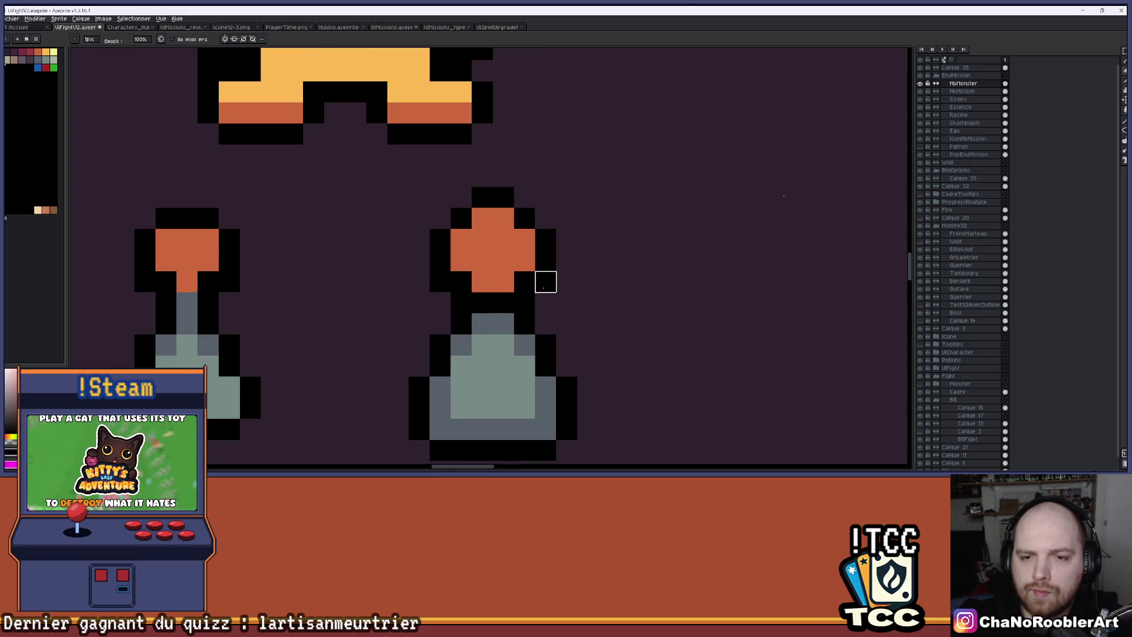
pyautogui.scroll(-3, 567, 324)
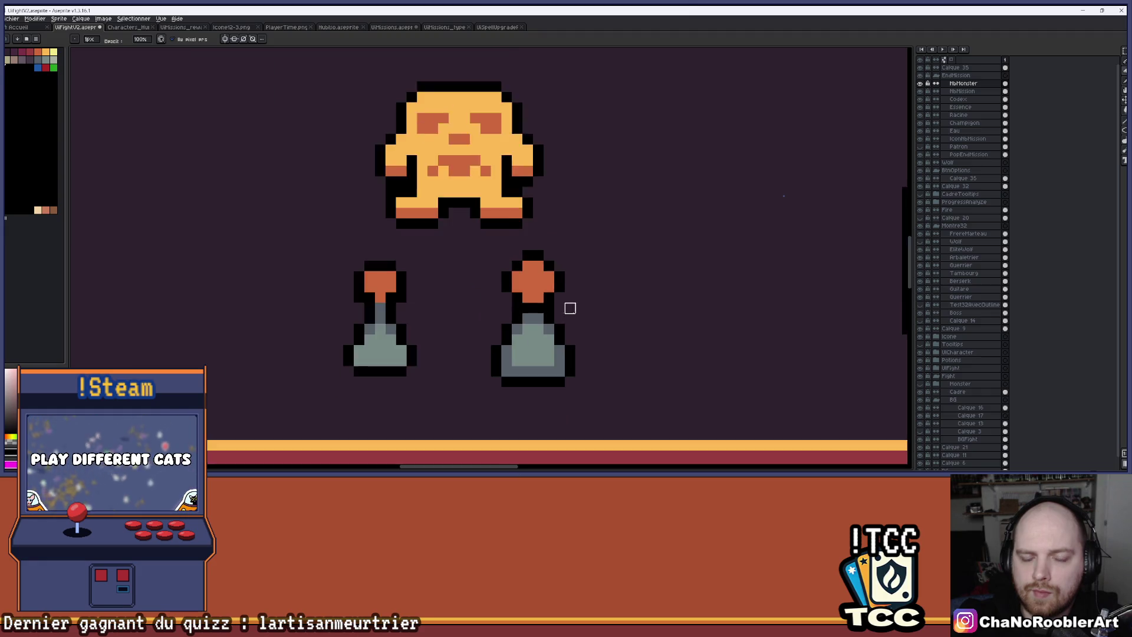
pyautogui.scroll(3, 548, 304)
pyautogui.scroll(-4, 602, 303)
pyautogui.moveTo(640, 303)
pyautogui.mouseDown()
pyautogui.moveTo(568, 306)
pyautogui.moveTo(564, 293)
pyautogui.mouseUp()
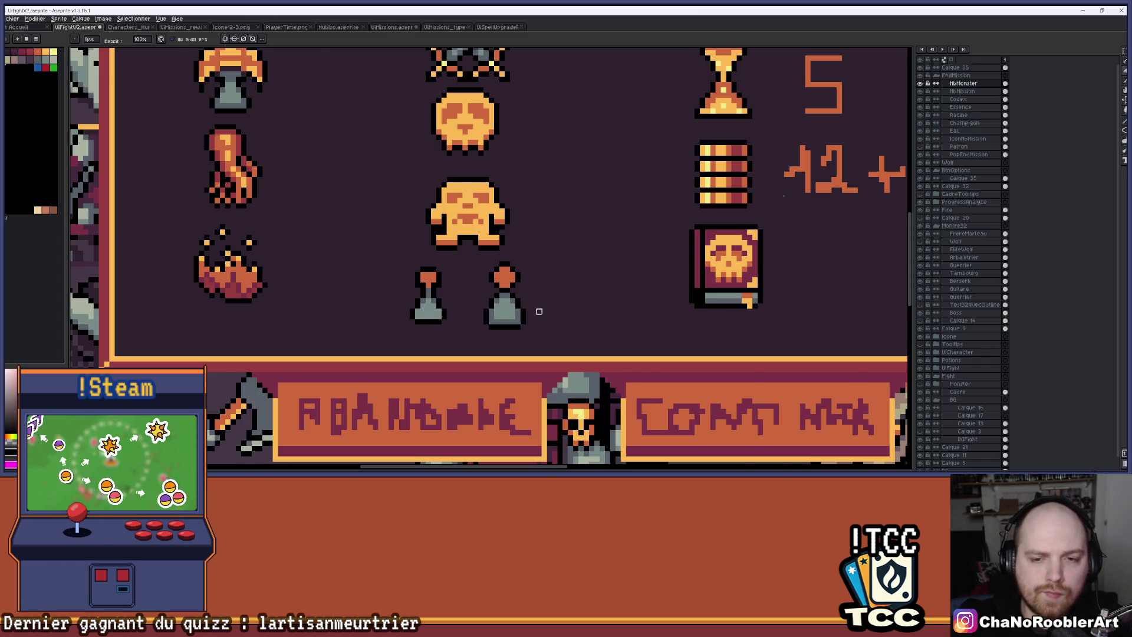
pyautogui.scroll(-2, 538, 312)
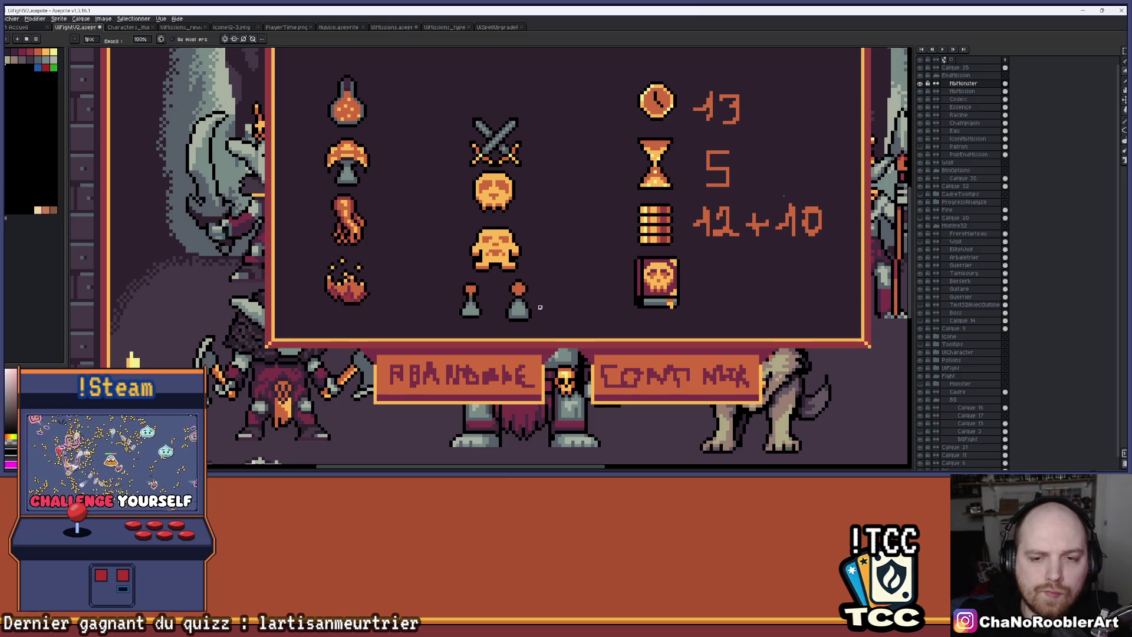
pyautogui.scroll(3, 534, 298)
pyautogui.scroll(-2, 510, 255)
pyautogui.moveTo(520, 276); pyautogui.dragTo(517, 281)
pyautogui.press('alt')
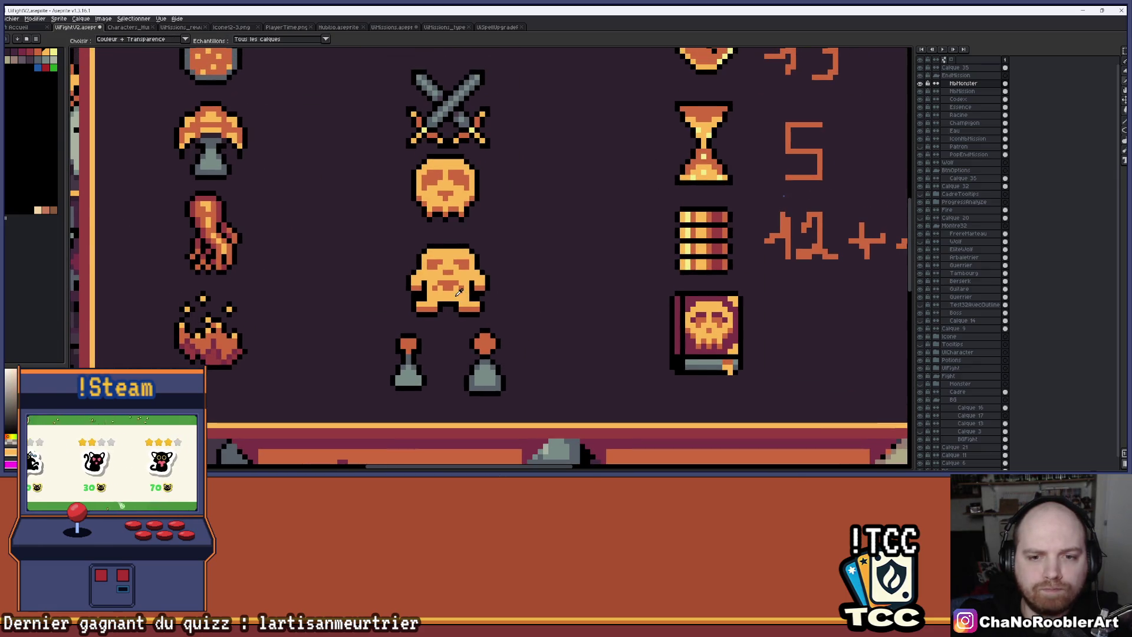
# Step: Add a light-orange highlight pixel on the right pot's top
pyautogui.scroll(3, 485, 336)
pyautogui.click(487, 340)
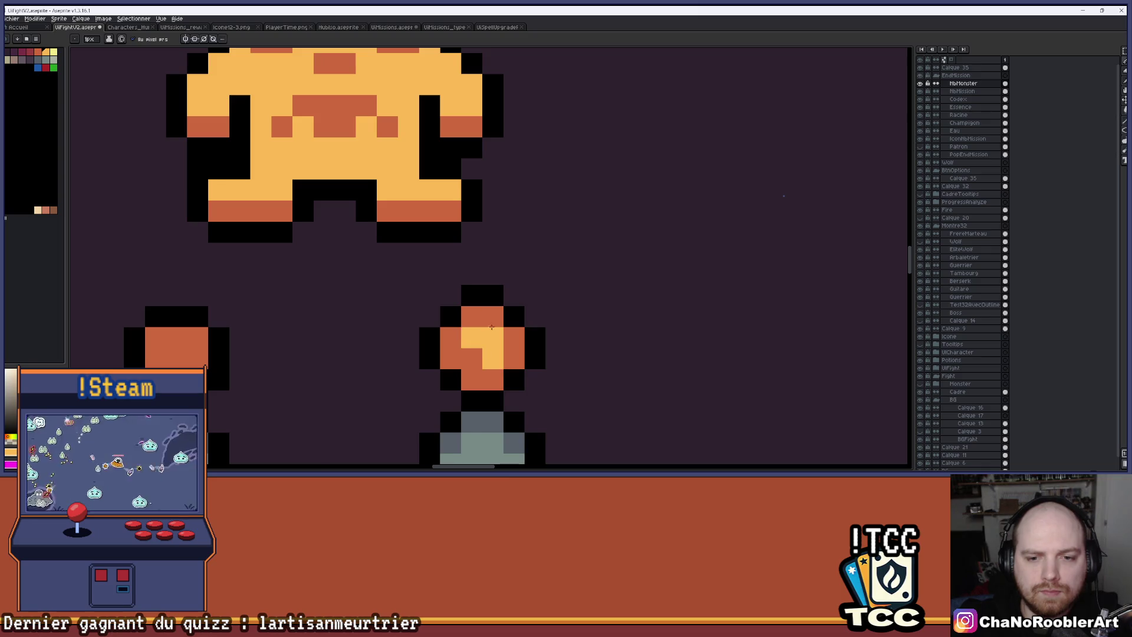
pyautogui.scroll(-4, 491, 326)
pyautogui.scroll(2, 485, 329)
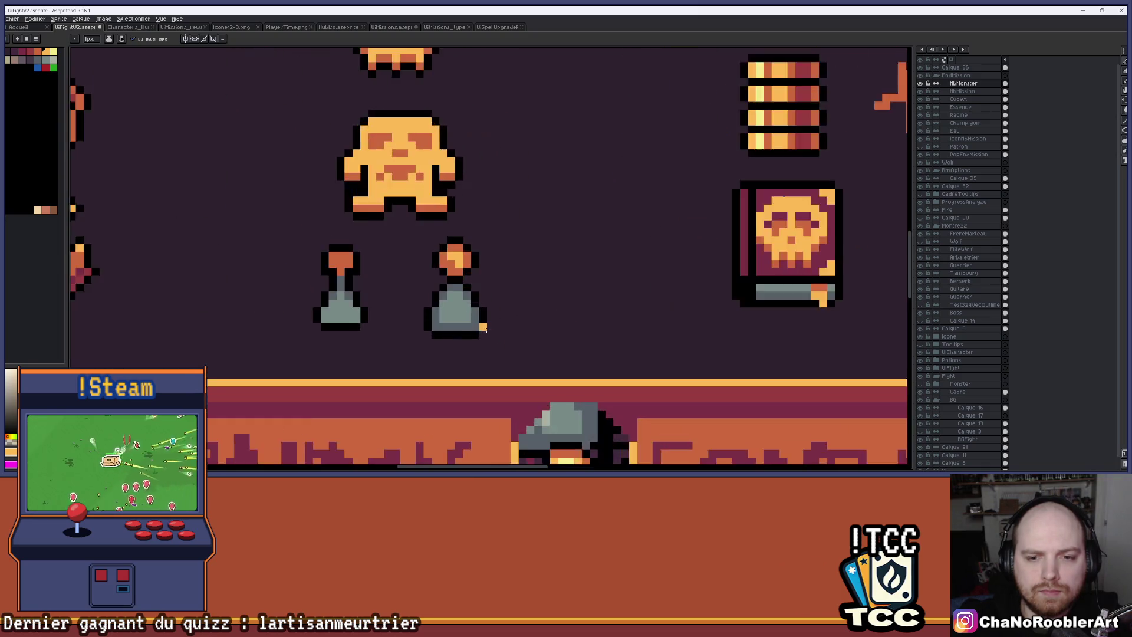
pyautogui.scroll(2, 485, 329)
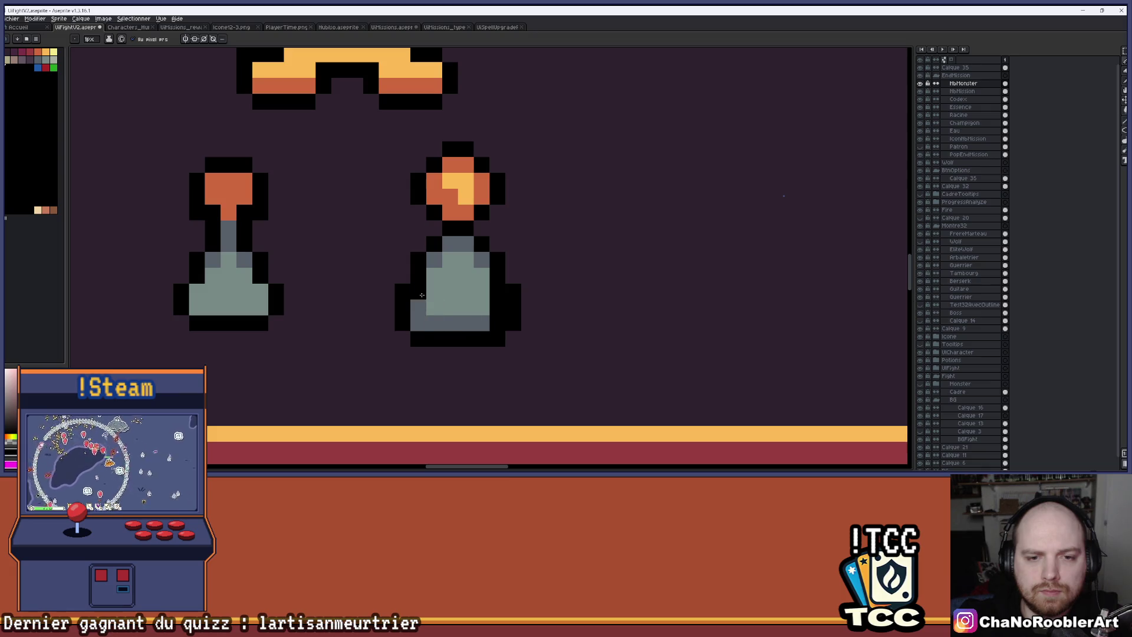
pyautogui.press('b')
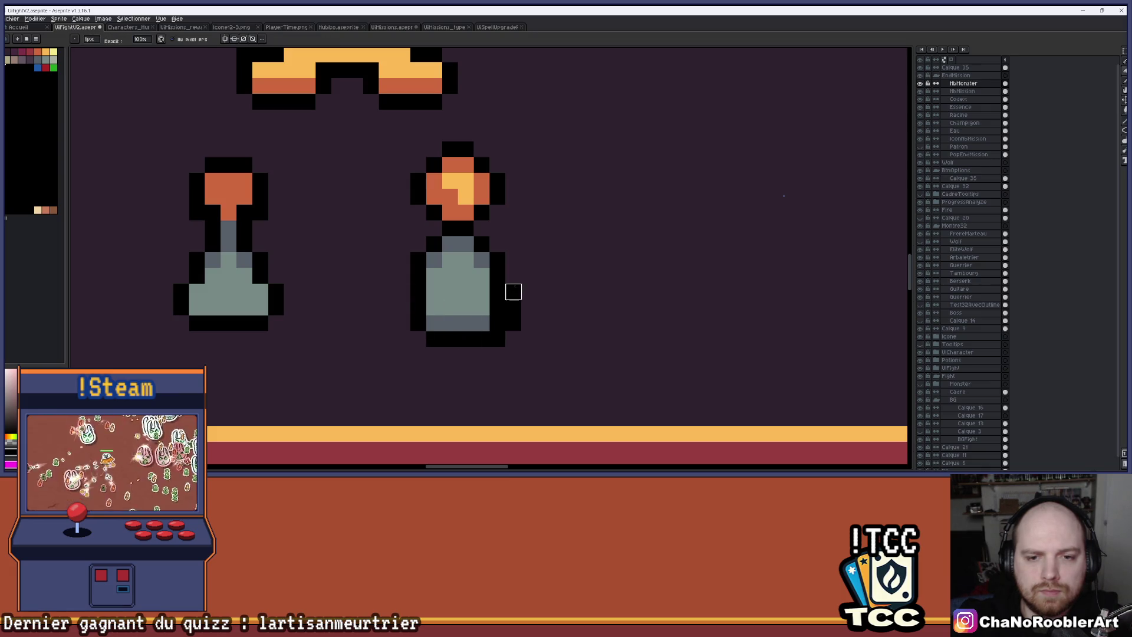
pyautogui.scroll(-2, 497, 339)
pyautogui.scroll(-1, 554, 326)
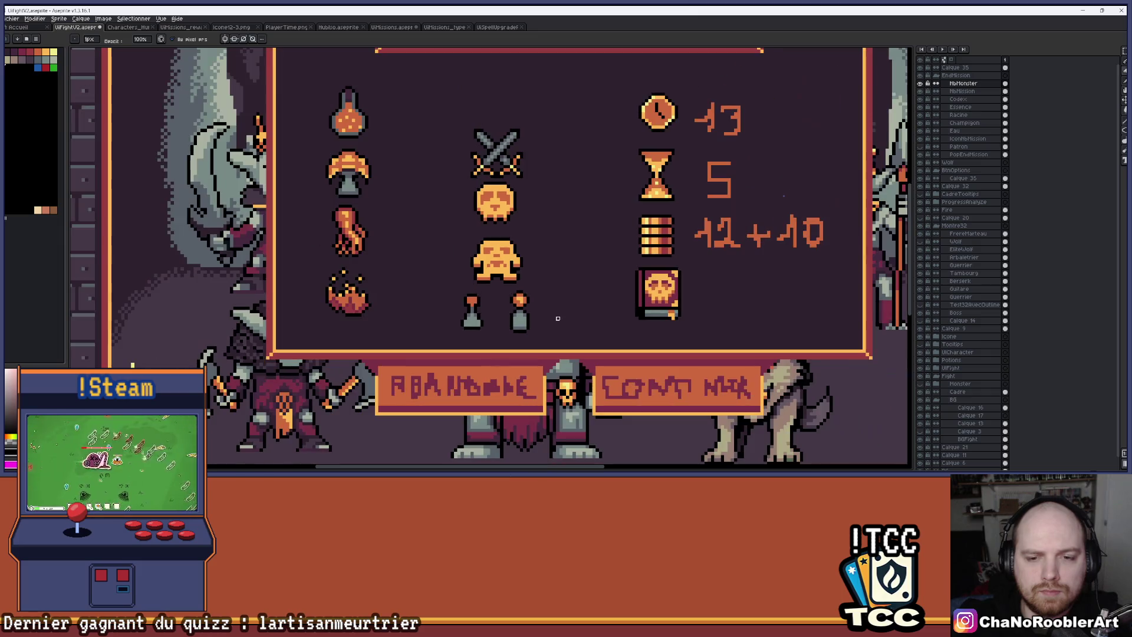
pyautogui.scroll(4, 558, 318)
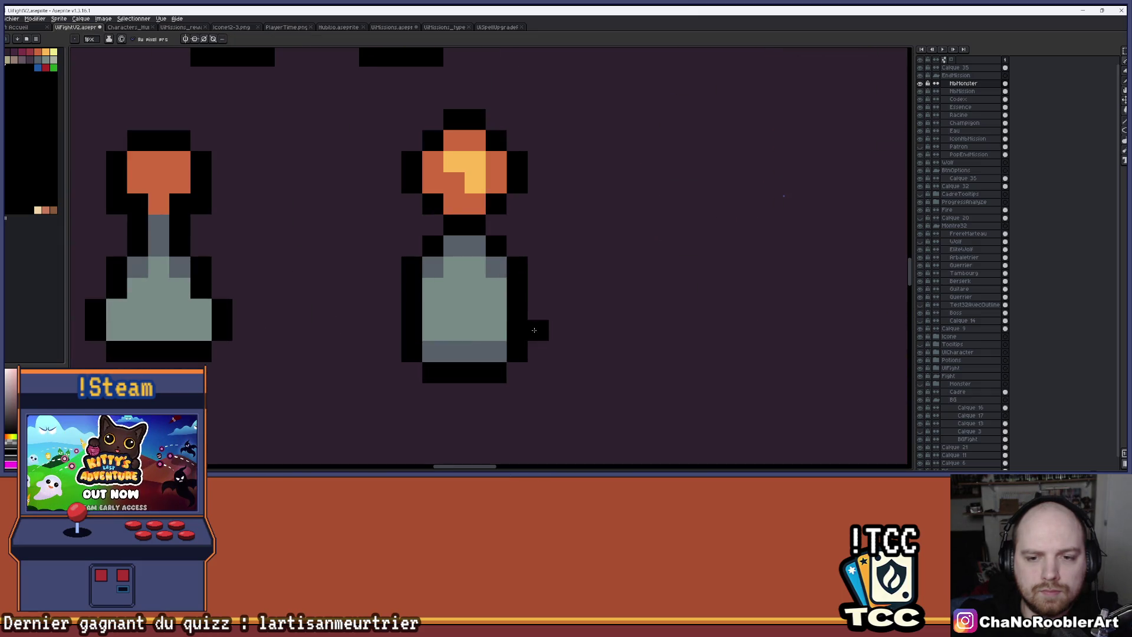
# Step: Redraw the pot's black side outlines and widen its body with light grey, covering the dark bottom
pyautogui.moveTo(538, 343); pyautogui.dragTo(537, 372)
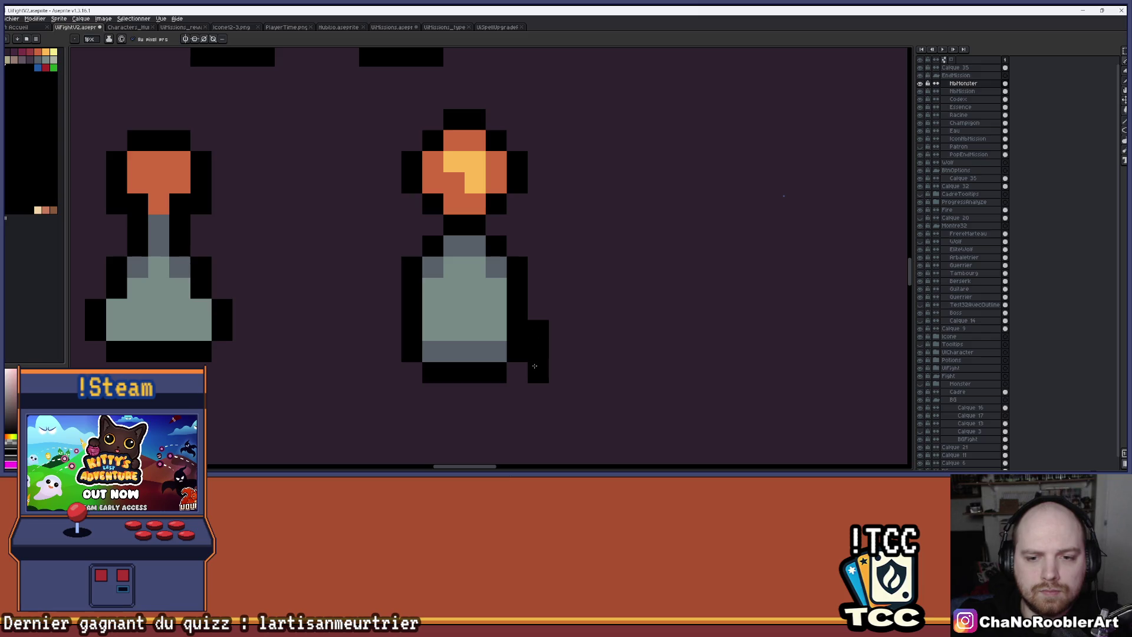
pyautogui.click(396, 330)
pyautogui.moveTo(396, 330)
pyautogui.mouseDown()
pyautogui.moveTo(390, 365)
pyautogui.moveTo(516, 394)
pyautogui.moveTo(517, 372)
pyautogui.mouseUp()
pyautogui.keyDown('alt'); pyautogui.click(464, 313); pyautogui.keyUp('alt')
pyautogui.moveTo(411, 330)
pyautogui.mouseDown()
pyautogui.moveTo(436, 372)
pyautogui.moveTo(495, 372)
pyautogui.mouseUp()
pyautogui.moveTo(517, 330); pyautogui.dragTo(514, 362)
pyautogui.moveTo(435, 345); pyautogui.dragTo(501, 351)
pyautogui.scroll(-5, 537, 336)
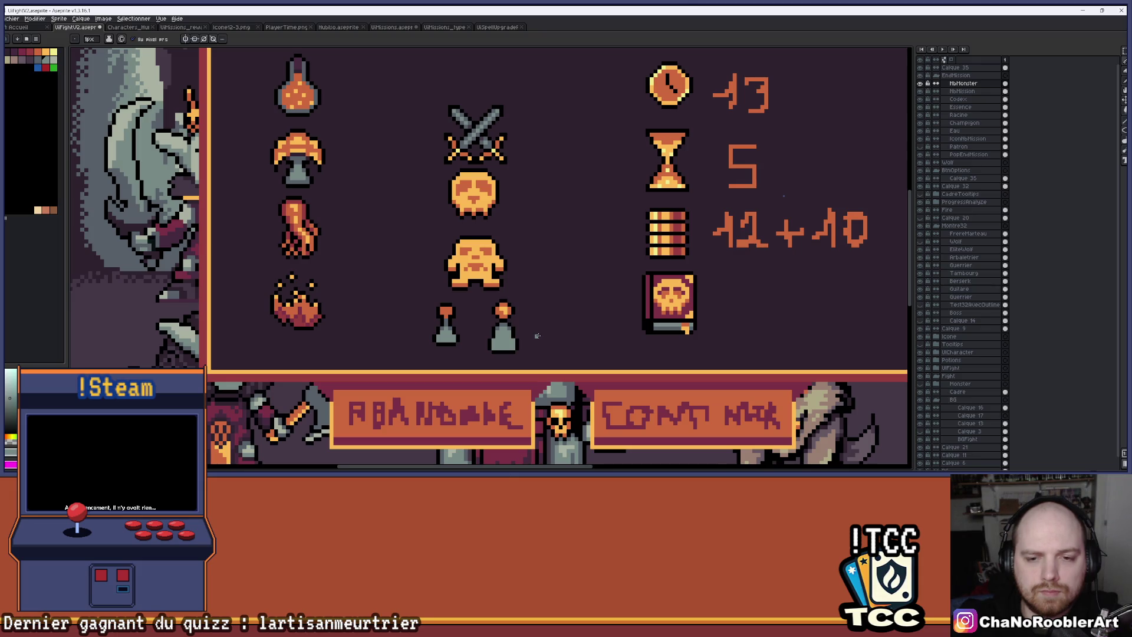
# Step: Draw a rectangular marquee around the right flask in the middle column's lower icons
pyautogui.scroll(-1, 537, 335)
pyautogui.scroll(2, 537, 334)
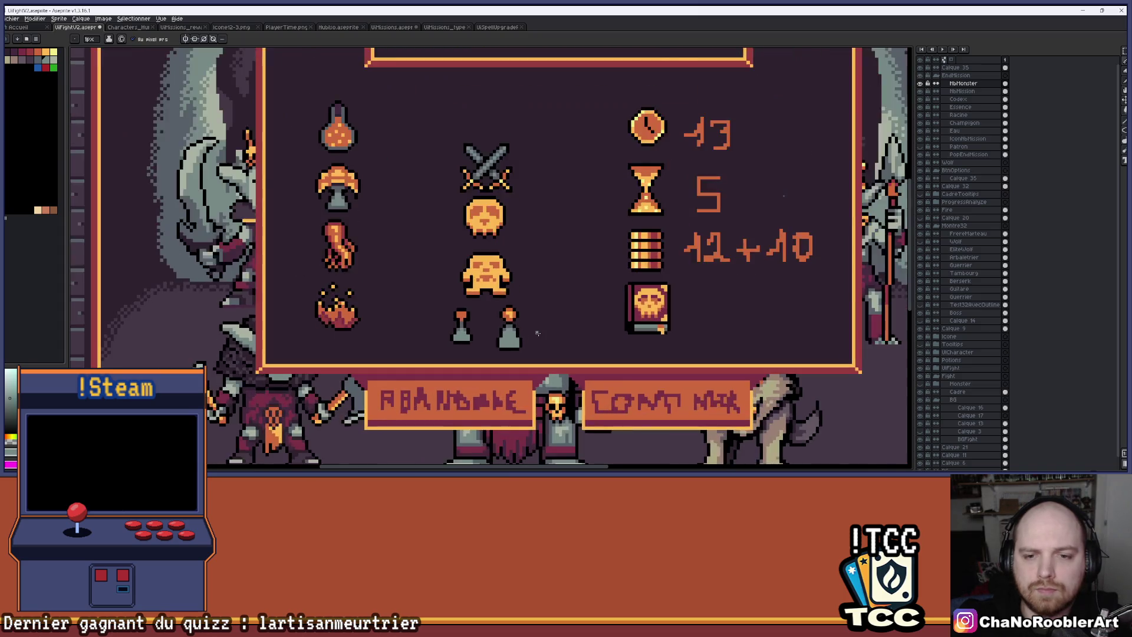
pyautogui.press('m')
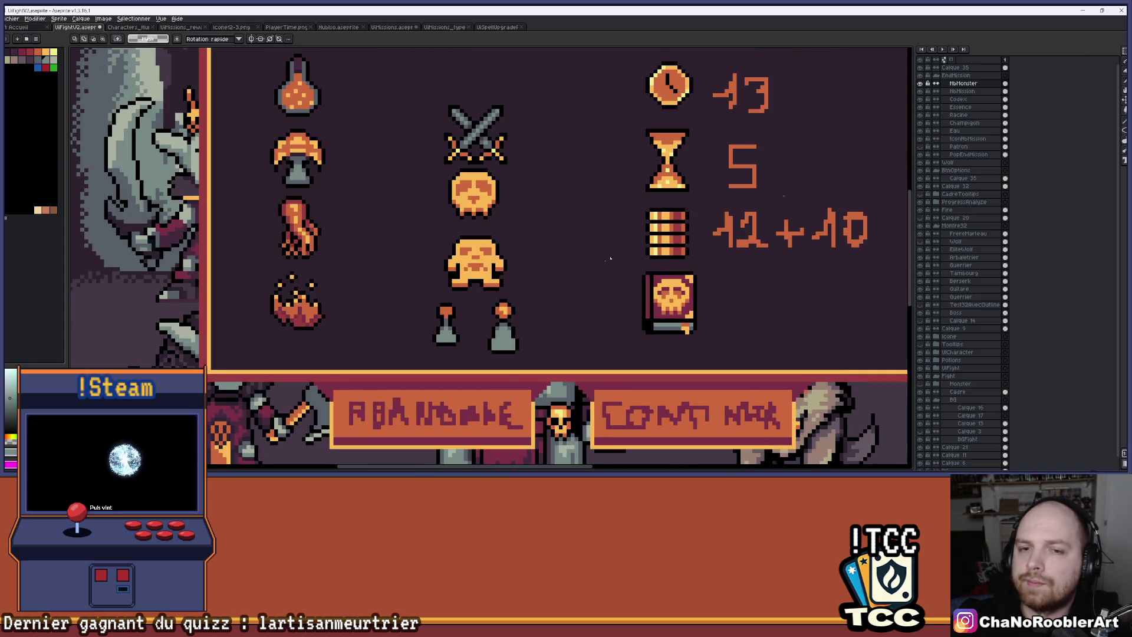
pyautogui.moveTo(560, 319); pyautogui.dragTo(548, 288)
pyautogui.scroll(2, 534, 290)
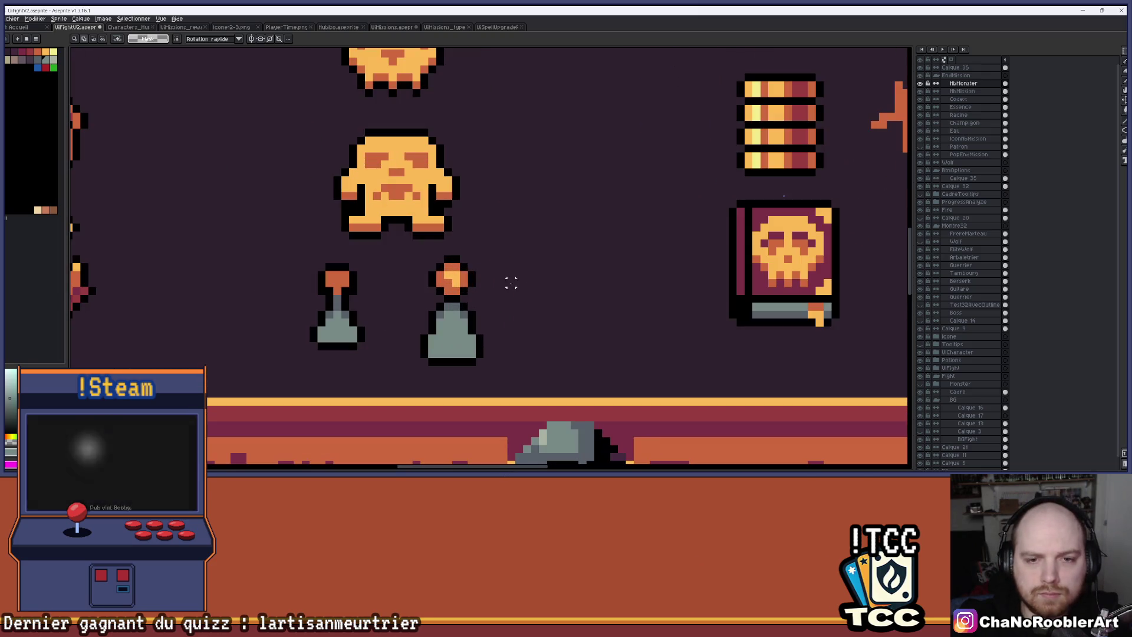
pyautogui.moveTo(391, 249)
pyautogui.mouseDown()
pyautogui.moveTo(472, 345)
pyautogui.moveTo(511, 362)
pyautogui.mouseUp()
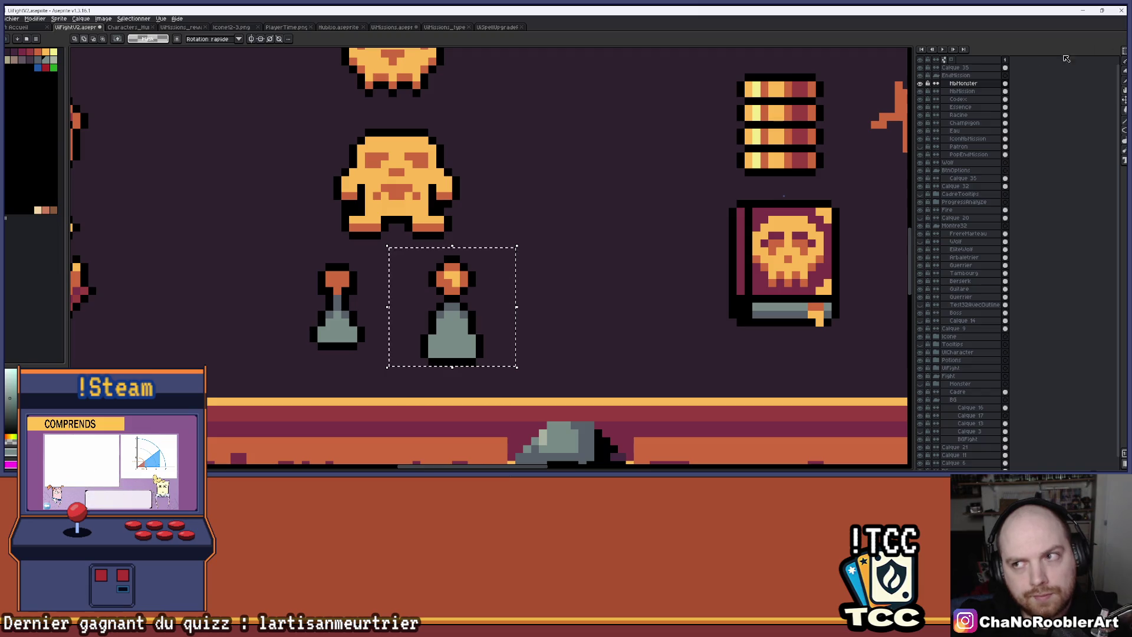
# Step: Add a new layer, Calque 37, and move NbMonster above it
pyautogui.hotkey('shift', 'n')
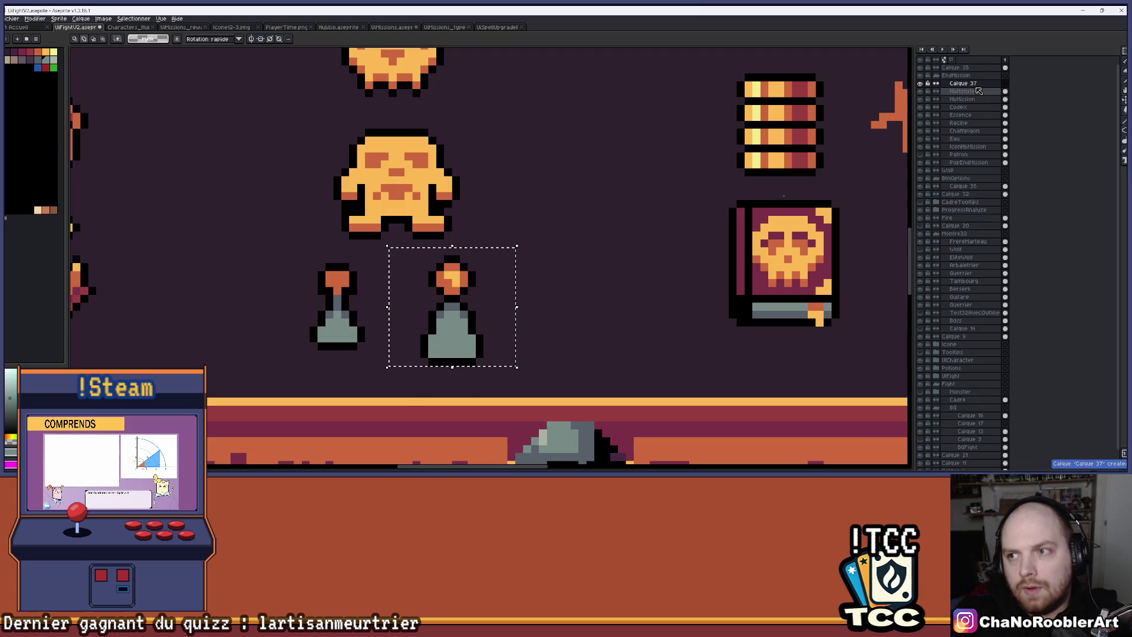
pyautogui.moveTo(967, 91); pyautogui.dragTo(967, 81)
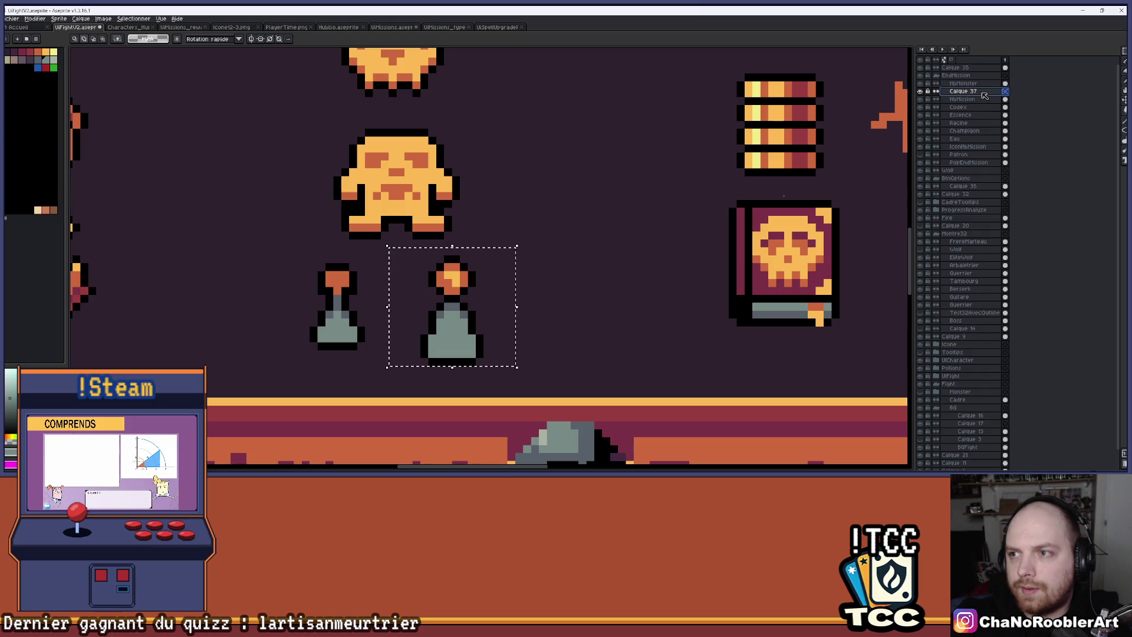
pyautogui.scroll(1, 481, 260)
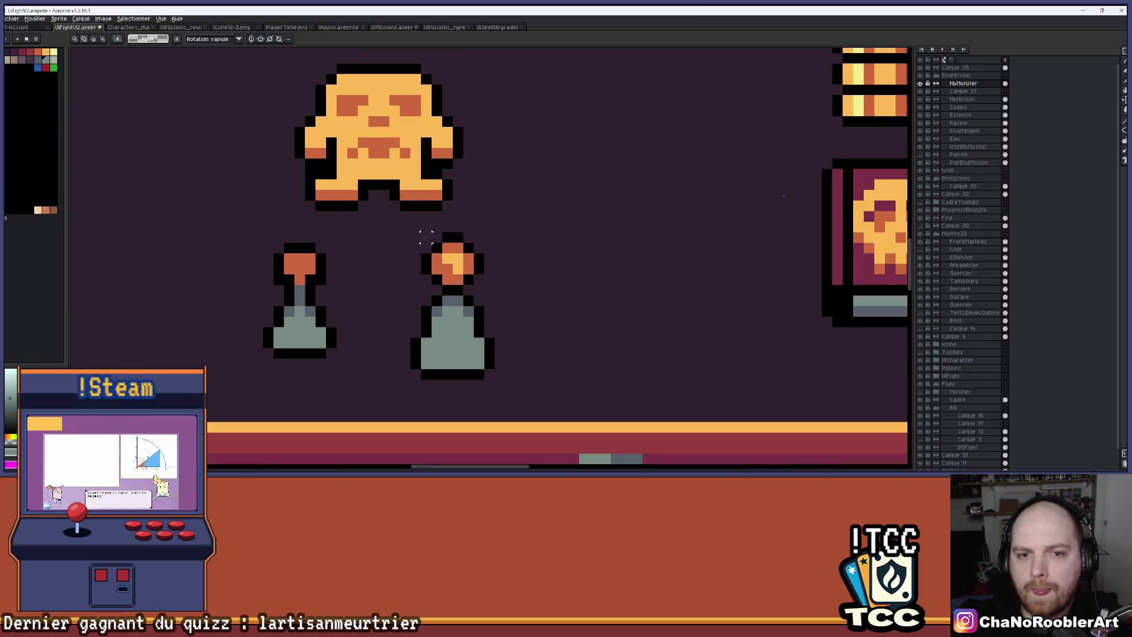
# Step: On Calque 37, place two copies of the right flask beside it to form a three-flask cluster
pyautogui.moveTo(411, 233); pyautogui.dragTo(495, 380)
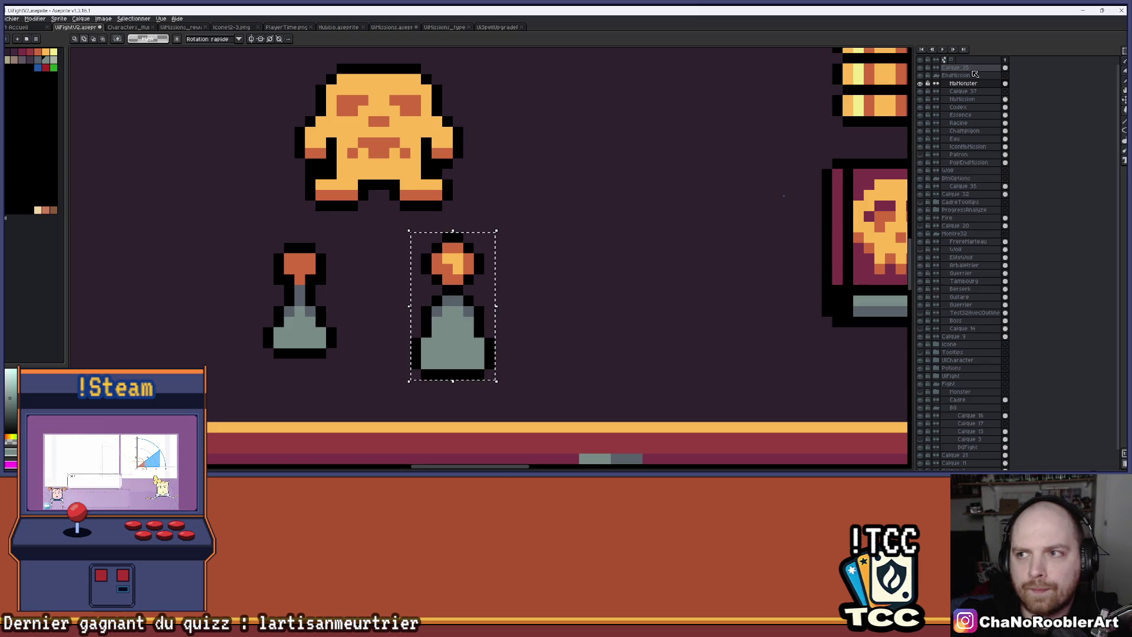
pyautogui.click(959, 92)
pyautogui.moveTo(494, 317)
pyautogui.mouseDown()
pyautogui.moveTo(547, 296)
pyautogui.moveTo(528, 296)
pyautogui.mouseUp()
pyautogui.scroll(-1, 548, 297)
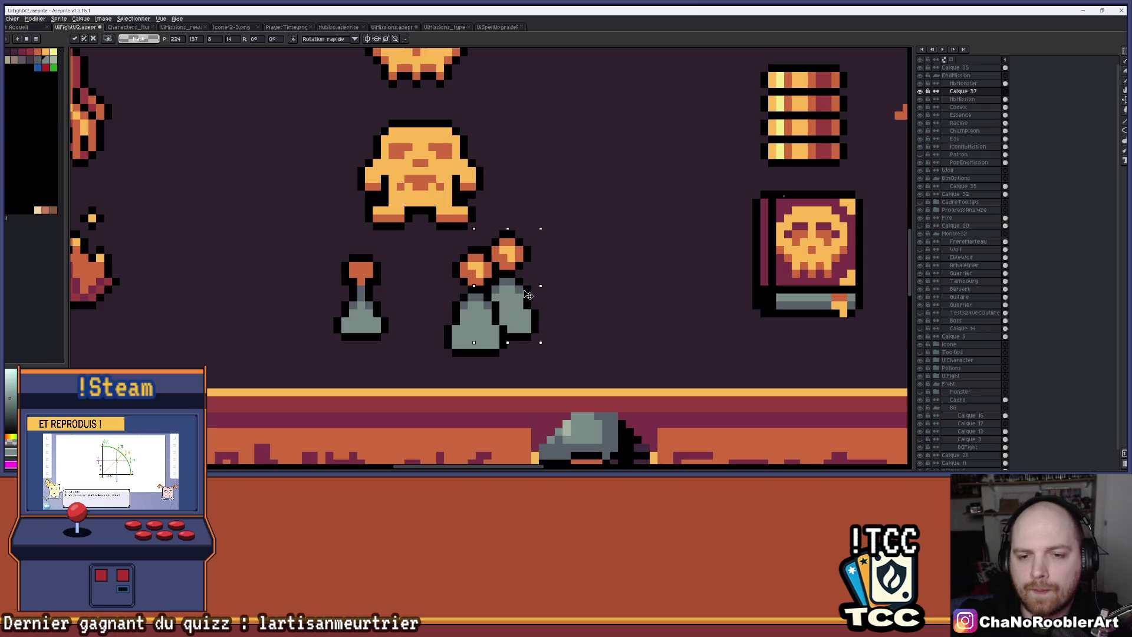
pyautogui.moveTo(526, 301); pyautogui.dragTo(459, 299)
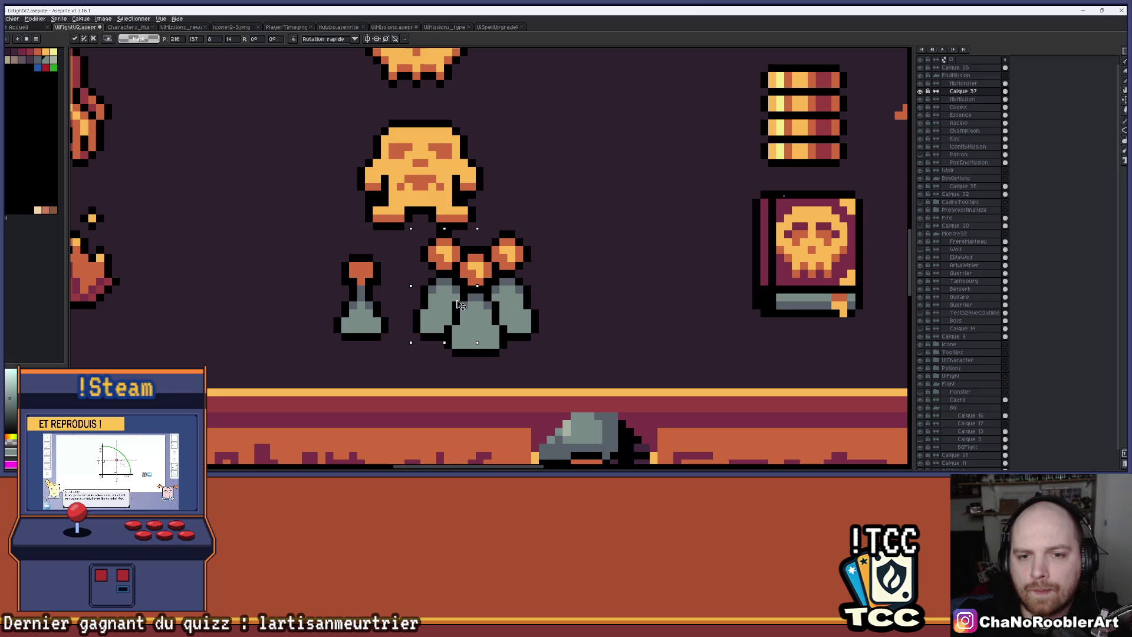
pyautogui.press('Return')
pyautogui.scroll(-1, 554, 253)
pyautogui.scroll(1, 558, 234)
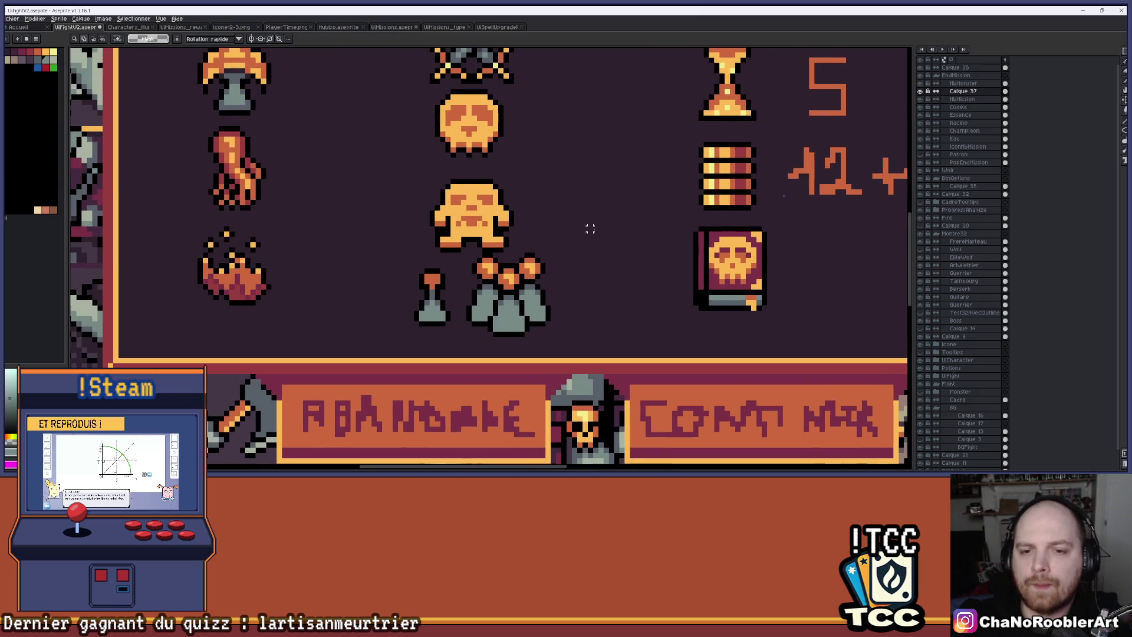
# Step: Move the yellow skull figure up and to the left on its own layer
pyautogui.moveTo(410, 169); pyautogui.dragTo(524, 254)
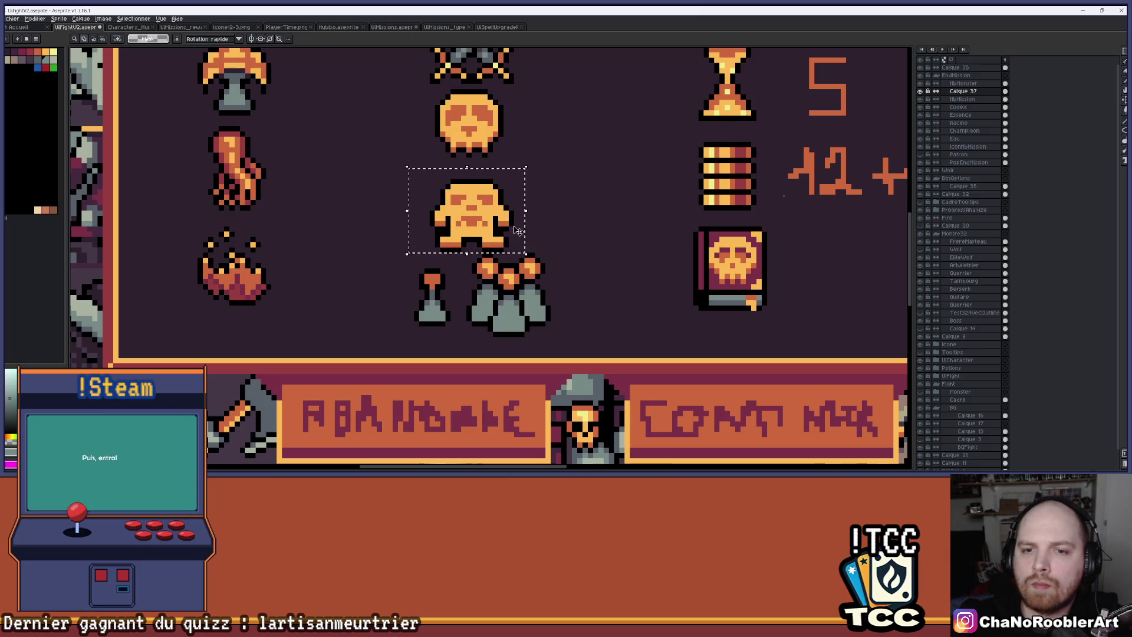
pyautogui.hotkey('ctrl', 'd')
pyautogui.hotkey('alt', 'Up')
pyautogui.moveTo(407, 169)
pyautogui.mouseDown()
pyautogui.moveTo(480, 239)
pyautogui.moveTo(532, 253)
pyautogui.moveTo(510, 219)
pyautogui.mouseUp()
pyautogui.press('Return')
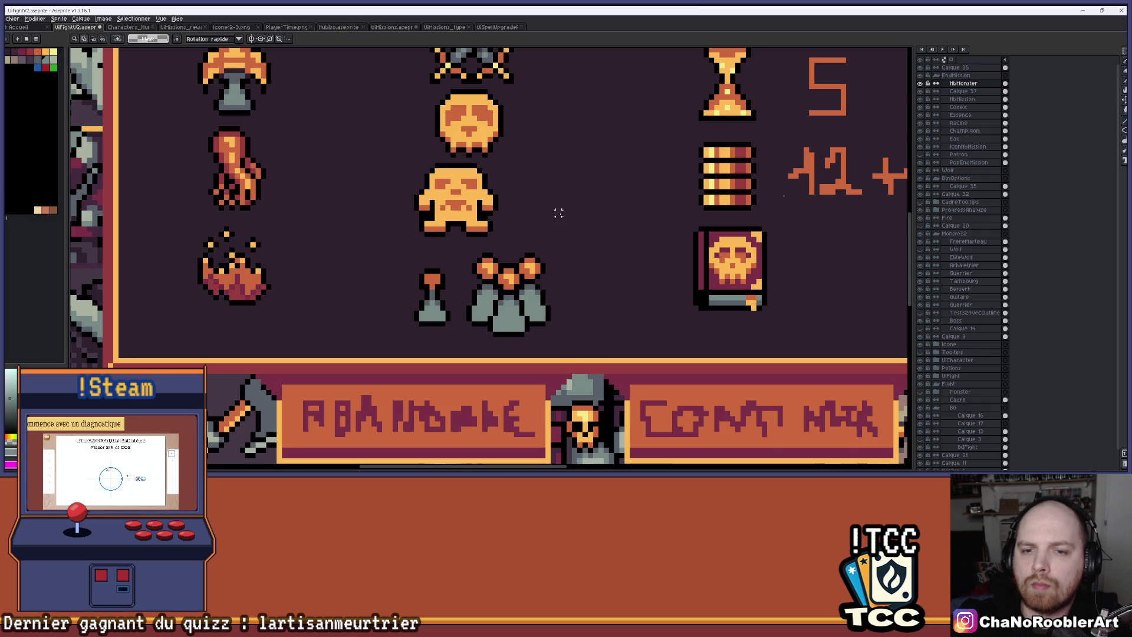
pyautogui.scroll(-1, 557, 213)
pyautogui.scroll(1, 569, 217)
pyautogui.scroll(-1, 737, 182)
pyautogui.scroll(1, 737, 182)
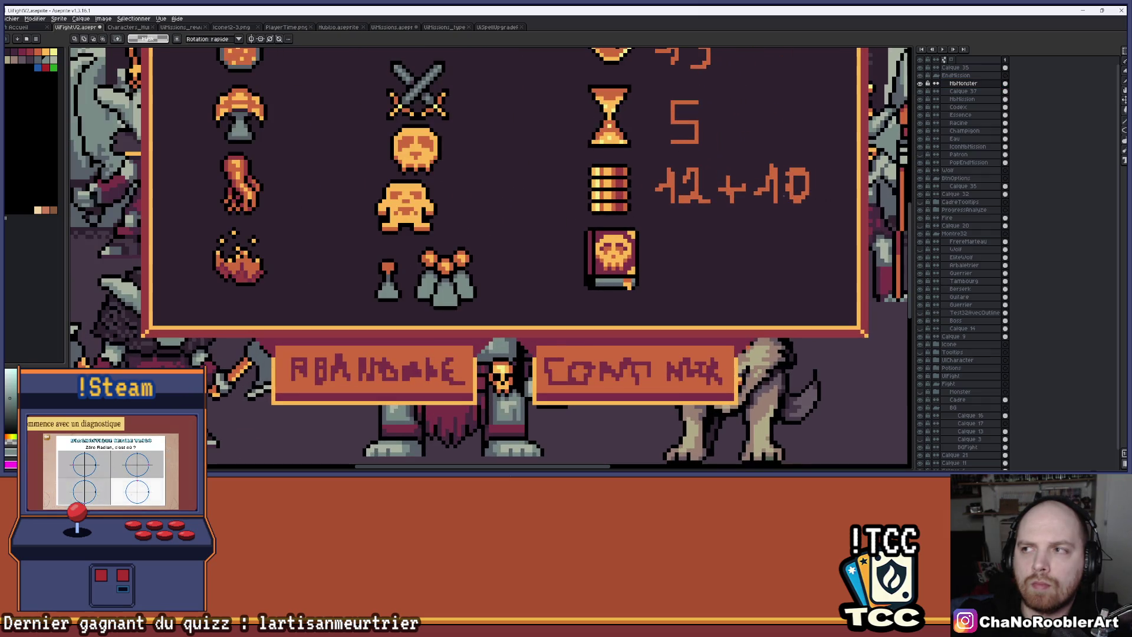
pyautogui.scroll(2, 428, 288)
pyautogui.scroll(2, 427, 287)
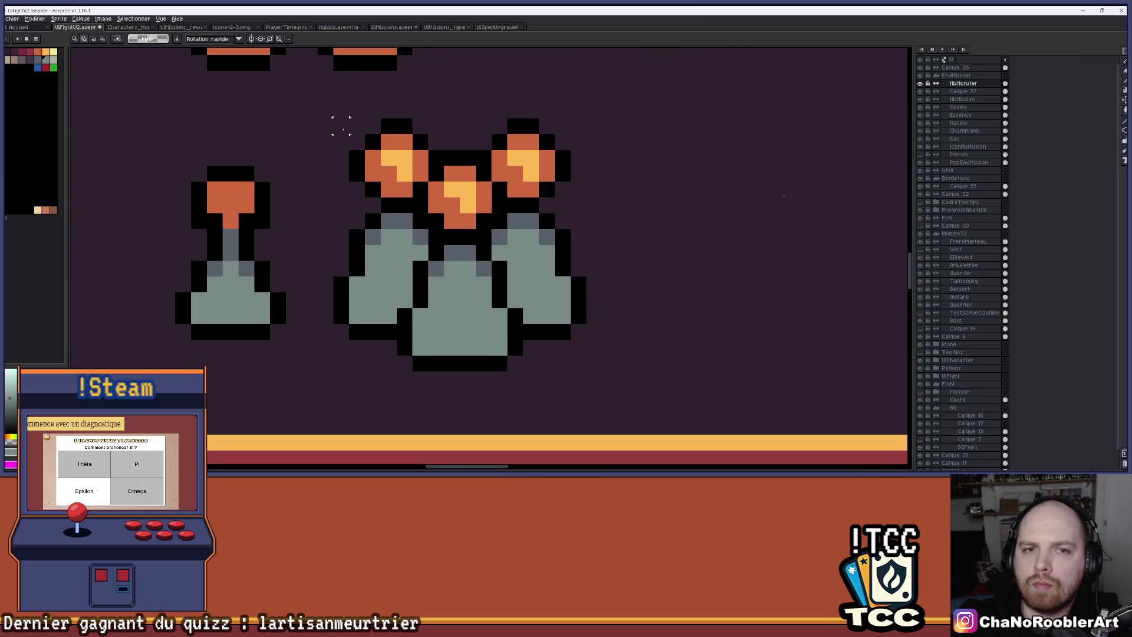
# Step: Marquee-select the three-flask cluster, then clear the selection
pyautogui.moveTo(334, 104)
pyautogui.mouseDown()
pyautogui.moveTo(458, 366)
pyautogui.moveTo(567, 369)
pyautogui.moveTo(582, 366)
pyautogui.moveTo(580, 351)
pyautogui.mouseUp()
pyautogui.click(341, 126)
pyautogui.moveTo(341, 126)
pyautogui.mouseDown()
pyautogui.moveTo(488, 328)
pyautogui.moveTo(581, 366)
pyautogui.mouseUp()
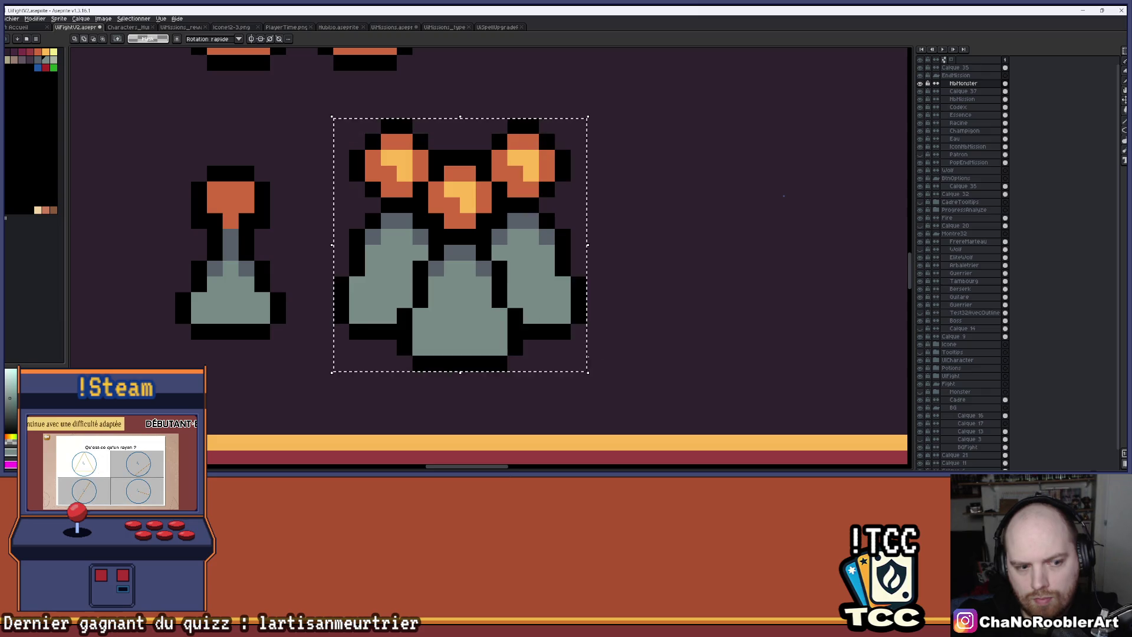
pyautogui.hotkey('ctrl', 'd')
# Step: Erase the lone left flask with a larger eraser brush
pyautogui.press('b')
pyautogui.scroll(-4, 444, 295)
pyautogui.scroll(2, 443, 296)
pyautogui.press('e')
pyautogui.moveTo(427, 263)
pyautogui.mouseDown()
pyautogui.moveTo(424, 299)
pyautogui.moveTo(399, 338)
pyautogui.moveTo(399, 273)
pyautogui.mouseUp()
pyautogui.scroll(-3, 586, 210)
pyautogui.moveTo(586, 210)
pyautogui.mouseDown()
pyautogui.moveTo(489, 255)
pyautogui.moveTo(482, 276)
pyautogui.mouseUp()
pyautogui.scroll(-1, 466, 295)
pyautogui.scroll(3, 455, 298)
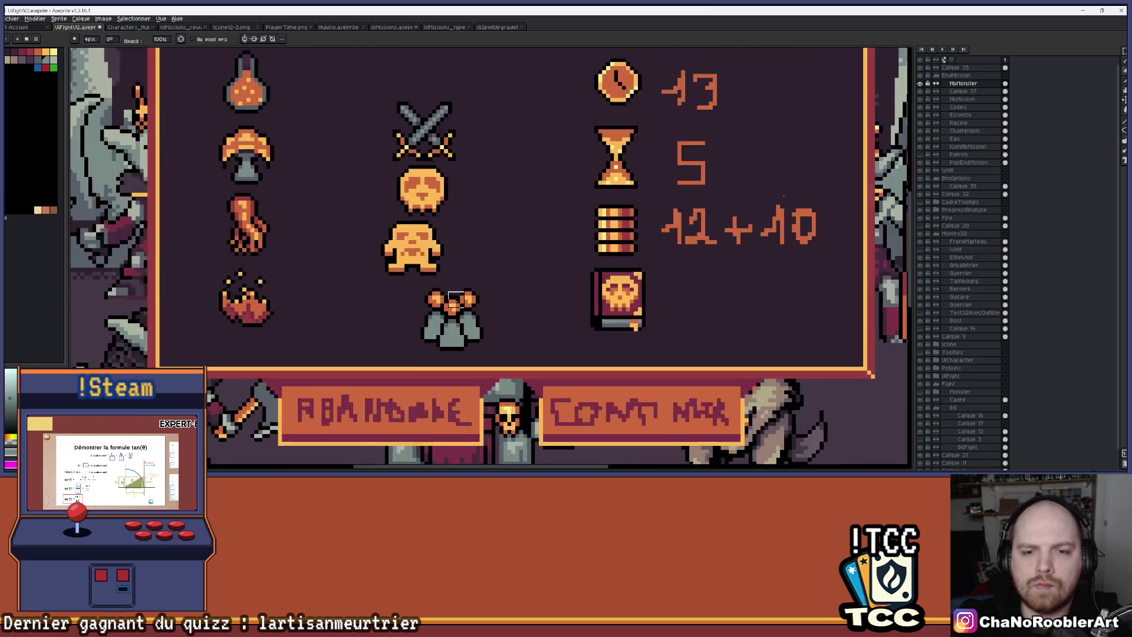
pyautogui.scroll(2, 456, 299)
# Step: Try dark red on one flask cap pixel, then undo it
pyautogui.press('i')
pyautogui.press('b')
pyautogui.scroll(1, 470, 340)
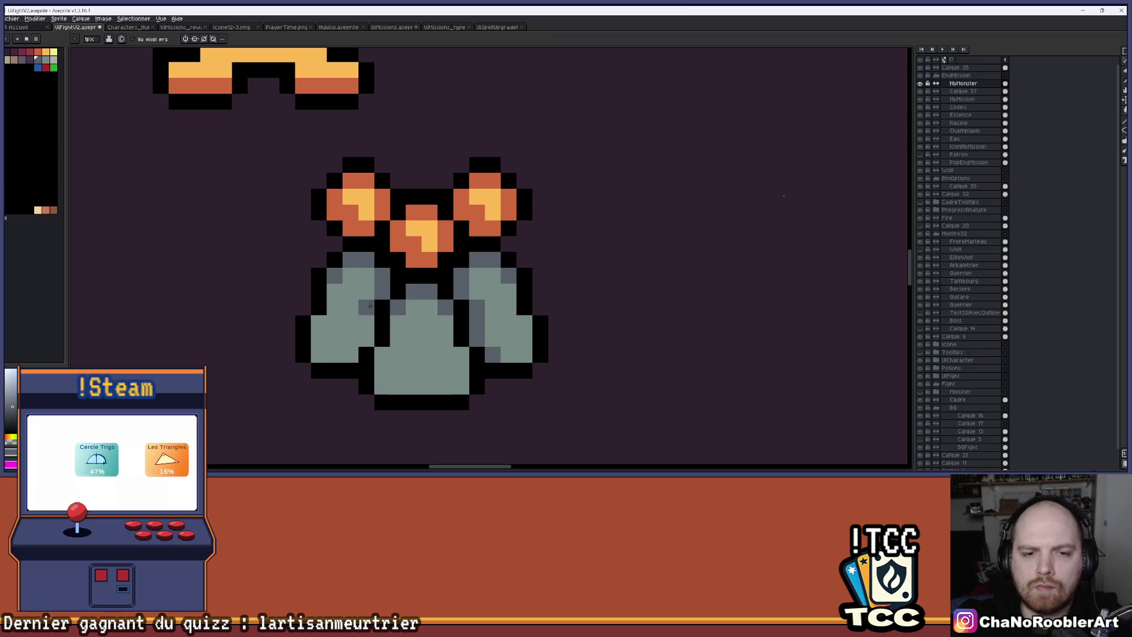
pyautogui.scroll(-2, 440, 339)
pyautogui.scroll(-3, 440, 339)
pyautogui.scroll(3, 439, 339)
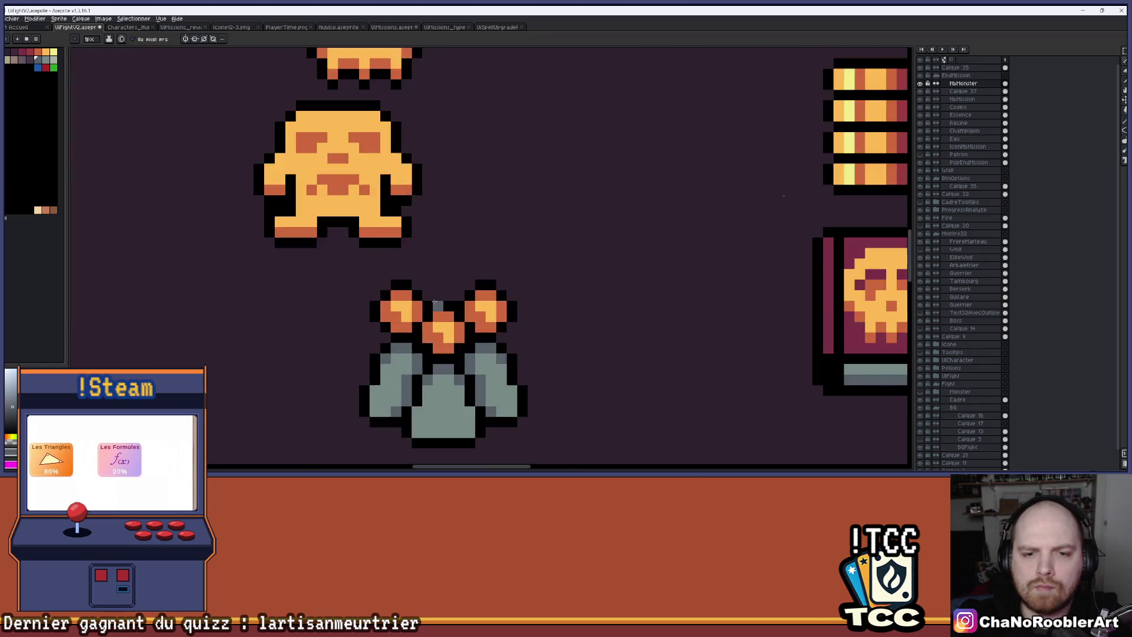
pyautogui.scroll(3, 228, 179)
pyautogui.click(29, 52)
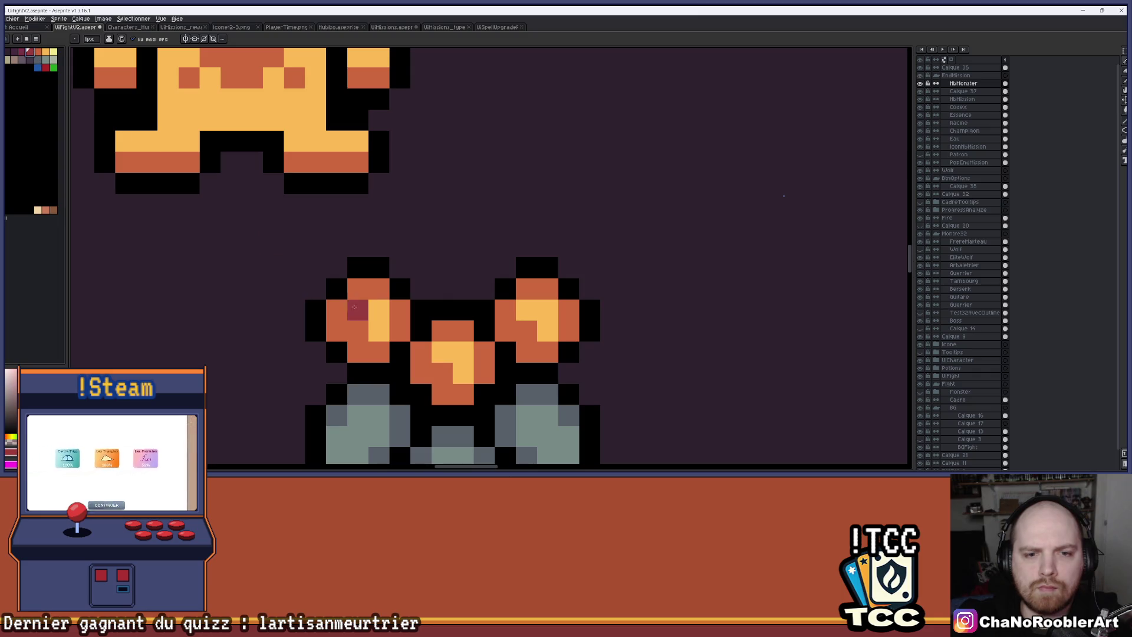
pyautogui.click(380, 353)
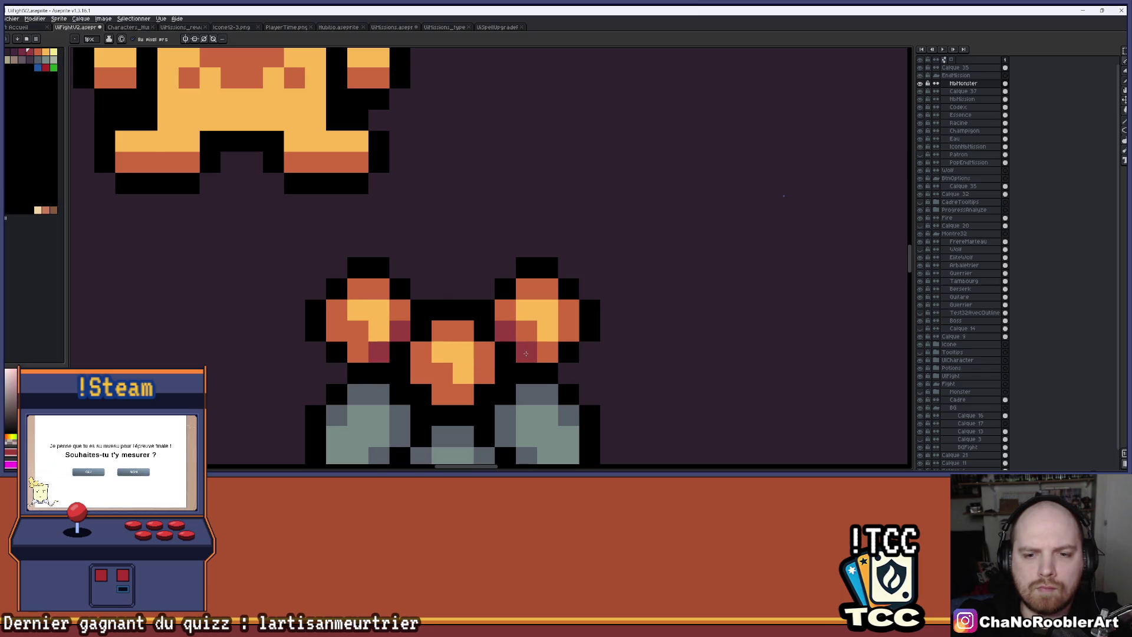
pyautogui.scroll(-4, 484, 253)
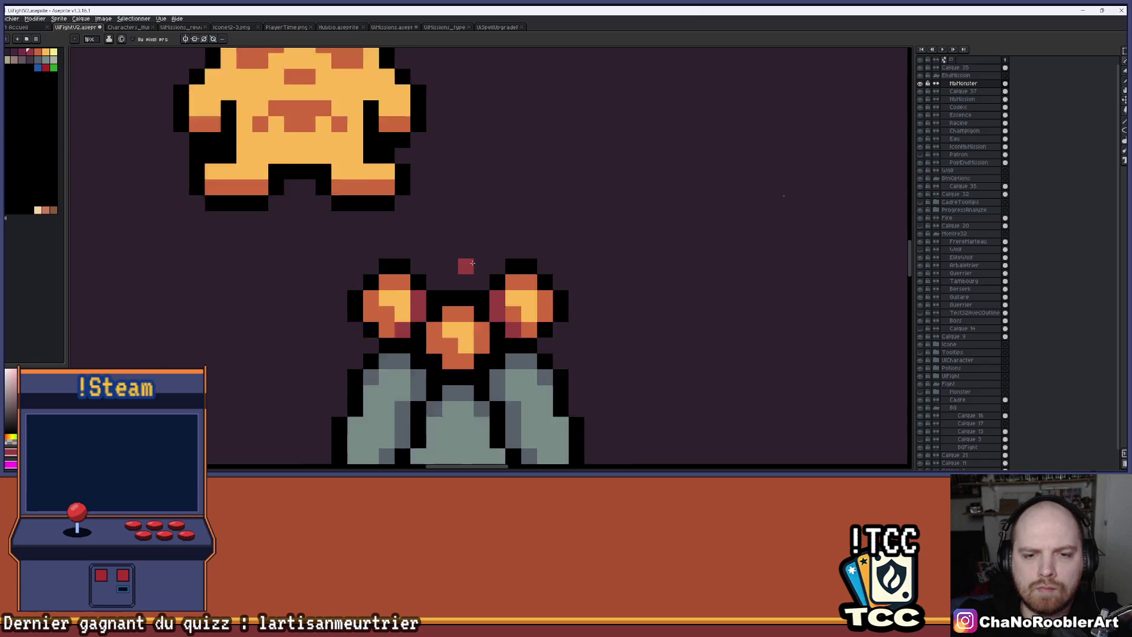
pyautogui.scroll(-1, 520, 235)
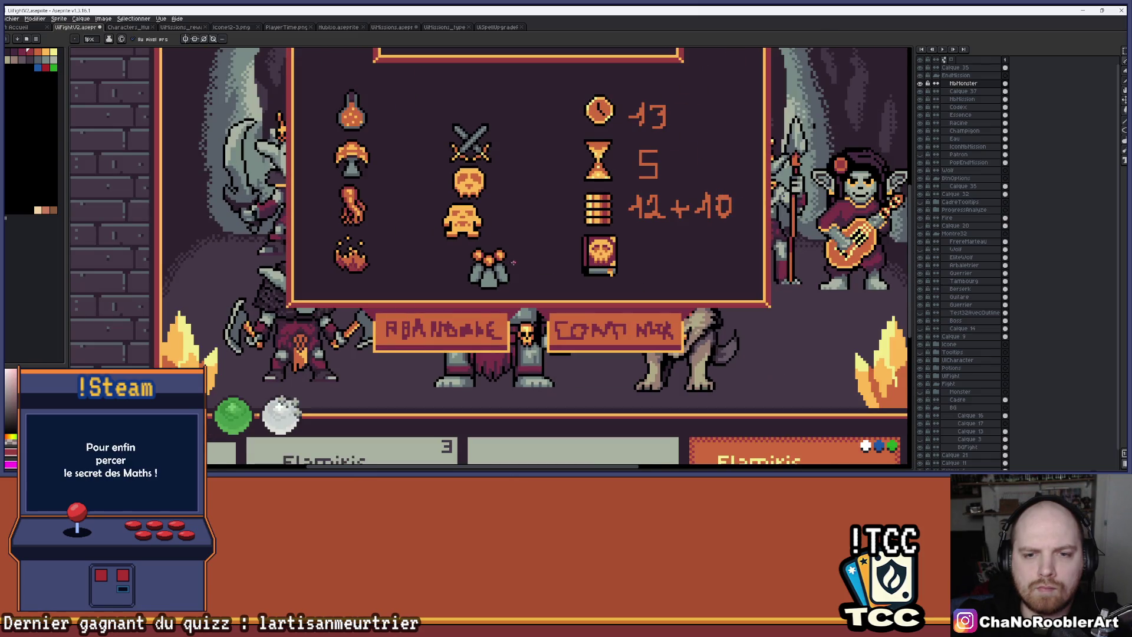
pyautogui.hotkey('ctrl', 'z')
pyautogui.scroll(5, 519, 268)
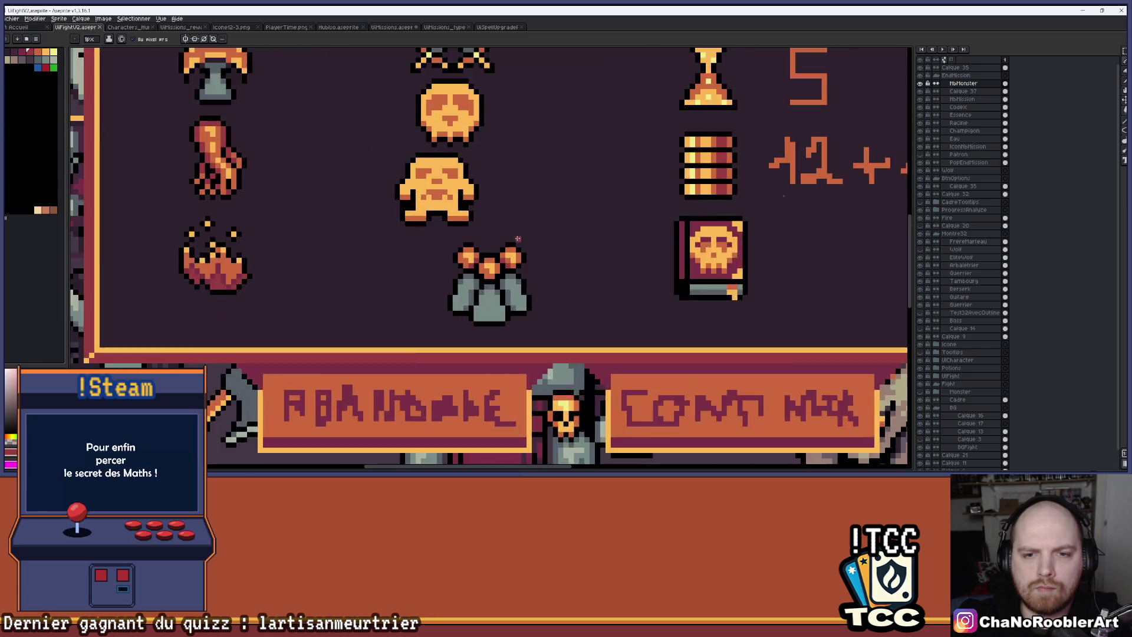
# Step: Repaint two flask cap pixels orange
pyautogui.moveTo(507, 318); pyautogui.dragTo(482, 305)
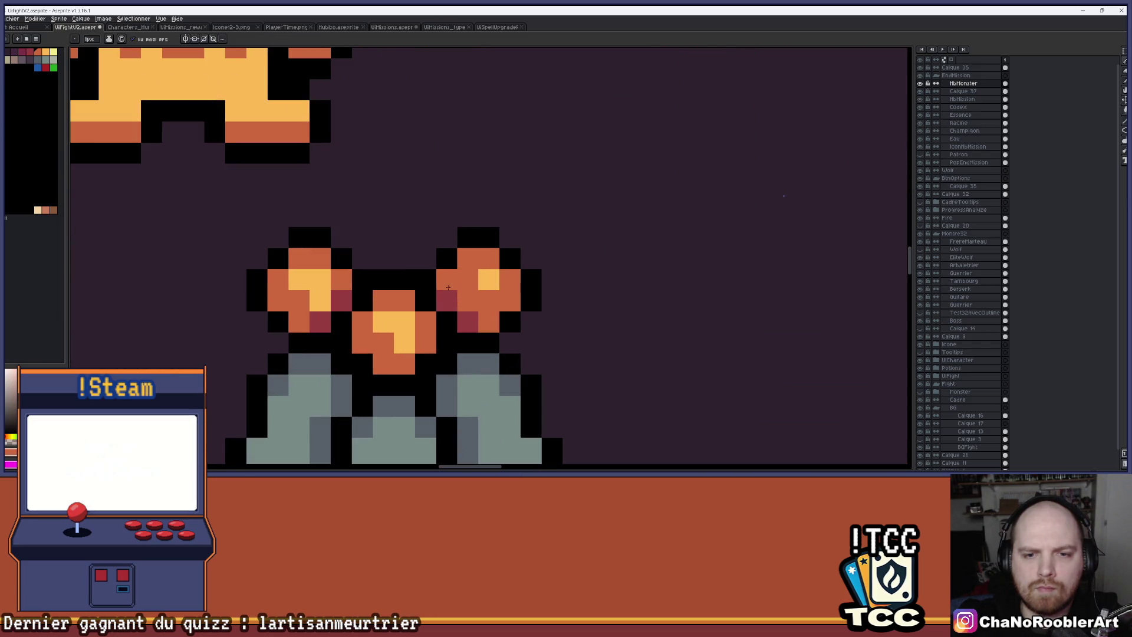
pyautogui.scroll(-3, 436, 286)
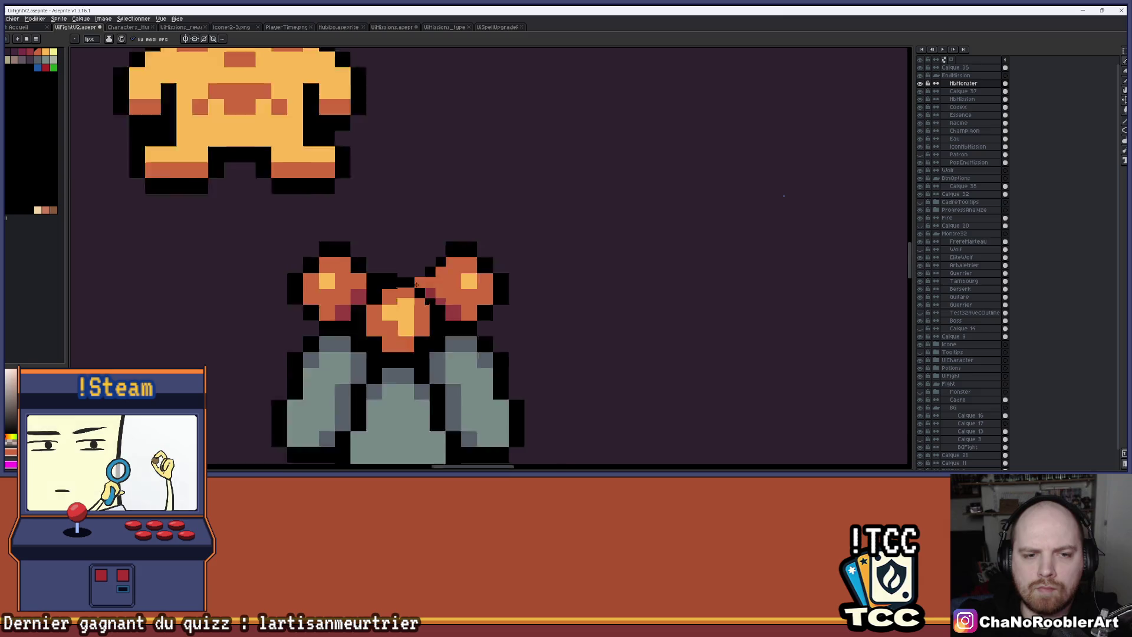
pyautogui.scroll(4, 475, 284)
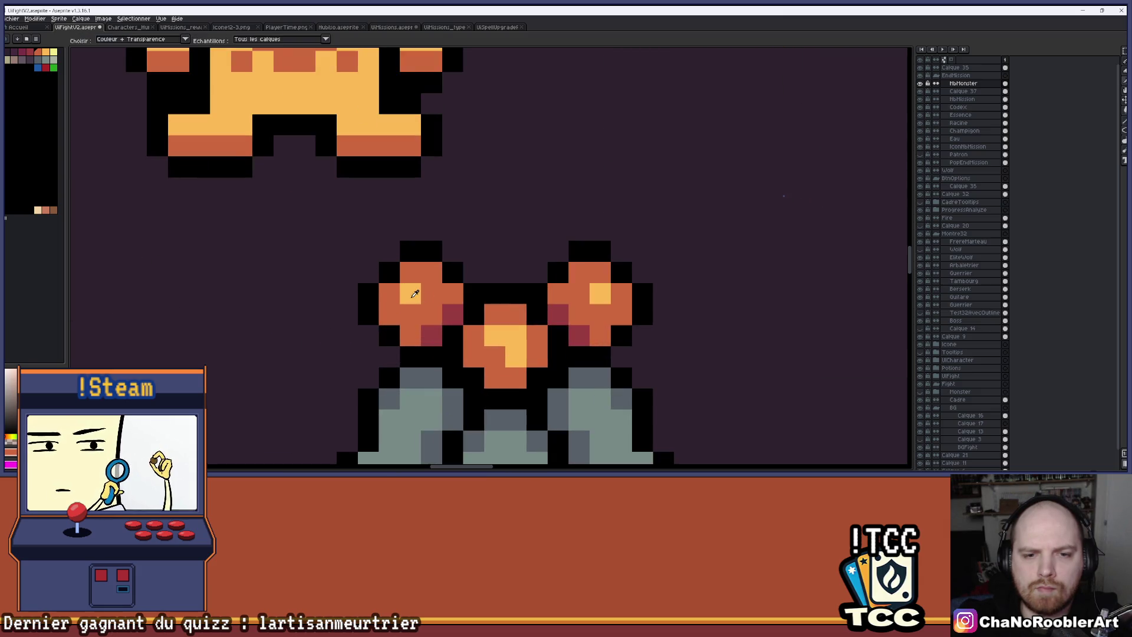
pyautogui.scroll(-3, 586, 271)
pyautogui.scroll(-3, 512, 273)
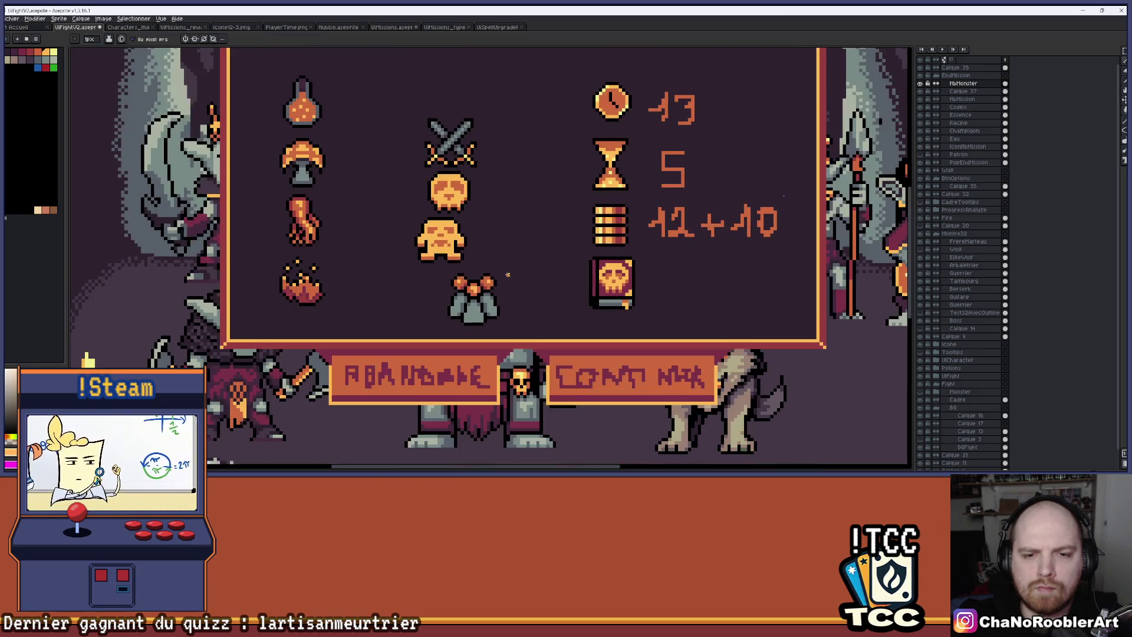
# Step: Darken the grey flasks' left column, bottom row and a right-edge pixel with dark grey
pyautogui.moveTo(526, 326); pyautogui.dragTo(521, 319)
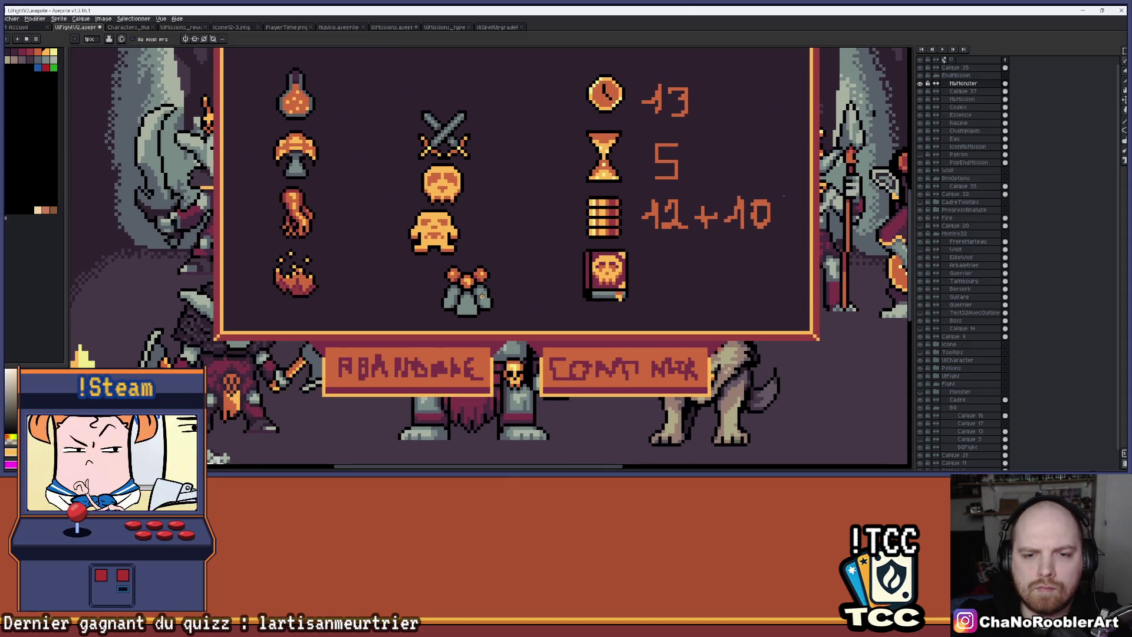
pyautogui.scroll(4, 496, 295)
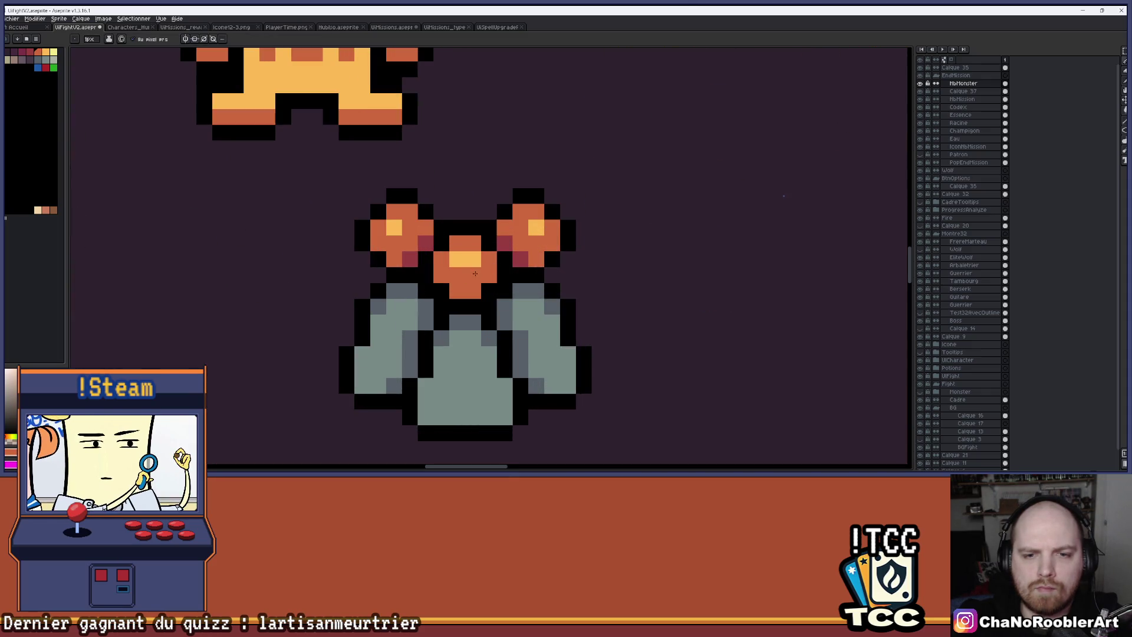
pyautogui.scroll(-2, 495, 313)
pyautogui.moveTo(561, 313); pyautogui.dragTo(531, 303)
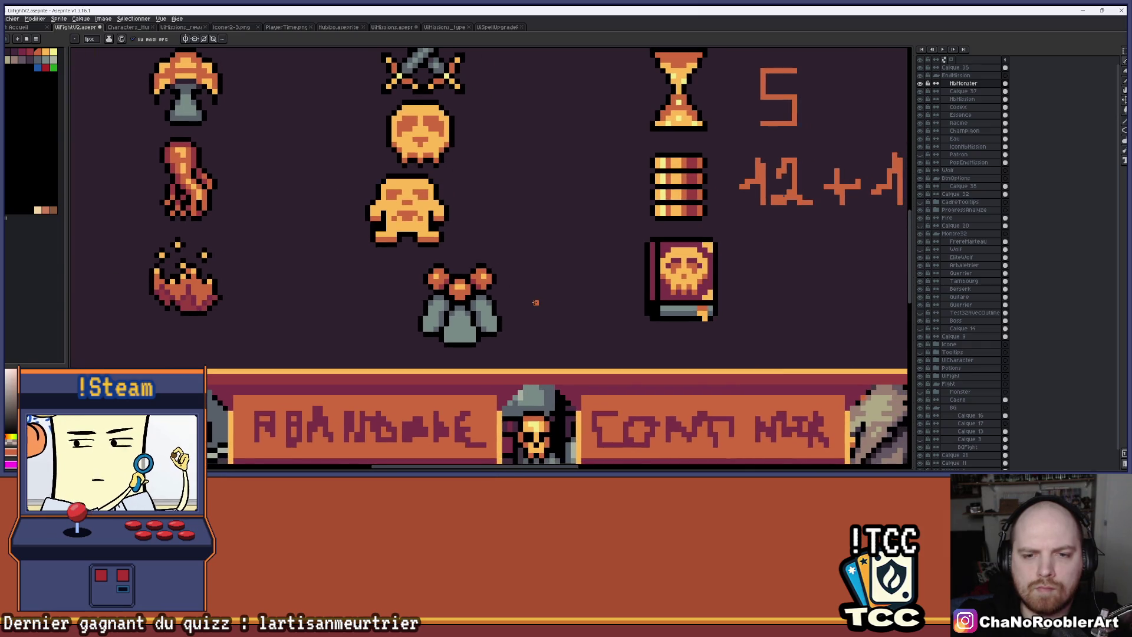
pyautogui.scroll(-1, 530, 303)
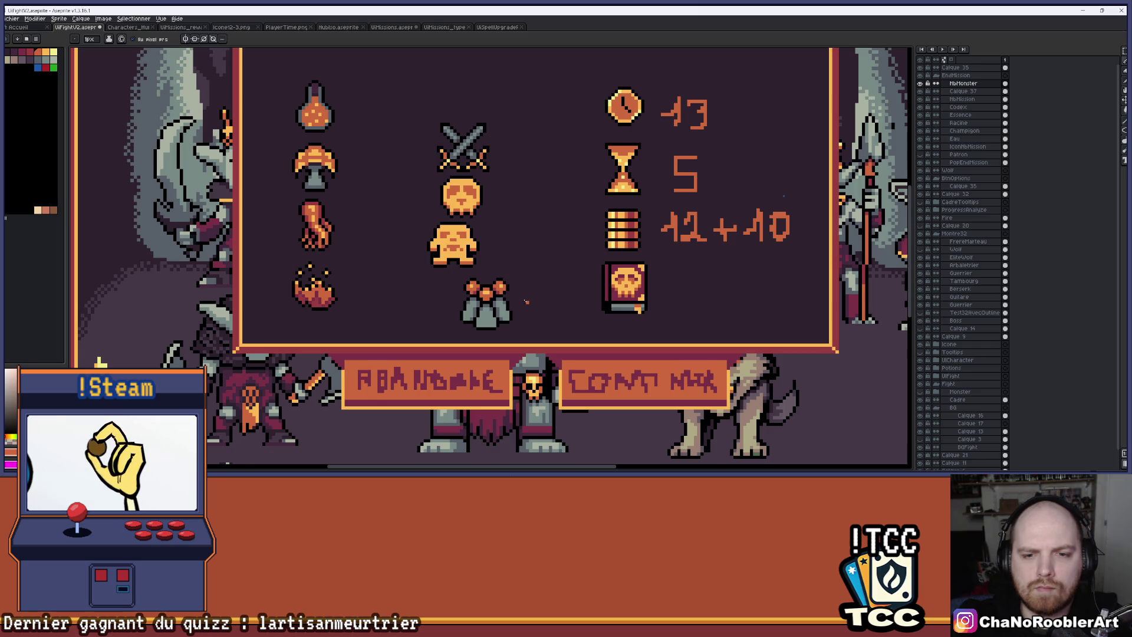
pyautogui.scroll(4, 484, 298)
pyautogui.press('alt')
pyautogui.moveTo(522, 339)
pyautogui.mouseDown()
pyautogui.moveTo(522, 358)
pyautogui.moveTo(443, 366)
pyautogui.mouseUp()
pyautogui.hotkey('ctrl', 'z')
pyautogui.moveTo(513, 371)
pyautogui.mouseDown()
pyautogui.moveTo(443, 363)
pyautogui.moveTo(443, 339)
pyautogui.mouseUp()
pyautogui.click(522, 339)
pyautogui.scroll(-1, 522, 360)
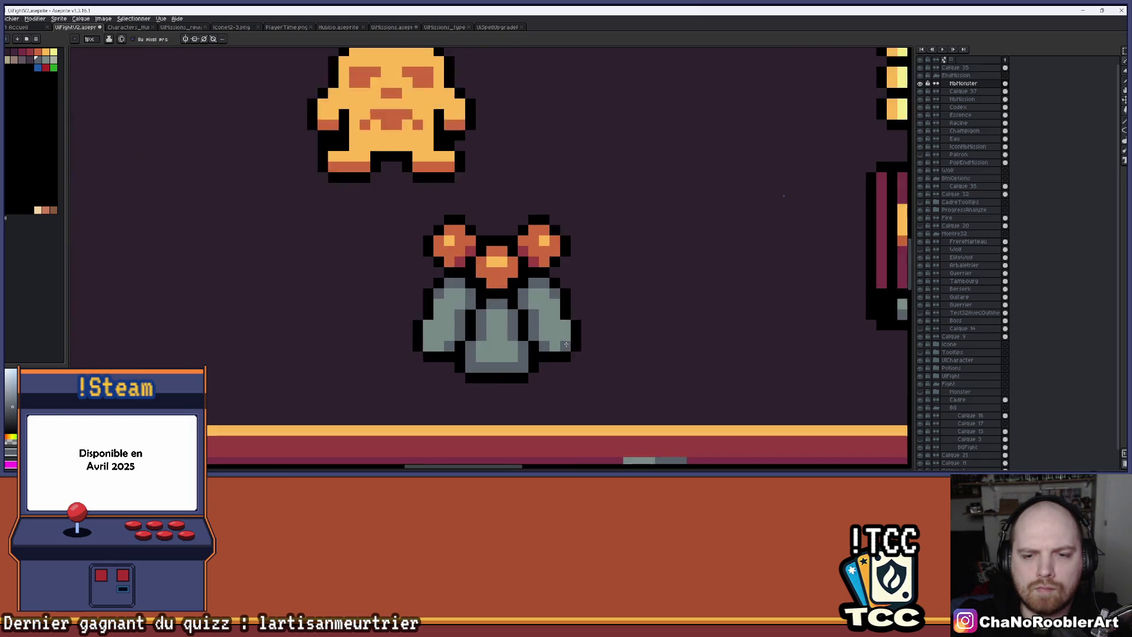
pyautogui.scroll(1, 495, 307)
# Step: Pick another colour from the canvas and inspect the shaded flask cluster
pyautogui.press('alt')
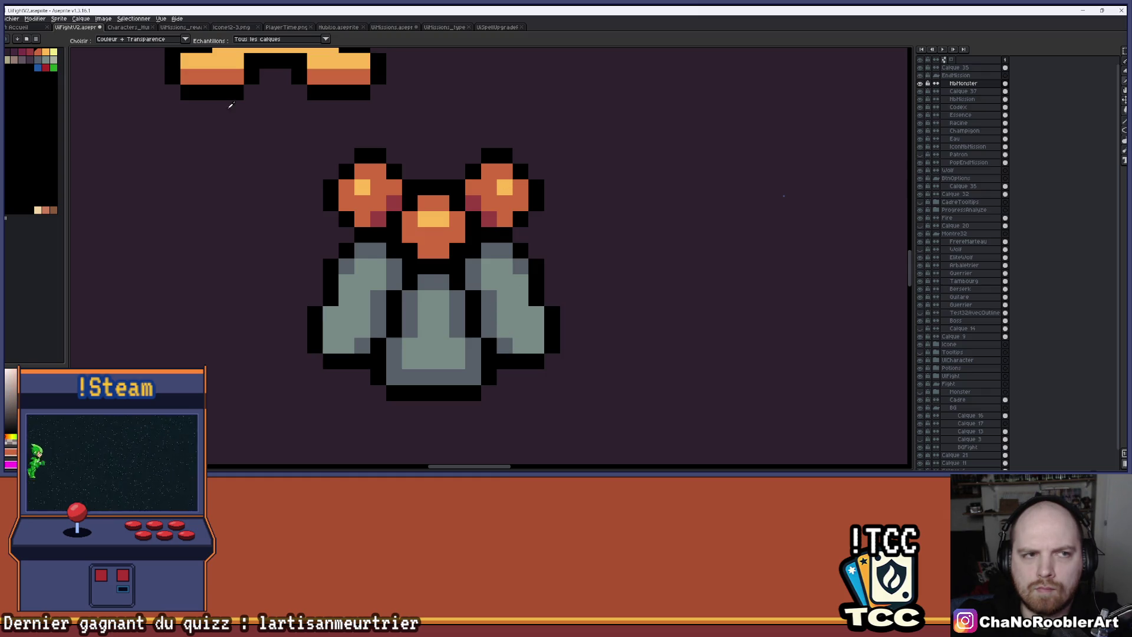
pyautogui.scroll(-3, 440, 280)
pyautogui.scroll(1, 440, 280)
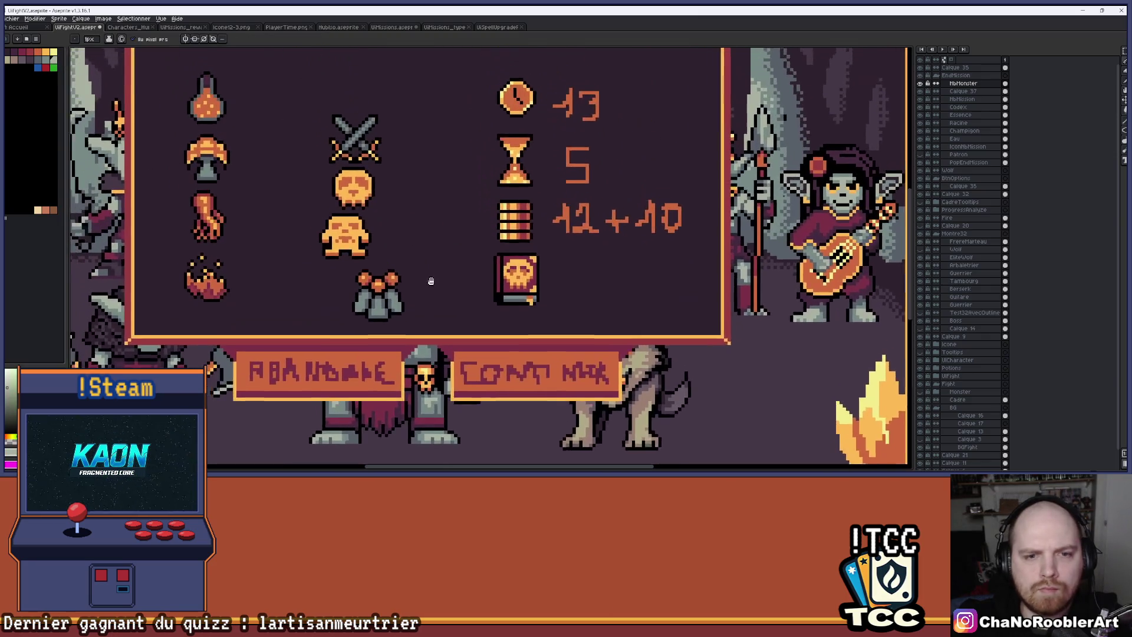
pyautogui.scroll(4, 439, 280)
pyautogui.scroll(-2, 484, 272)
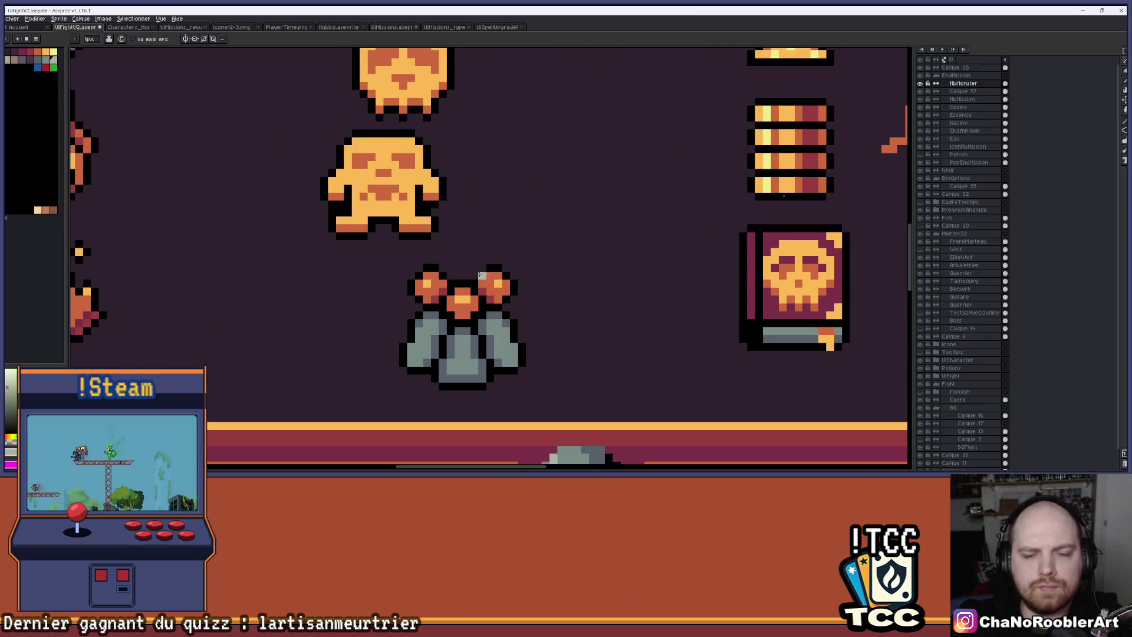
pyautogui.scroll(2, 465, 284)
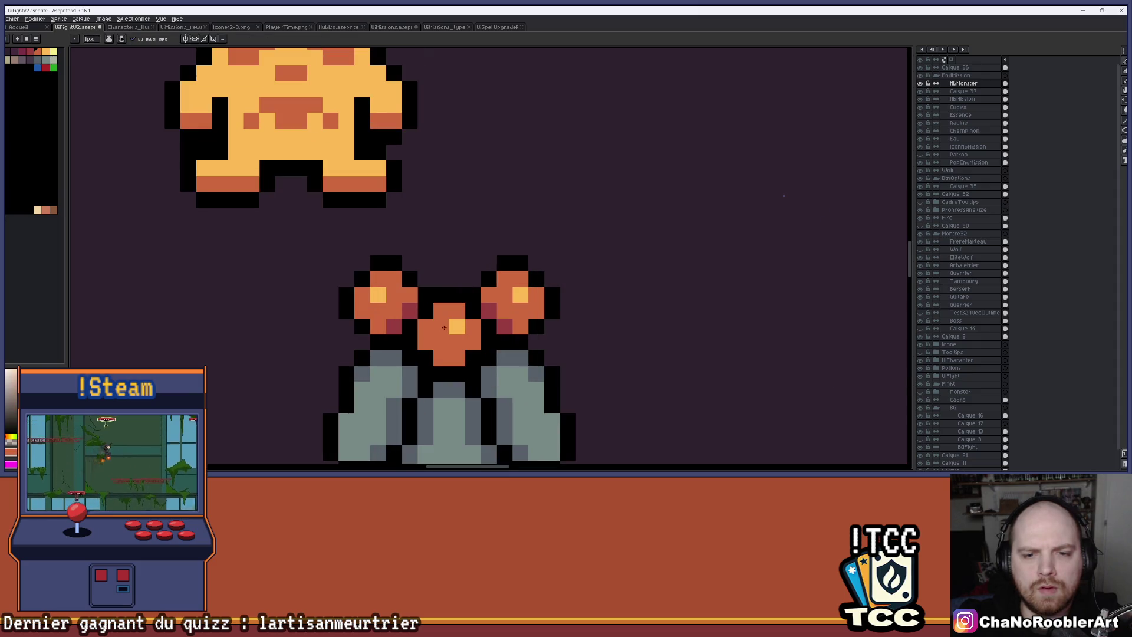
pyautogui.scroll(-3, 500, 290)
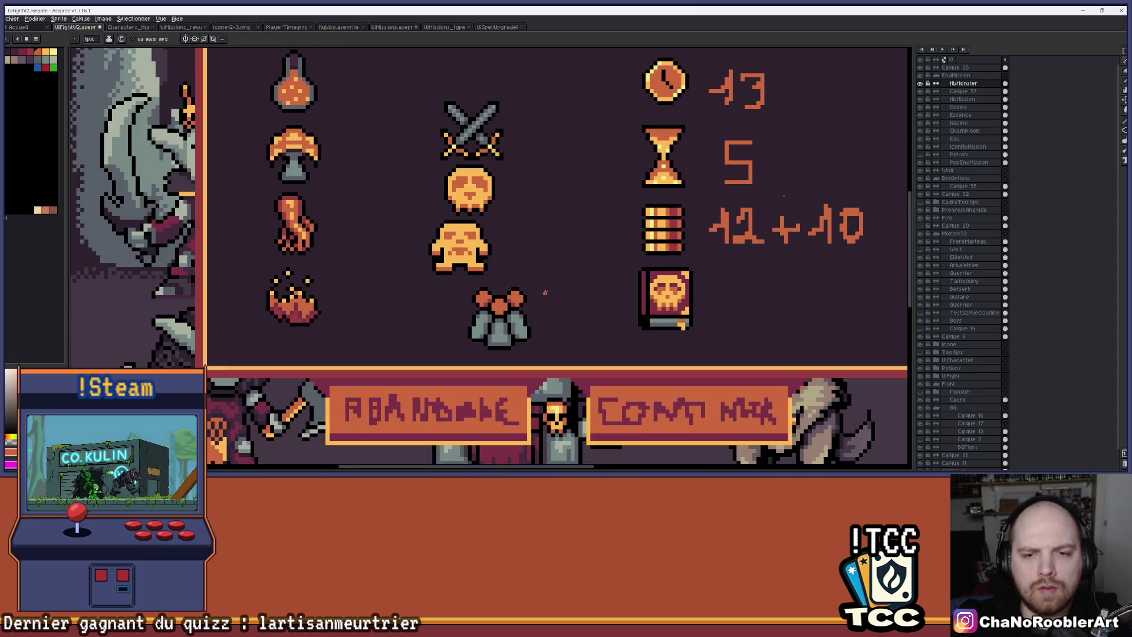
pyautogui.scroll(-1, 500, 289)
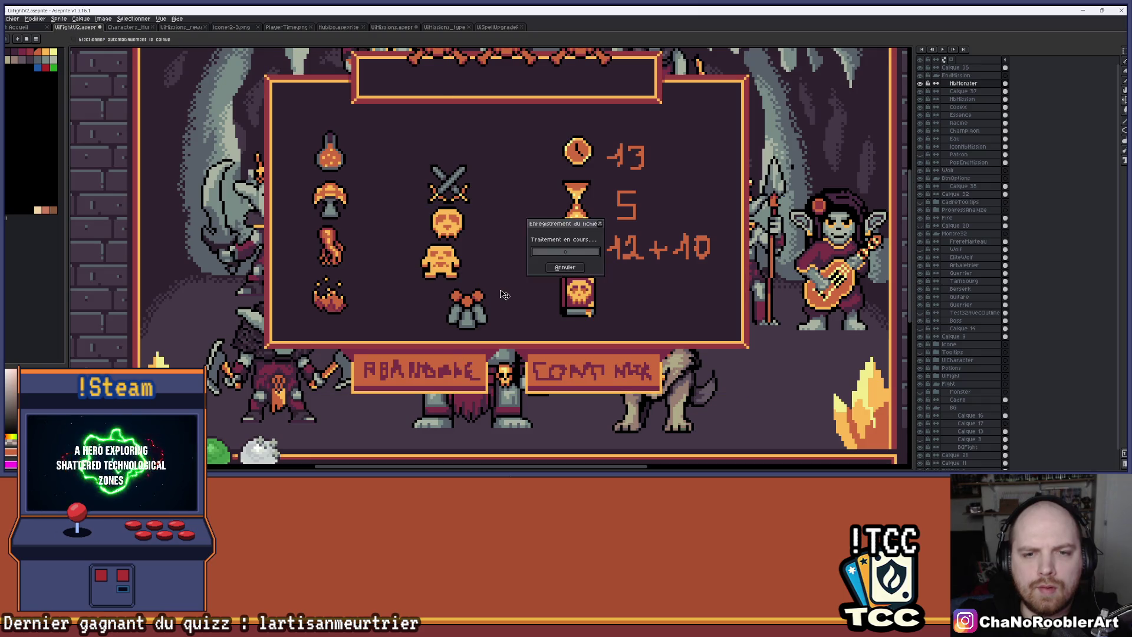
# Step: Erase some pixels from the orange sprite, then undo the erasure
pyautogui.press('e')
pyautogui.moveTo(442, 272); pyautogui.dragTo(421, 253)
pyautogui.hotkey('ctrl', 'z')
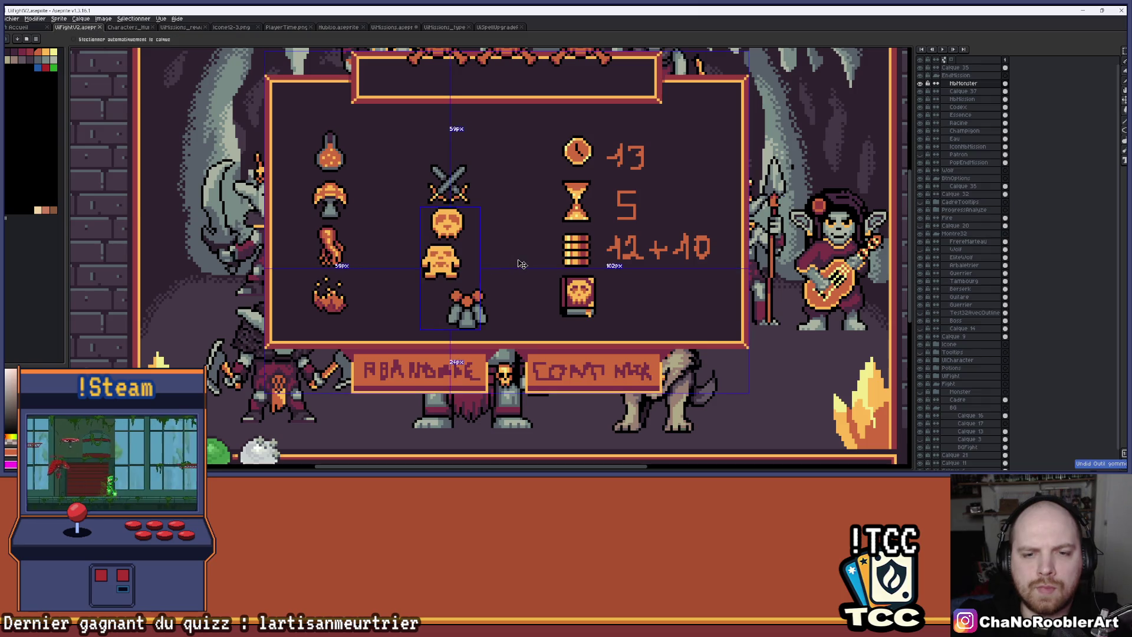
pyautogui.moveTo(499, 289); pyautogui.dragTo(494, 270)
pyautogui.scroll(3, 494, 271)
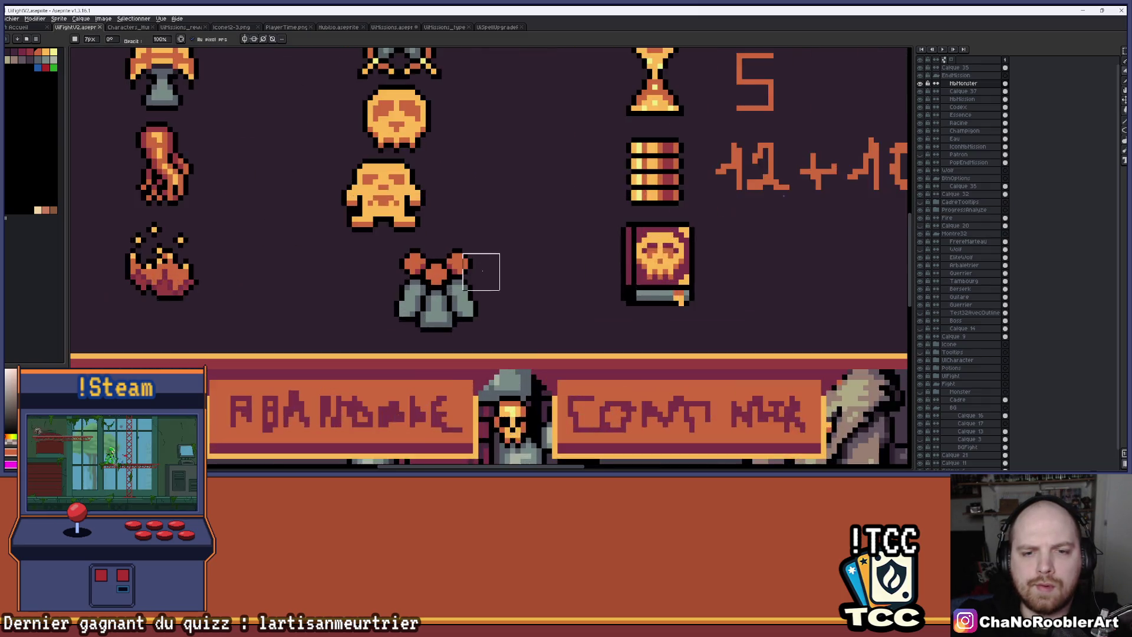
pyautogui.scroll(-1, 472, 245)
pyautogui.scroll(1, 481, 198)
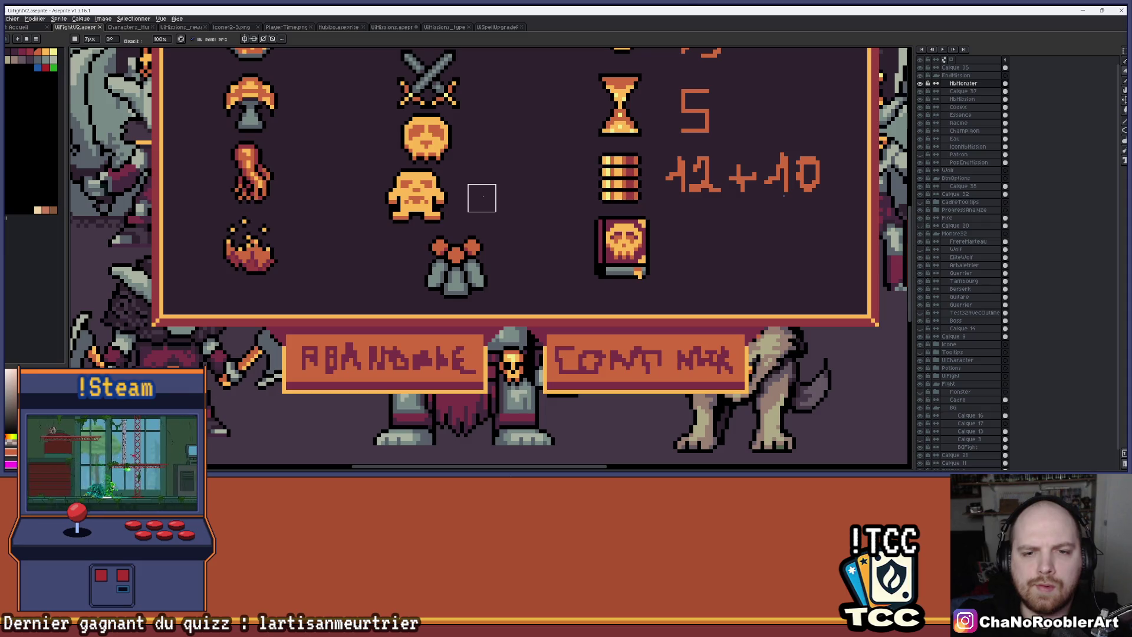
pyautogui.scroll(2, 482, 198)
# Step: Sample the orange from the flask icon to repaint the bloom highlights
pyautogui.press('i')
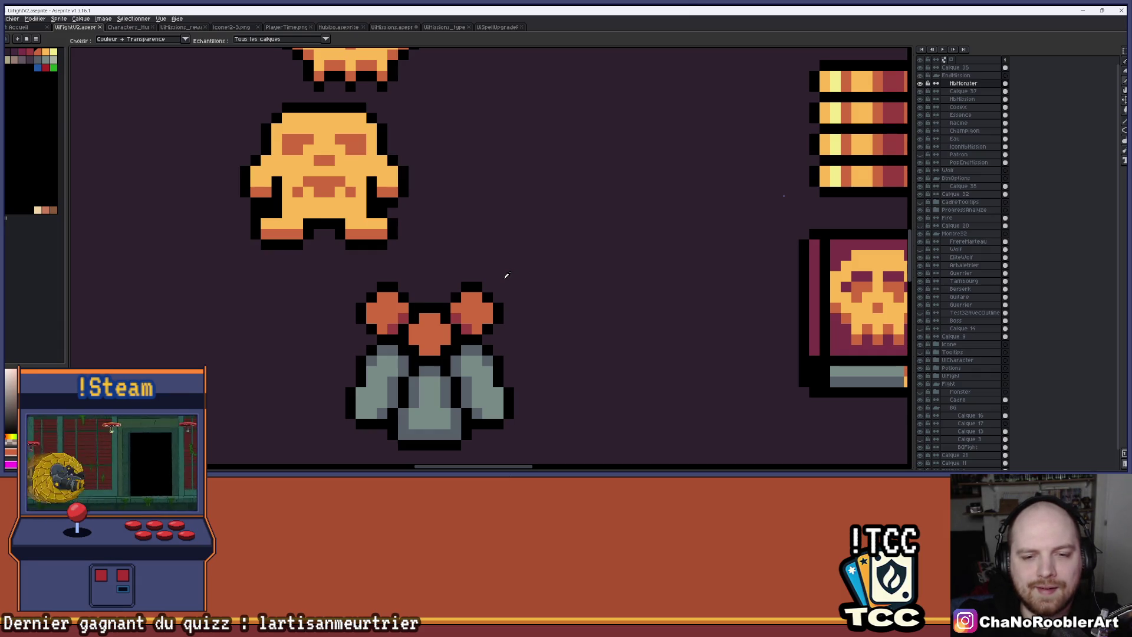
pyautogui.press('b')
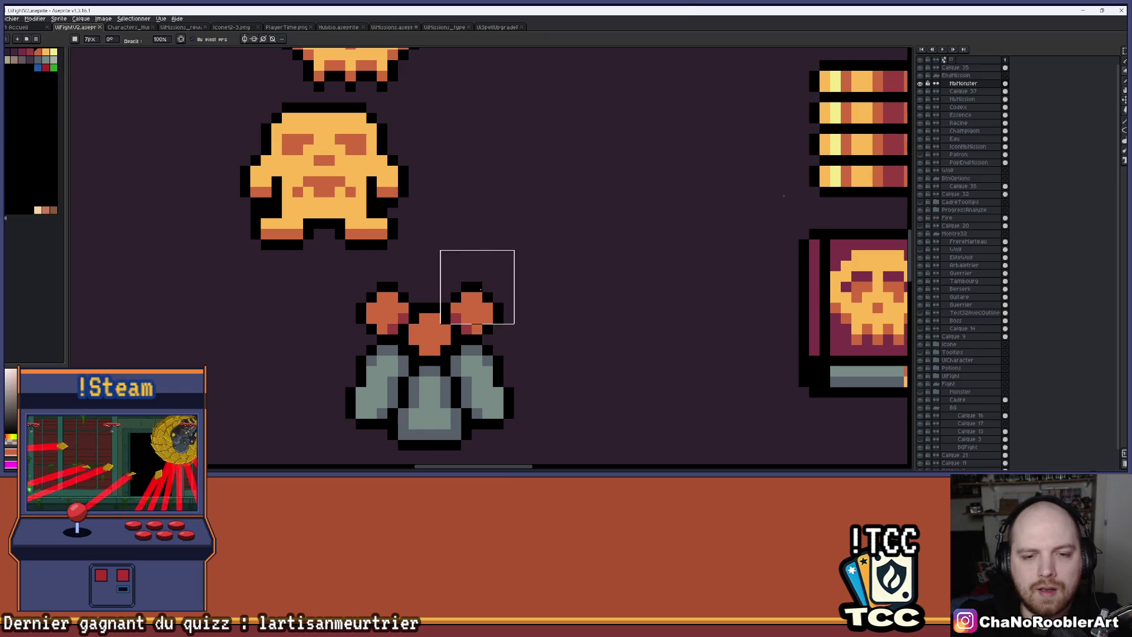
pyautogui.scroll(-1, 477, 287)
pyautogui.scroll(-1, 500, 328)
pyautogui.scroll(-2, 500, 327)
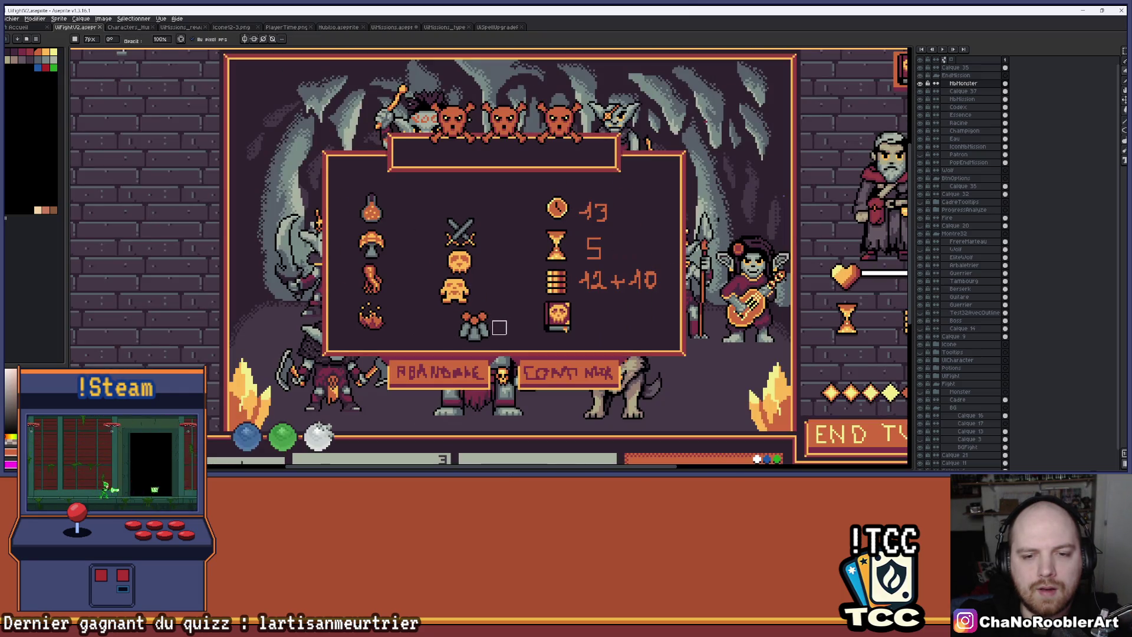
pyautogui.scroll(5, 480, 327)
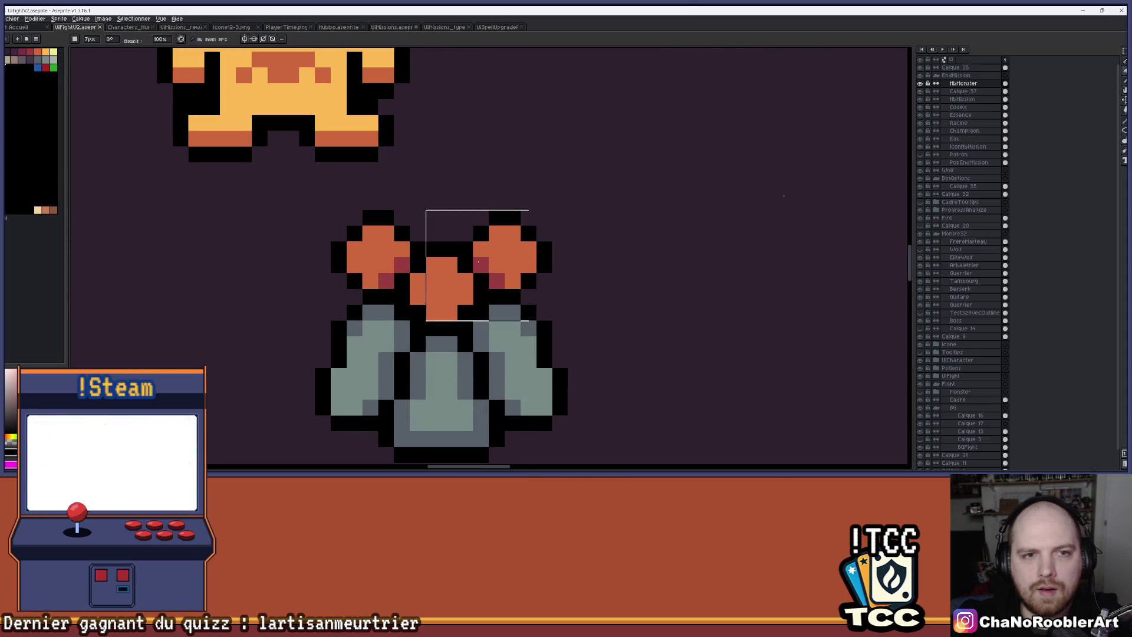
pyautogui.scroll(-1, 555, 227)
pyautogui.press('i')
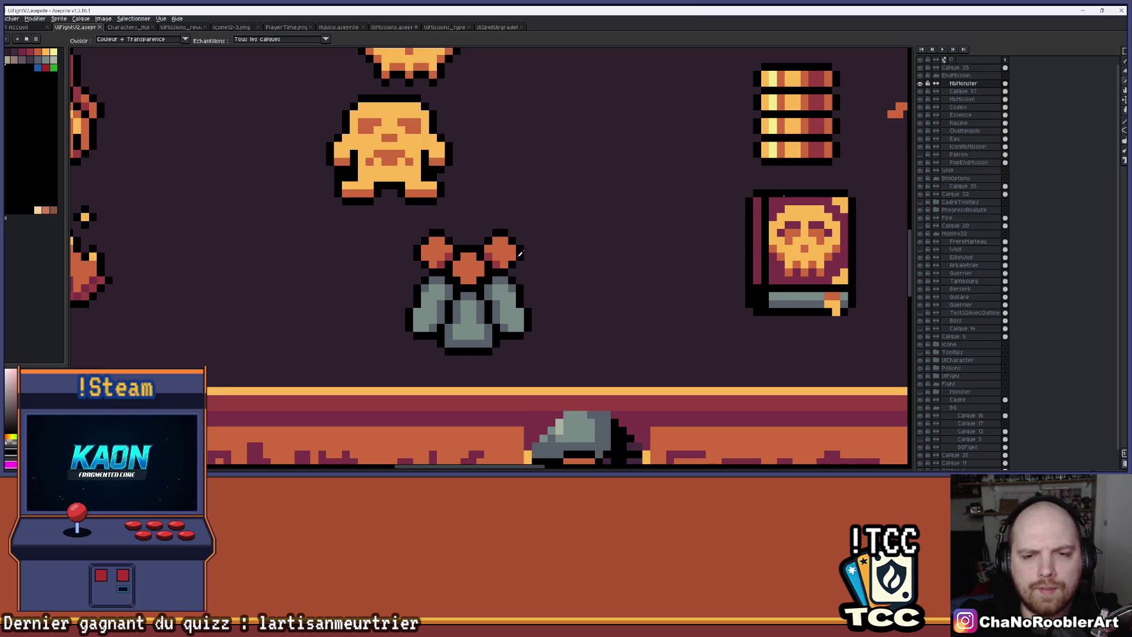
pyautogui.keyDown('alt'); pyautogui.click(495, 281); pyautogui.keyUp('alt')
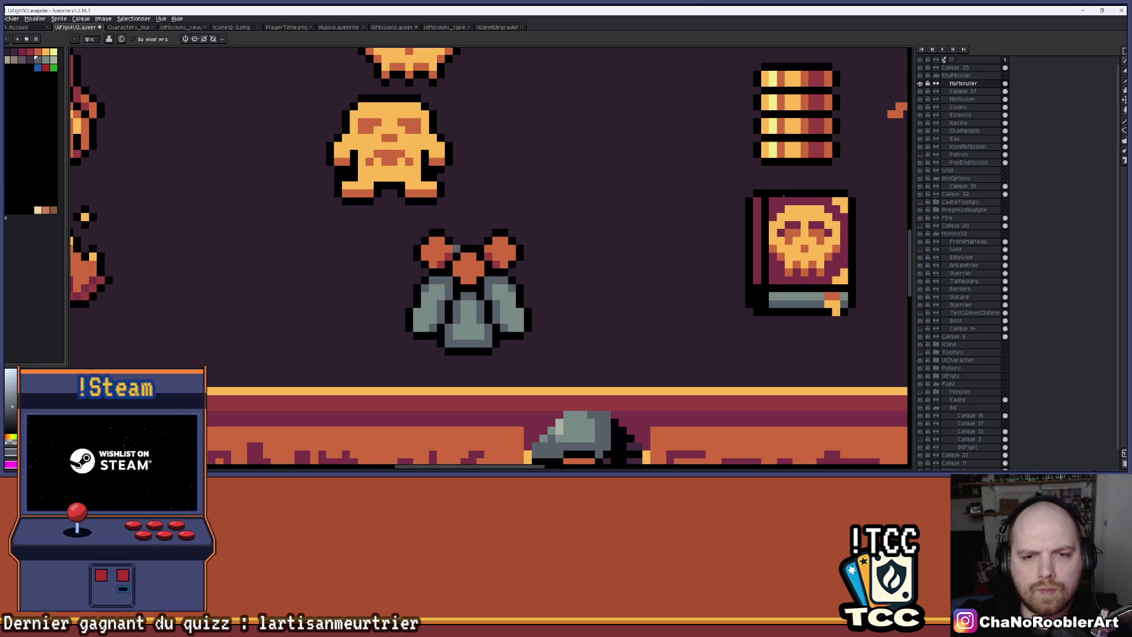
pyautogui.scroll(-2, 501, 215)
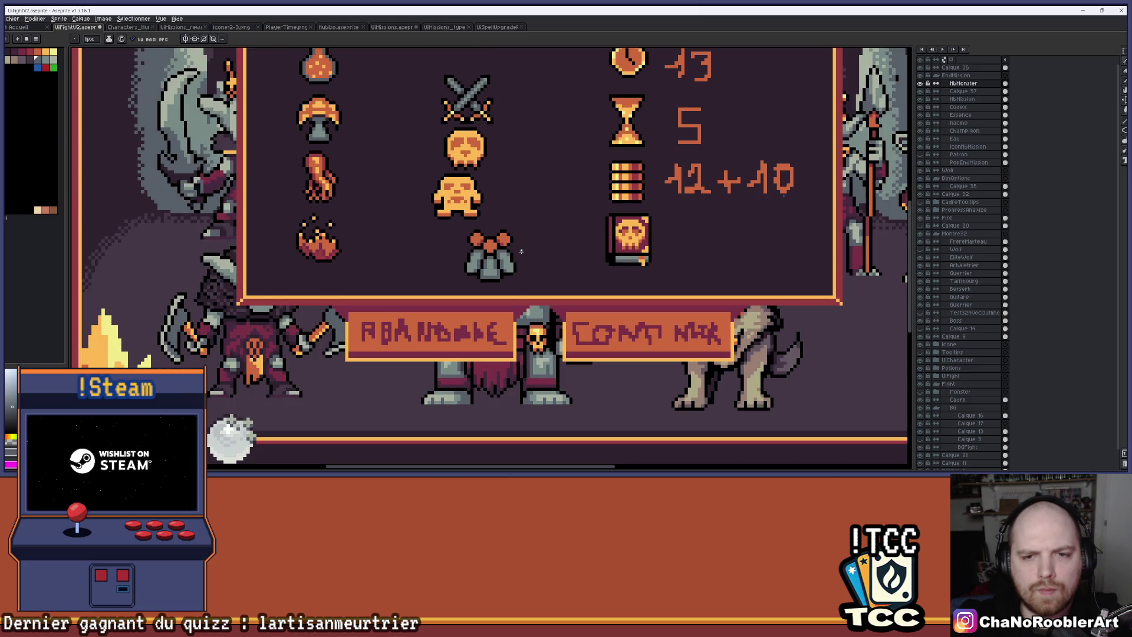
# Step: Zoom around the flask icon and make Calque 37 the working layer
pyautogui.scroll(2, 507, 253)
pyautogui.scroll(2, 494, 255)
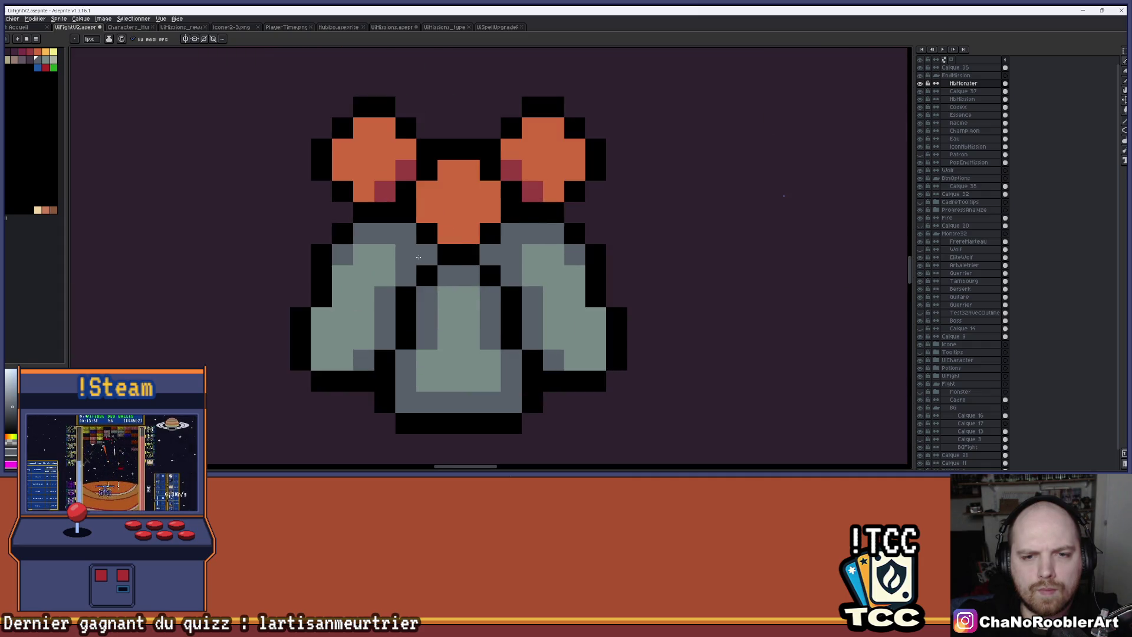
pyautogui.scroll(-2, 482, 259)
pyautogui.scroll(-2, 489, 268)
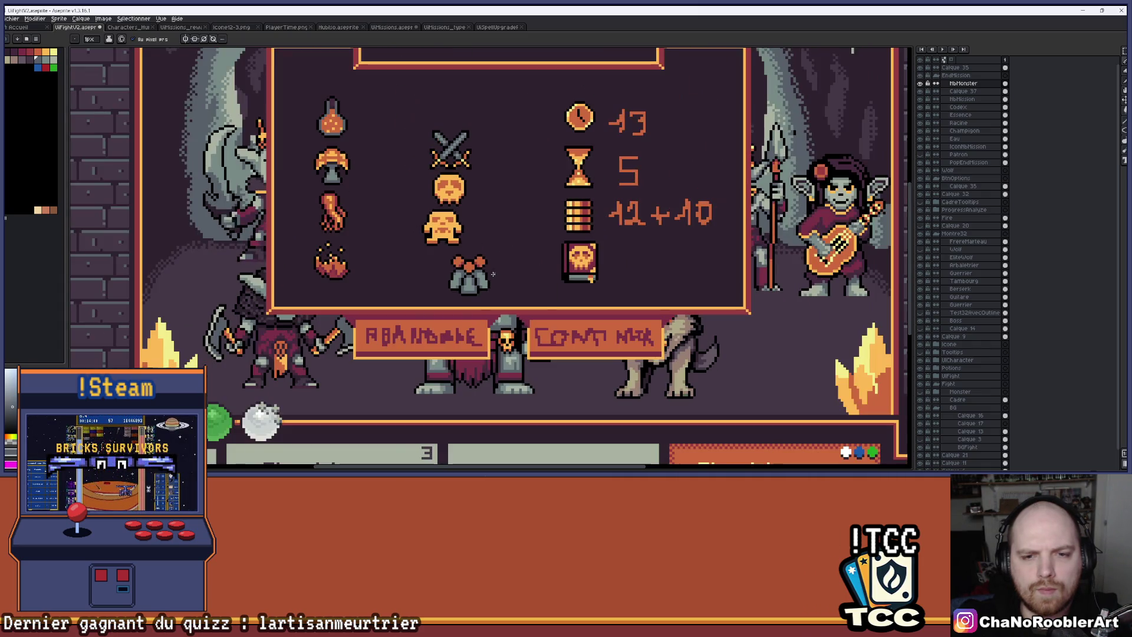
pyautogui.scroll(3, 474, 272)
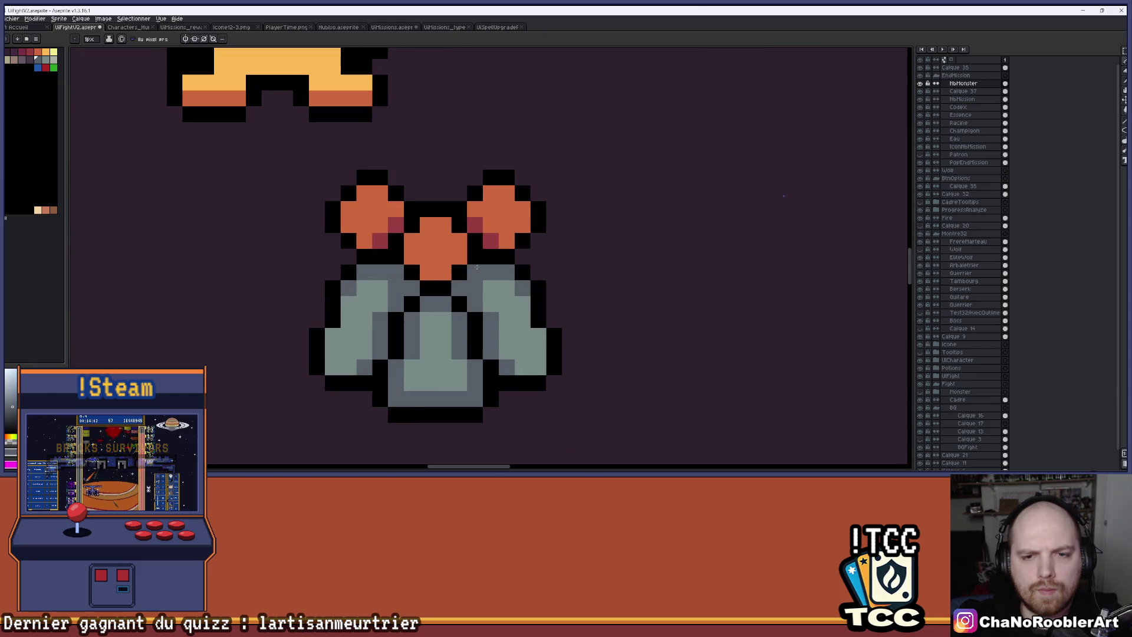
pyautogui.scroll(-2, 574, 250)
pyautogui.scroll(3, 540, 216)
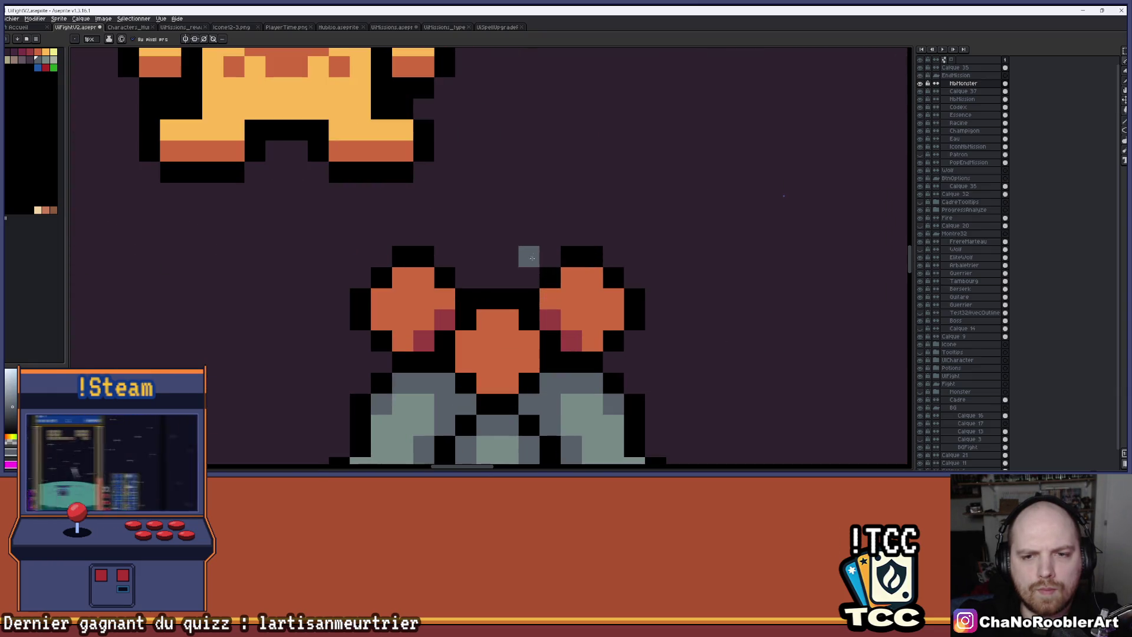
pyautogui.press('ctrl')
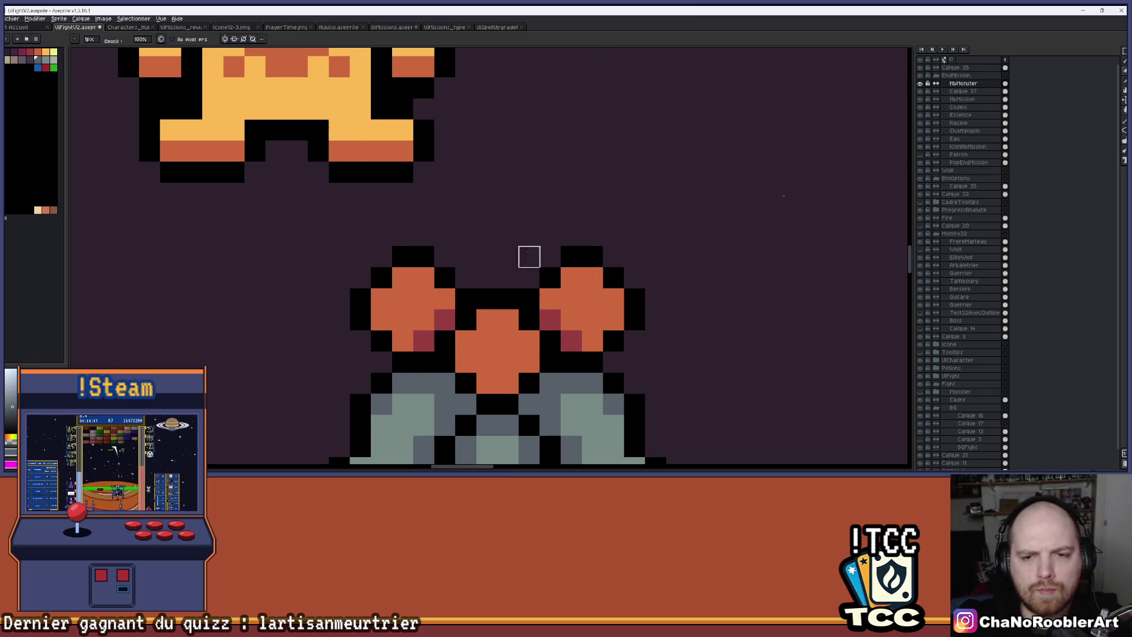
pyautogui.scroll(-1, 487, 236)
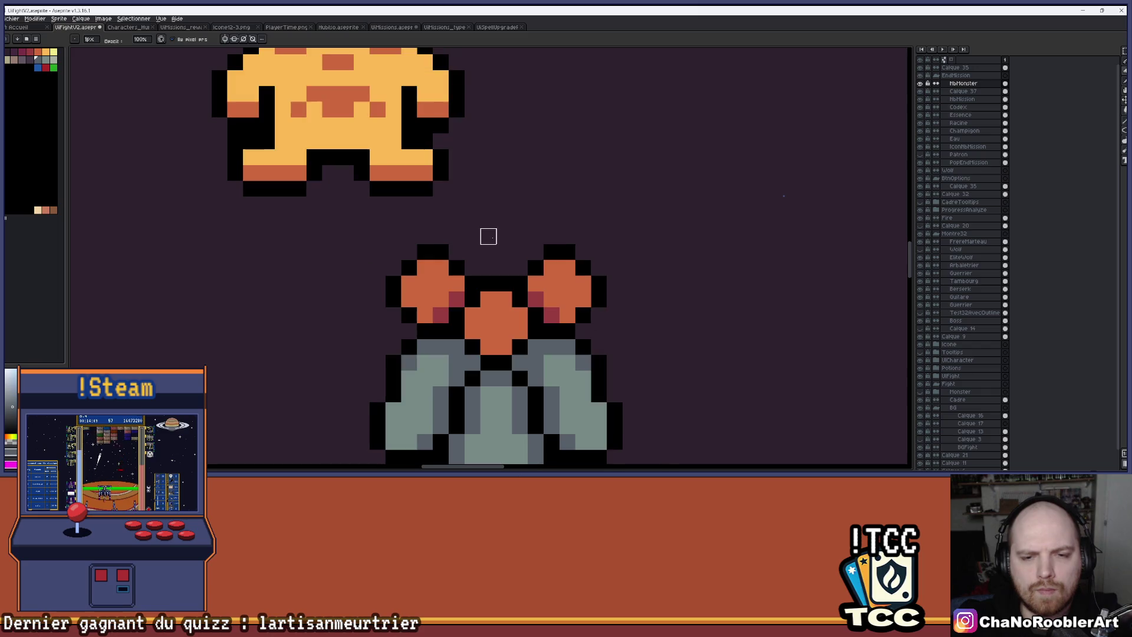
pyautogui.click(962, 93)
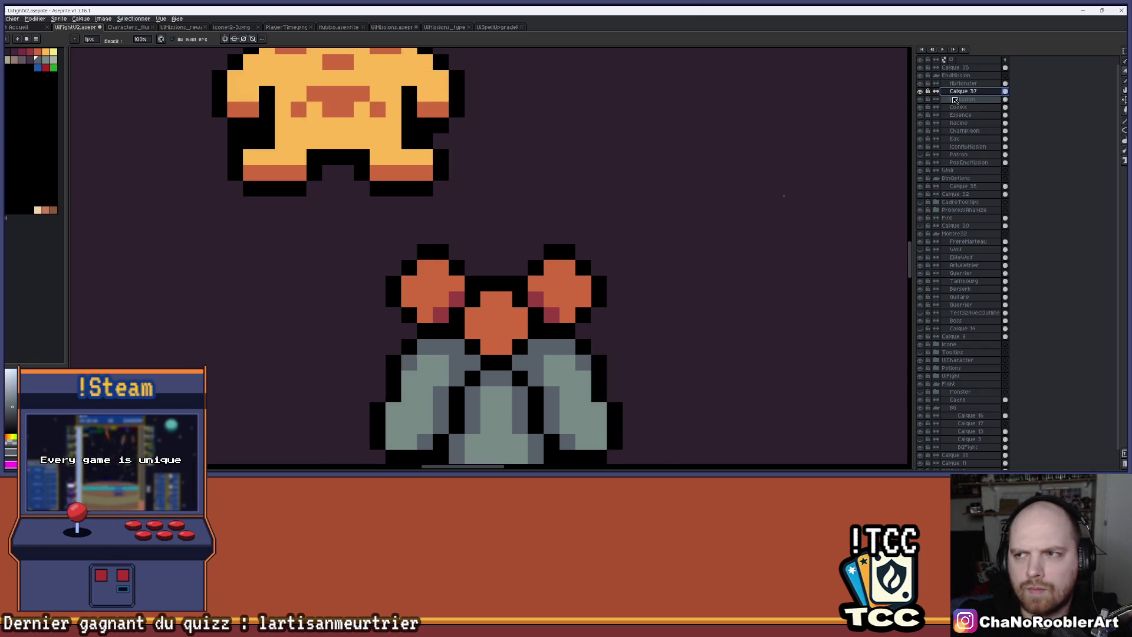
# Step: Marquee-select the right figures, move them right and back, then undo the move
pyautogui.click(1123, 53)
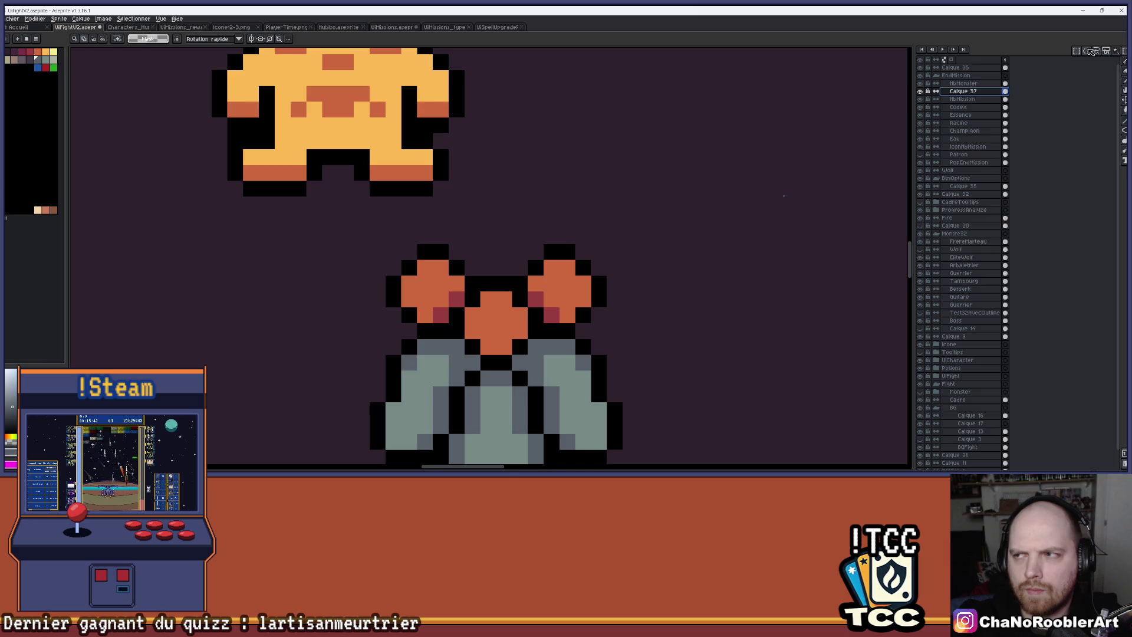
pyautogui.scroll(-1, 607, 259)
pyautogui.moveTo(470, 161); pyautogui.dragTo(632, 355)
pyautogui.moveTo(604, 292); pyautogui.dragTo(725, 293)
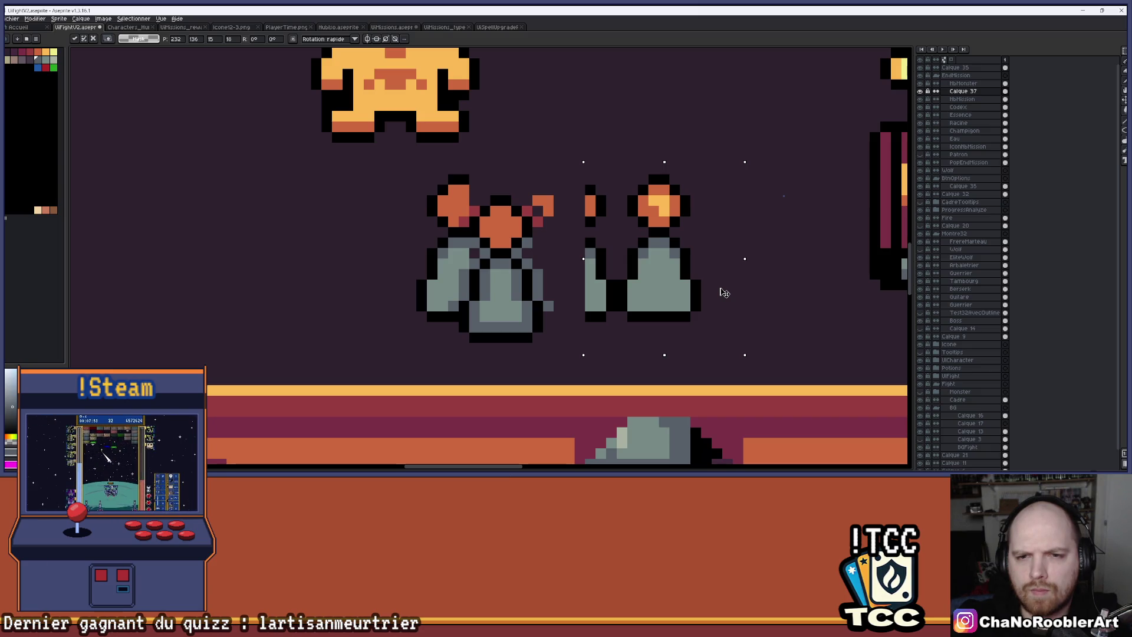
pyautogui.moveTo(724, 293); pyautogui.dragTo(597, 287)
pyautogui.scroll(-1, 617, 272)
pyautogui.hotkey('ctrl', 'd')
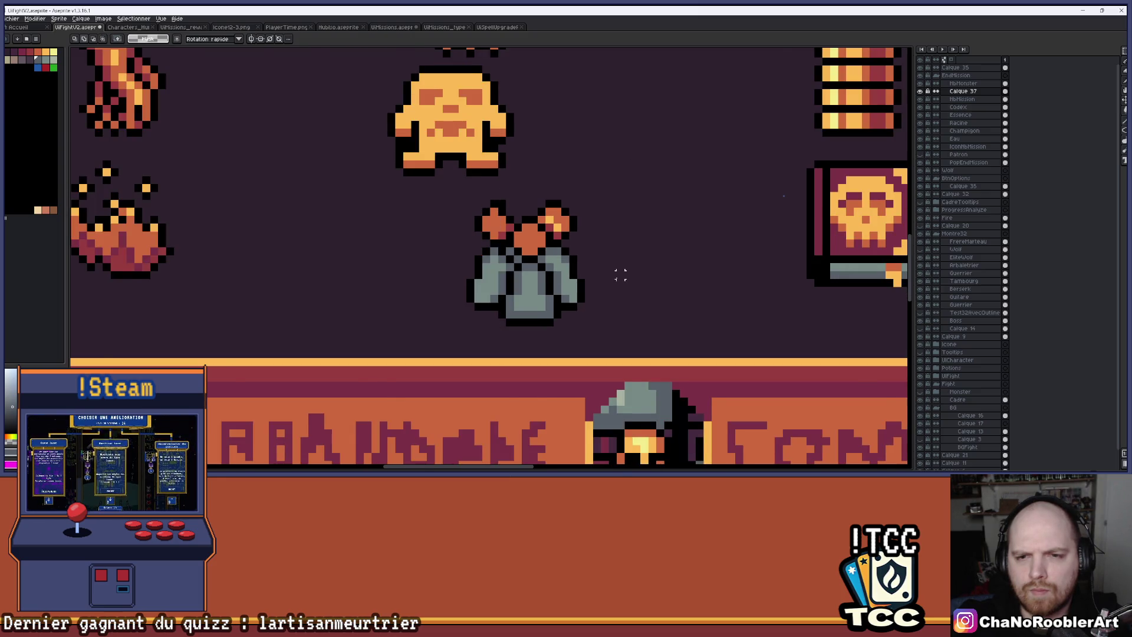
pyautogui.scroll(-1, 618, 274)
pyautogui.scroll(1, 619, 275)
pyautogui.hotkey('ctrl', 'z')
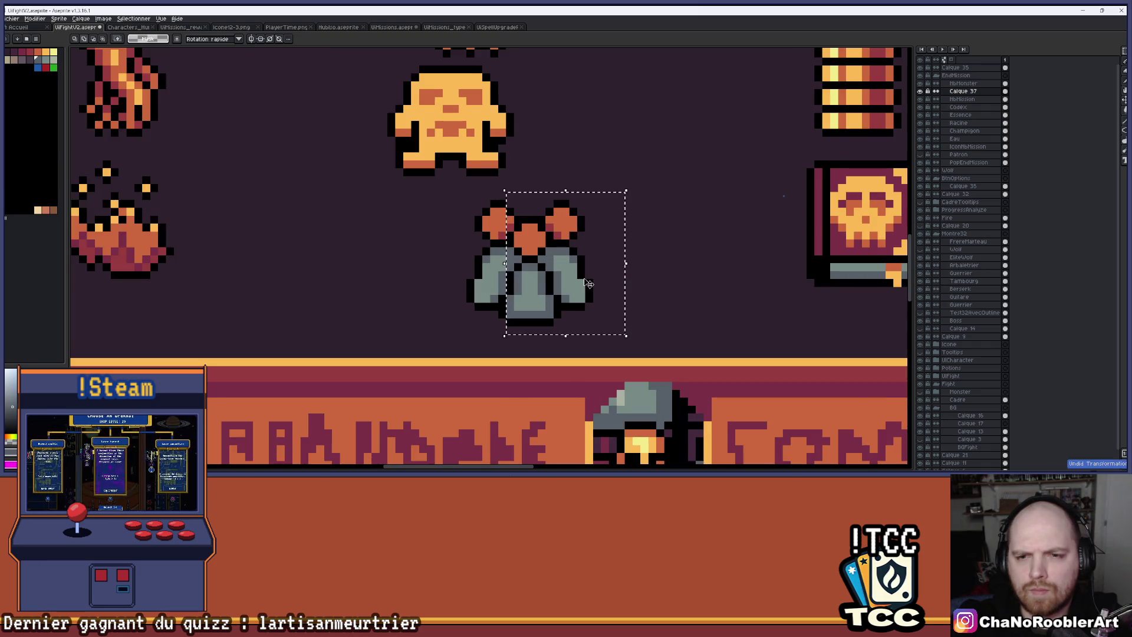
# Step: Paste a copy of the flask figures and place it just right of the original
pyautogui.hotkey('ctrl', 'z')
pyautogui.hotkey('ctrl', 'v')
pyautogui.moveTo(739, 293); pyautogui.dragTo(777, 291)
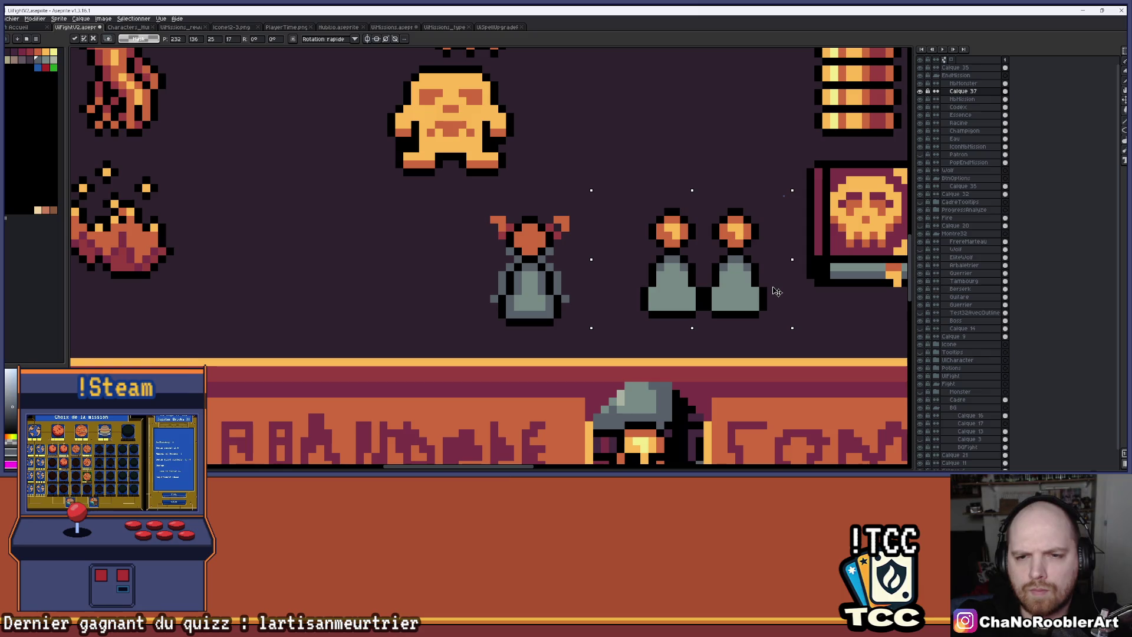
pyautogui.moveTo(777, 291); pyautogui.dragTo(761, 291)
pyautogui.press('Return')
pyautogui.scroll(1, 559, 260)
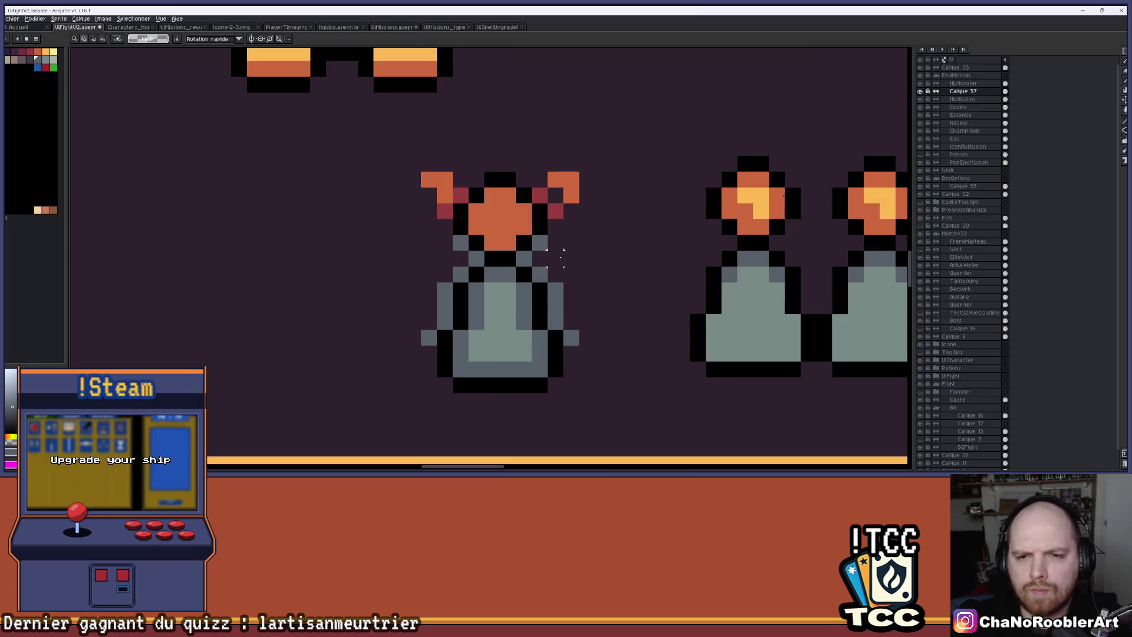
pyautogui.press('b')
pyautogui.hotkey('alt', 'Up')
# Step: Erase the stray grey, orange and red pixels around the left figure
pyautogui.moveTo(572, 148)
pyautogui.mouseDown()
pyautogui.moveTo(540, 258)
pyautogui.moveTo(572, 354)
pyautogui.mouseUp()
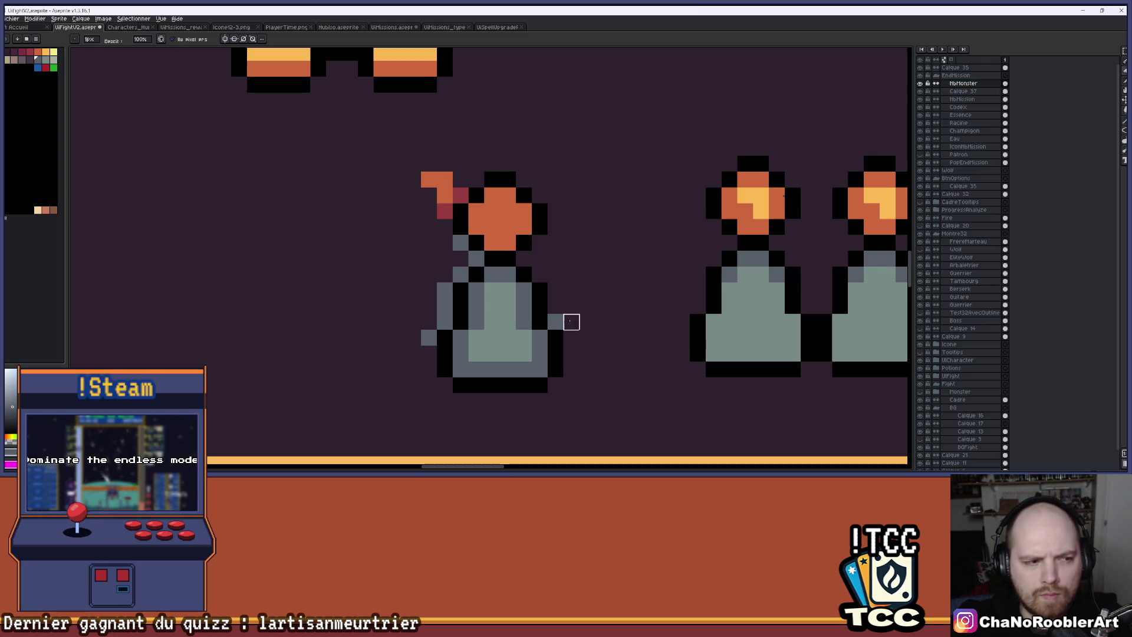
pyautogui.click(555, 321)
pyautogui.moveTo(461, 243); pyautogui.dragTo(445, 322)
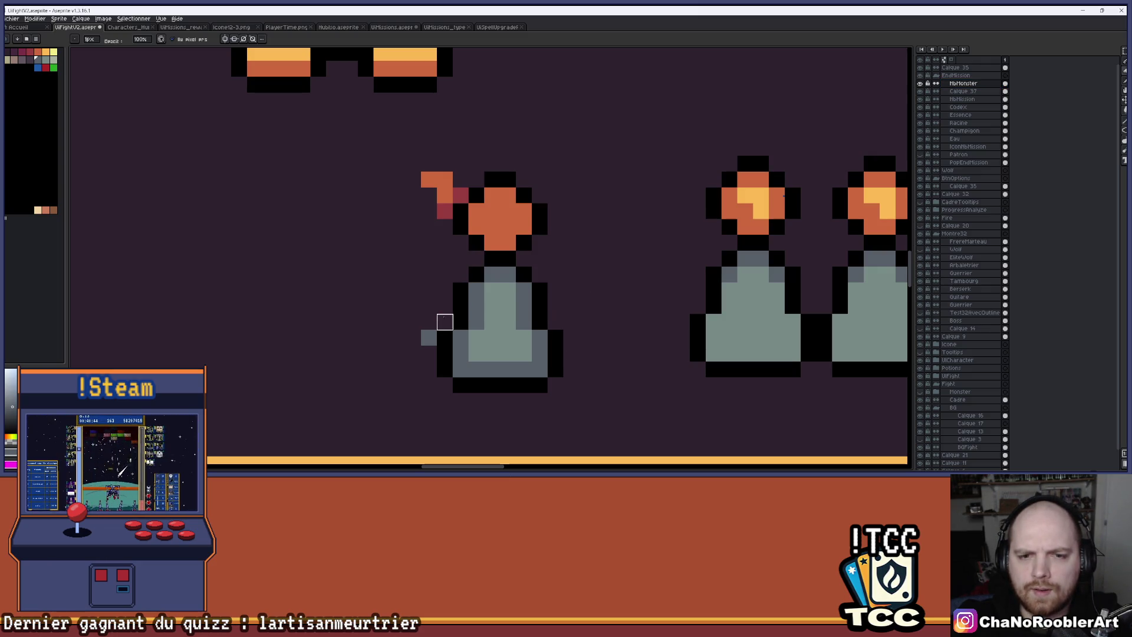
pyautogui.click(429, 338)
pyautogui.moveTo(429, 222); pyautogui.dragTo(445, 195)
pyautogui.click(429, 179)
pyautogui.scroll(-3, 460, 179)
pyautogui.scroll(2, 598, 205)
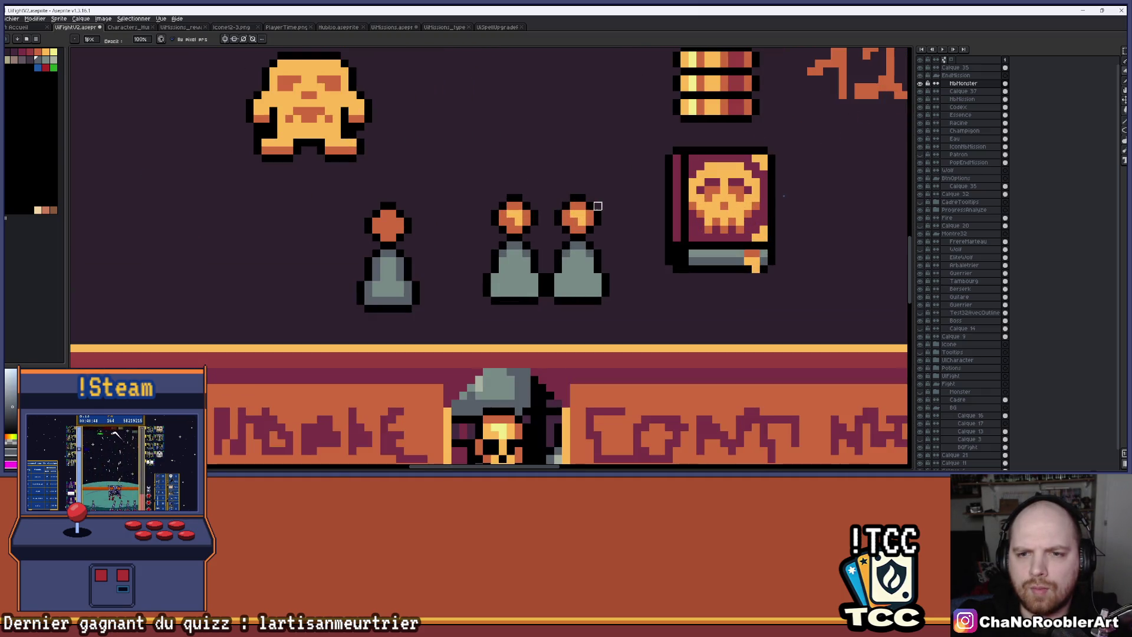
# Step: Move the right flask onto the left one on the flask layer
pyautogui.press('m')
pyautogui.hotkey('alt', 'Down')
pyautogui.moveTo(536, 169)
pyautogui.mouseDown()
pyautogui.moveTo(627, 329)
pyautogui.moveTo(543, 182)
pyautogui.moveTo(624, 328)
pyautogui.moveTo(540, 289)
pyautogui.moveTo(444, 278)
pyautogui.mouseUp()
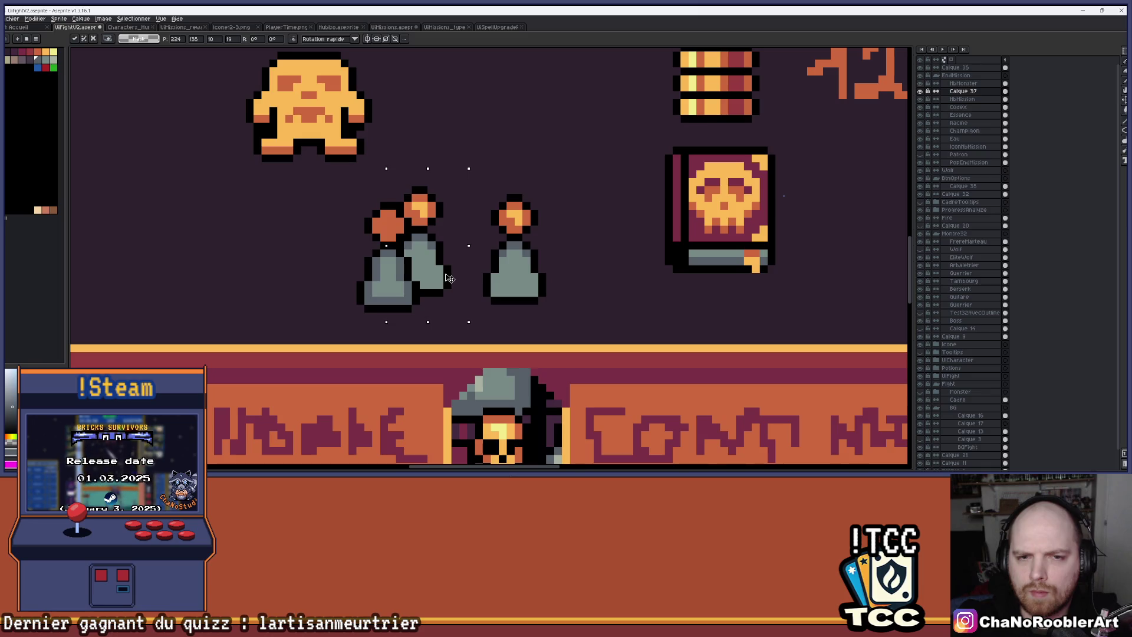
pyautogui.click(463, 269)
pyautogui.scroll(-2, 463, 268)
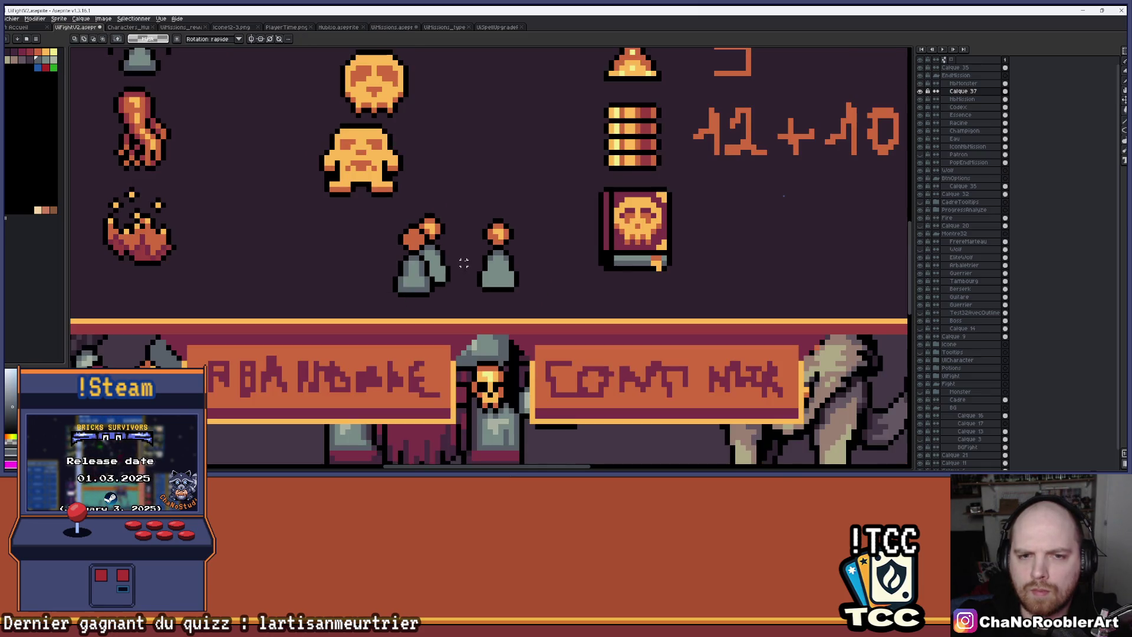
pyautogui.scroll(2, 524, 235)
pyautogui.moveTo(521, 177); pyautogui.dragTo(603, 321)
pyautogui.moveTo(581, 274)
pyautogui.mouseDown()
pyautogui.moveTo(383, 266)
pyautogui.moveTo(433, 263)
pyautogui.mouseUp()
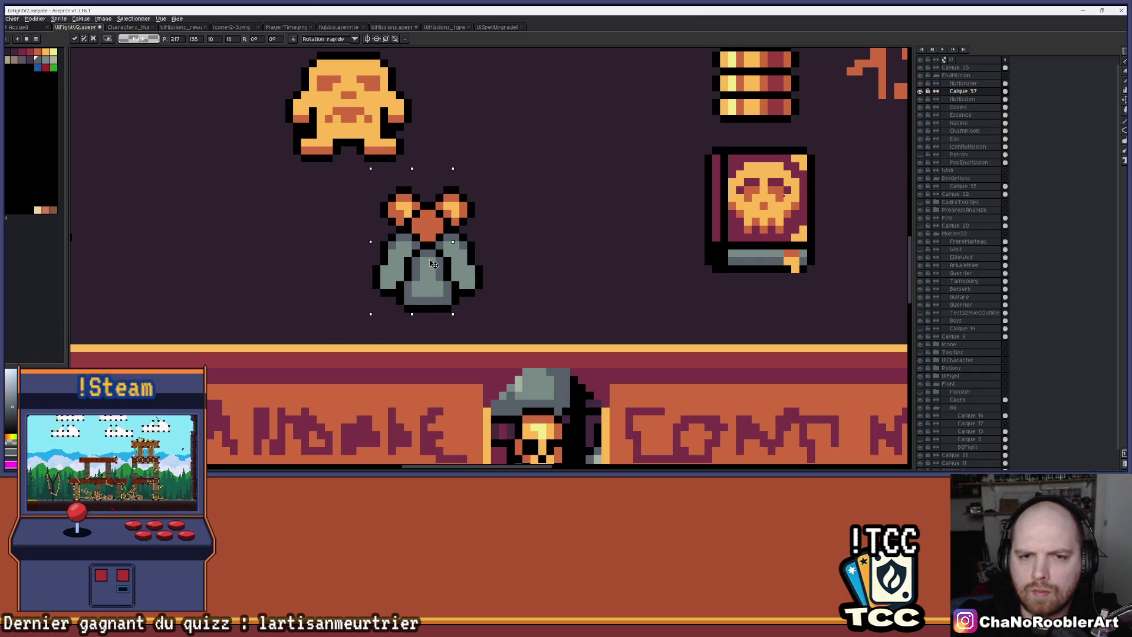
pyautogui.scroll(-3, 433, 264)
pyautogui.press('Return')
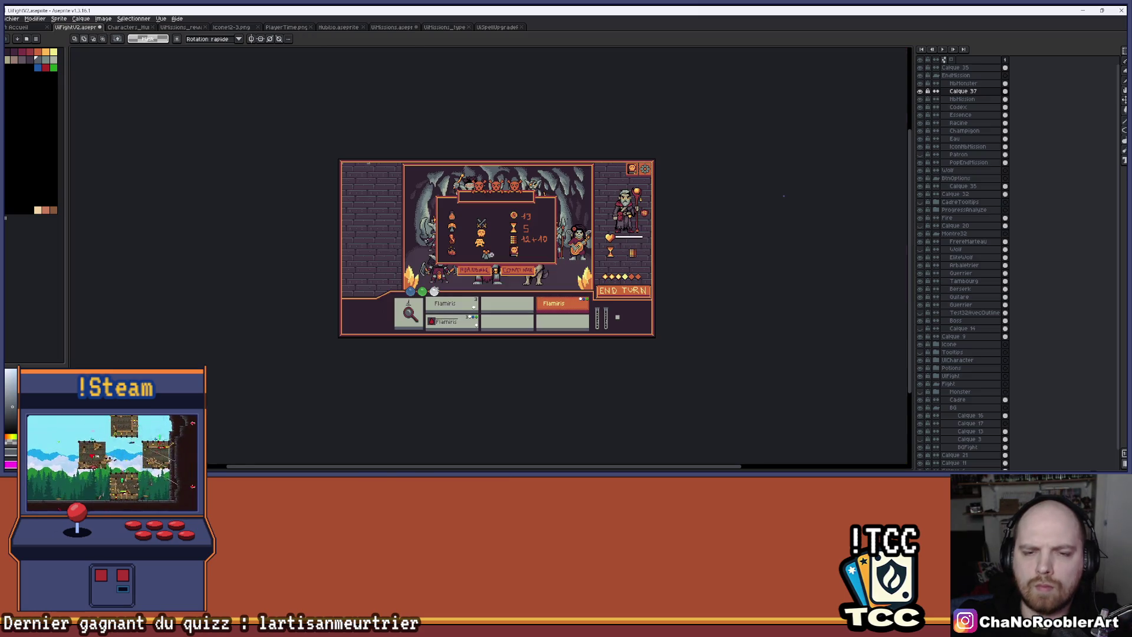
pyautogui.scroll(3, 493, 249)
pyautogui.scroll(4, 494, 249)
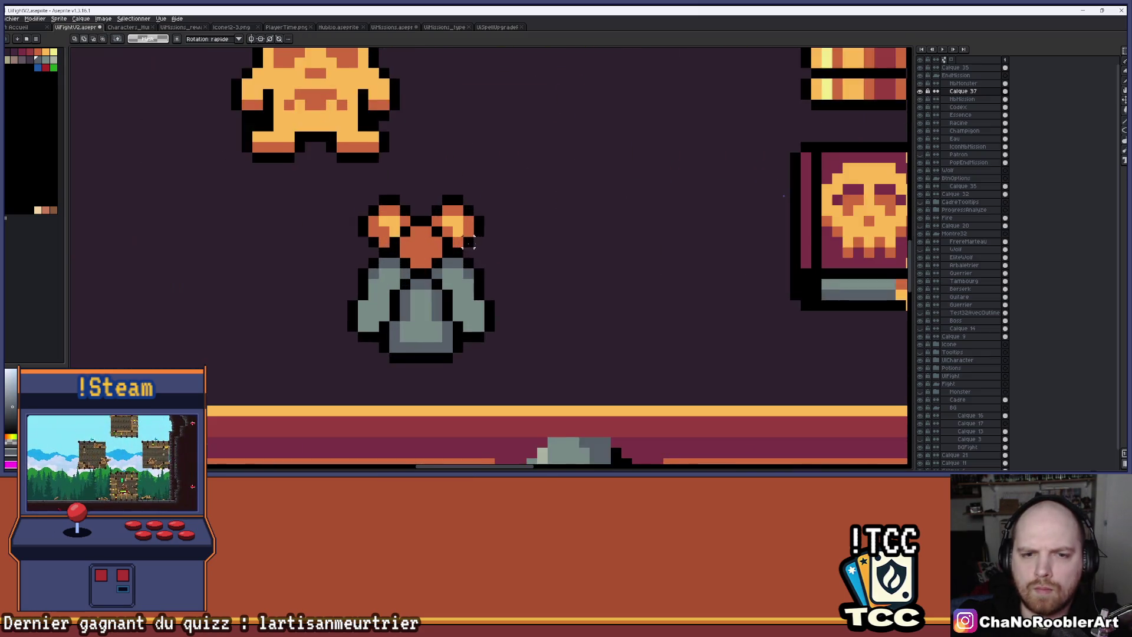
pyautogui.scroll(-2, 496, 265)
# Step: Pencil one darker pixel onto the left flask's wing
pyautogui.press('b')
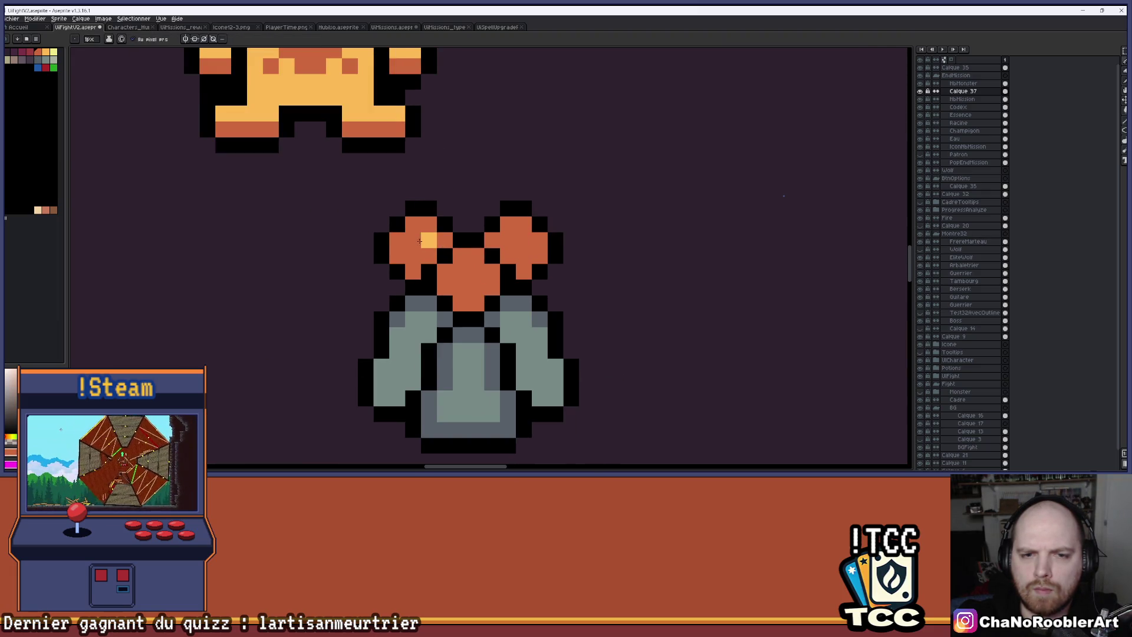
pyautogui.scroll(-3, 436, 240)
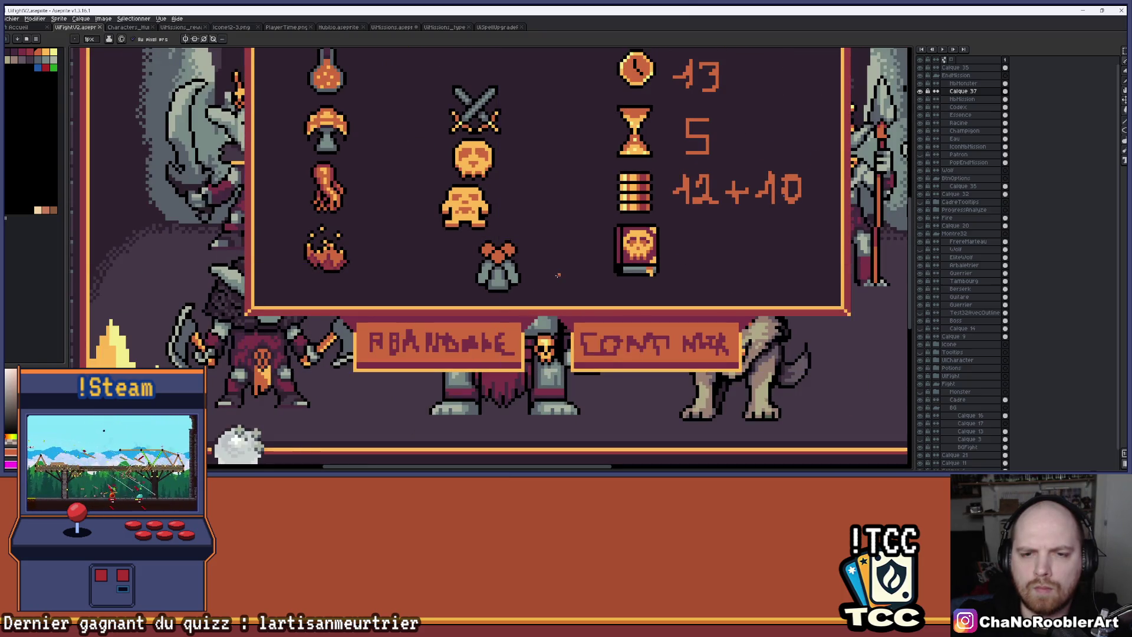
pyautogui.scroll(3, 479, 264)
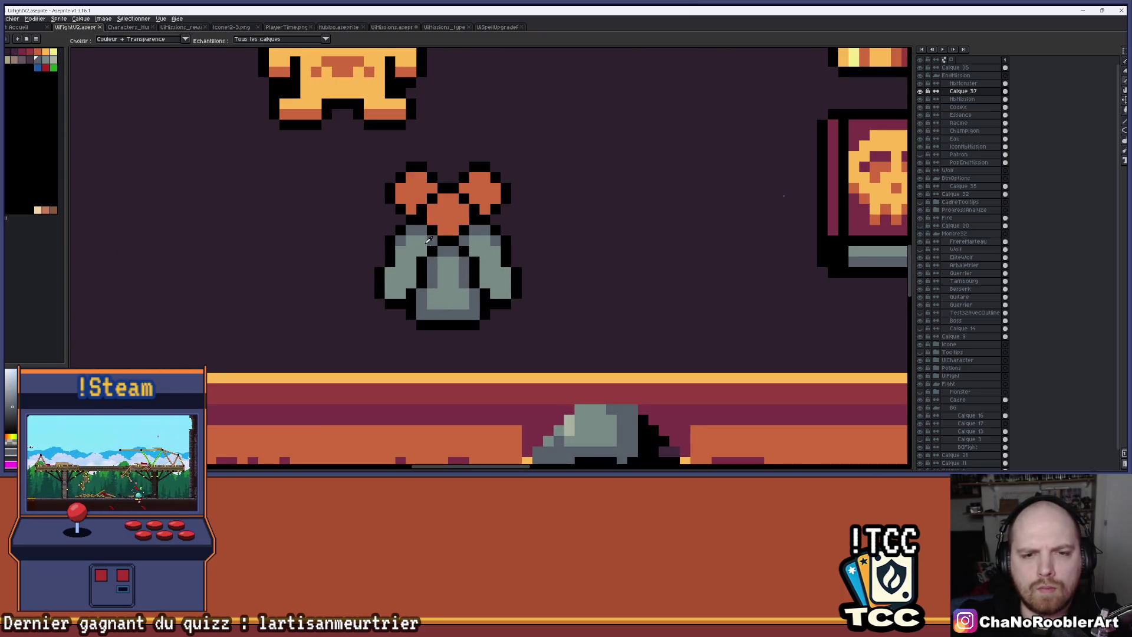
pyautogui.click(411, 263)
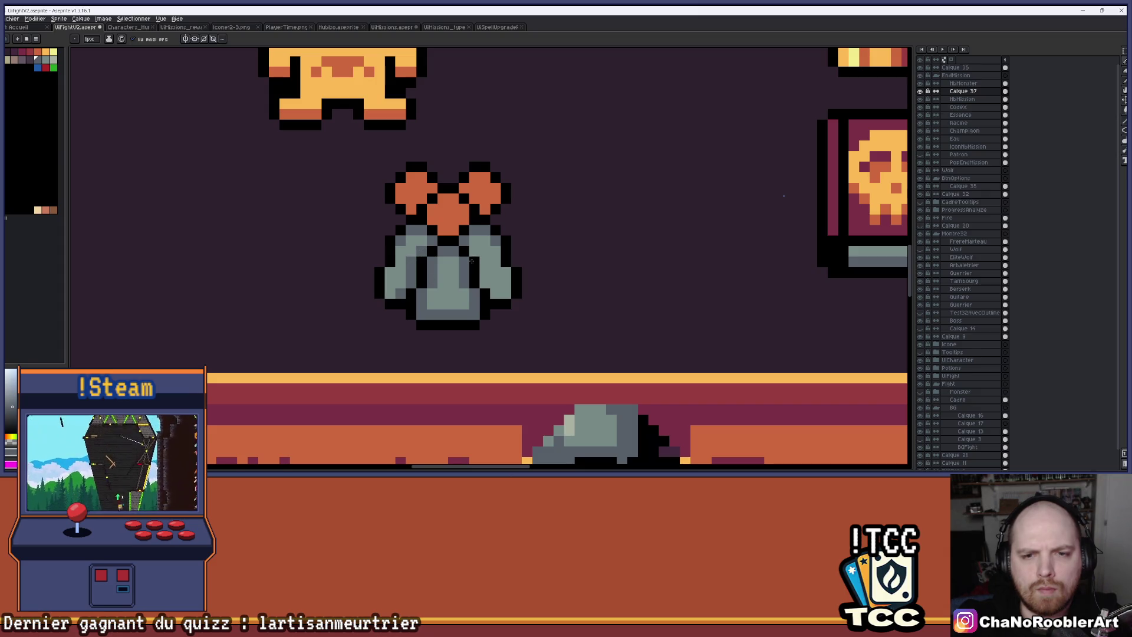
pyautogui.scroll(-3, 486, 282)
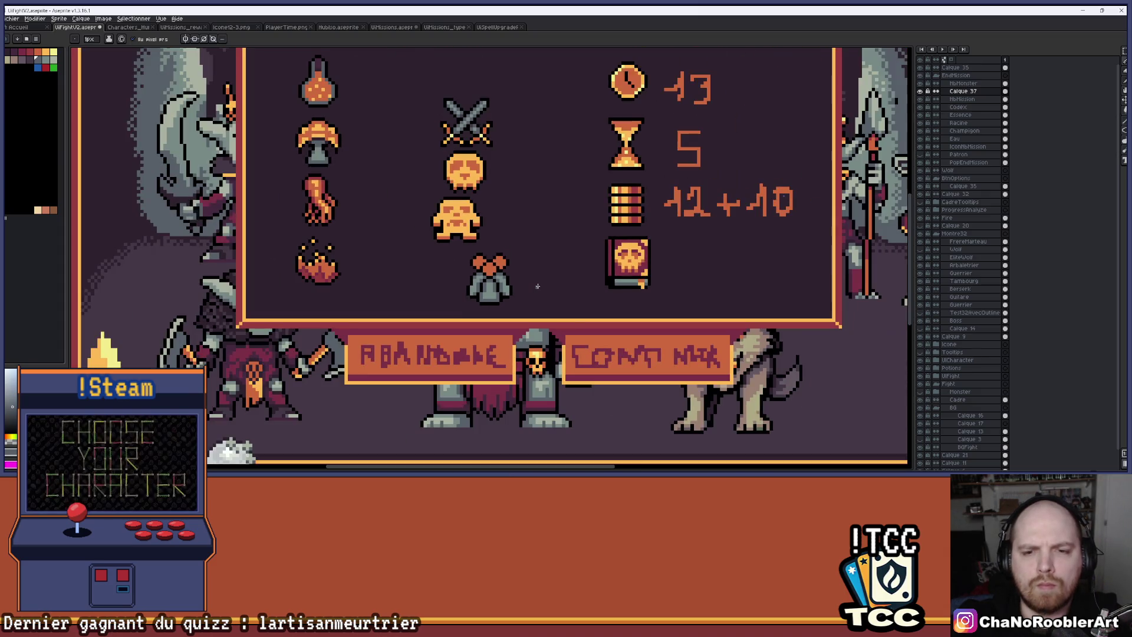
pyautogui.scroll(-1, 542, 280)
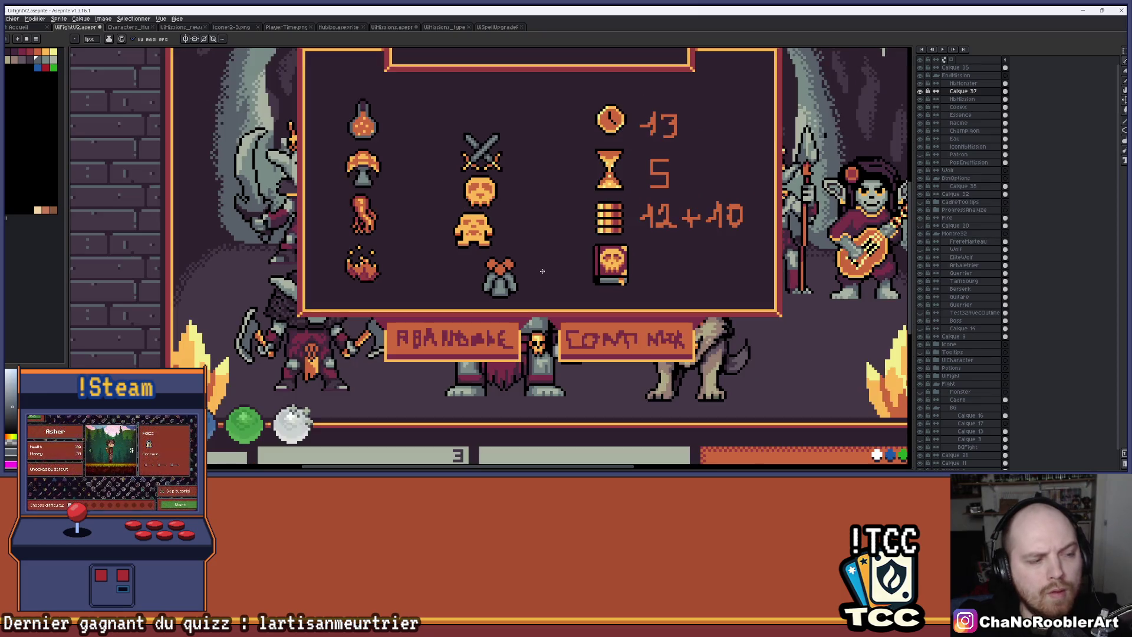
pyautogui.scroll(4, 465, 268)
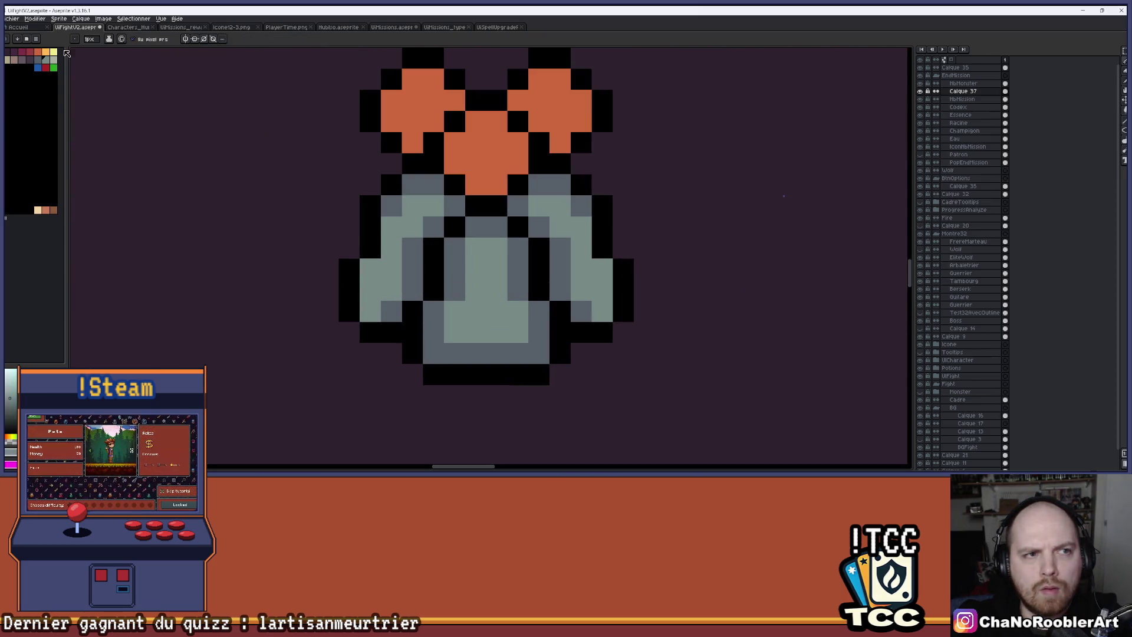
# Step: Flood-fill the front flask's grey body areas with a lighter palette colour on the NbMonster layer
pyautogui.press('g')
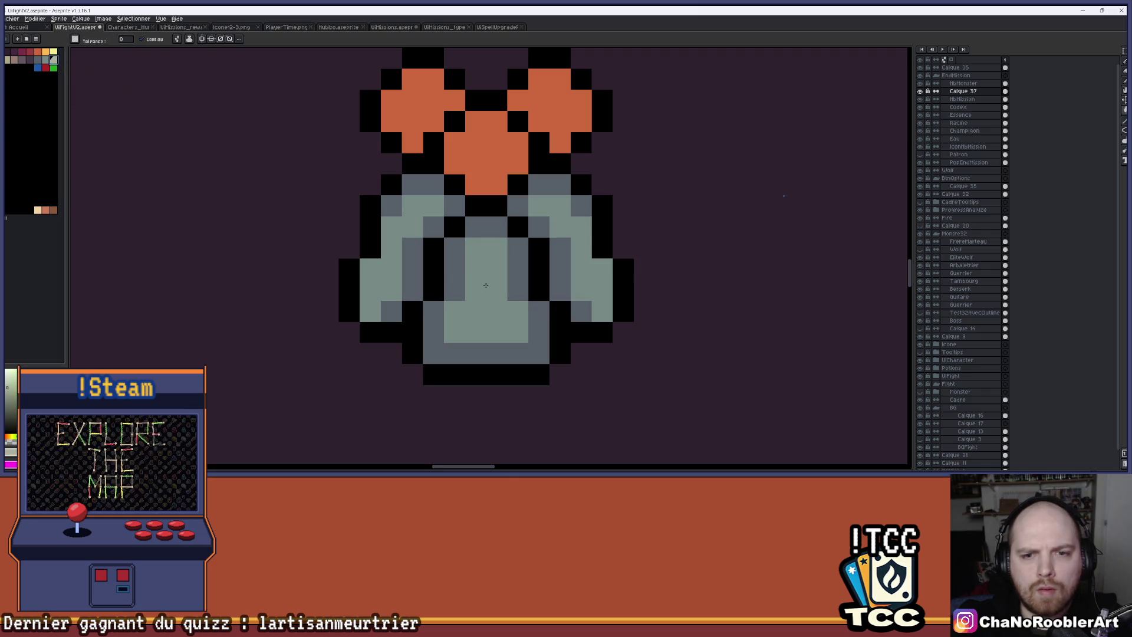
pyautogui.press('Up')
pyautogui.click(477, 278)
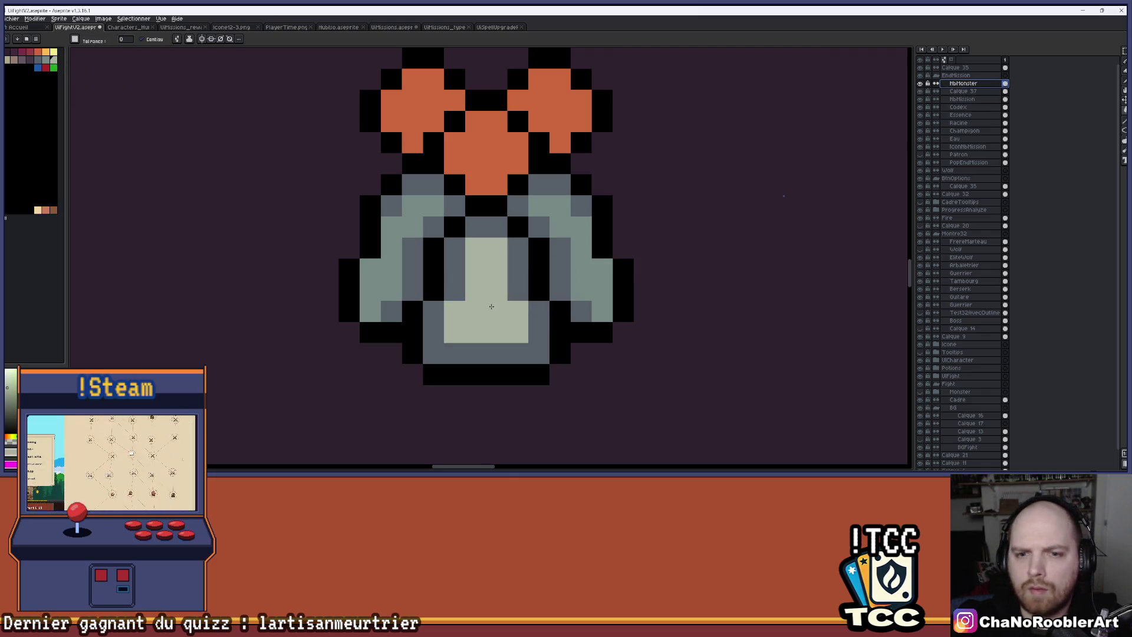
pyautogui.click(49, 63)
pyautogui.click(492, 227)
pyautogui.click(518, 269)
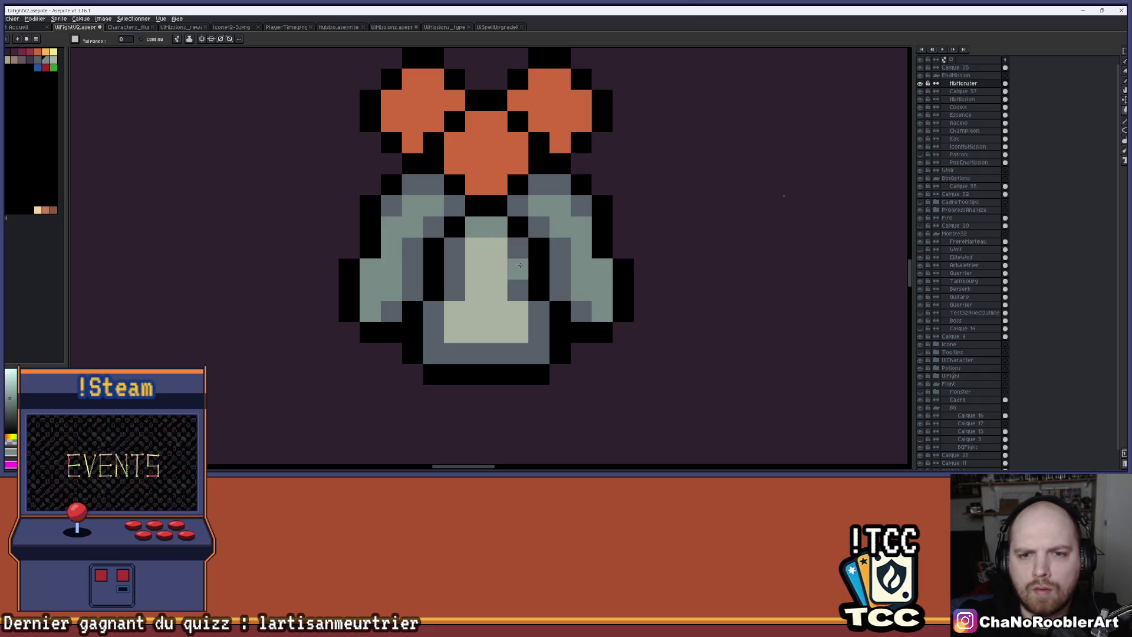
pyautogui.click(531, 318)
pyautogui.click(455, 289)
pyautogui.click(465, 260)
pyautogui.scroll(-5, 546, 253)
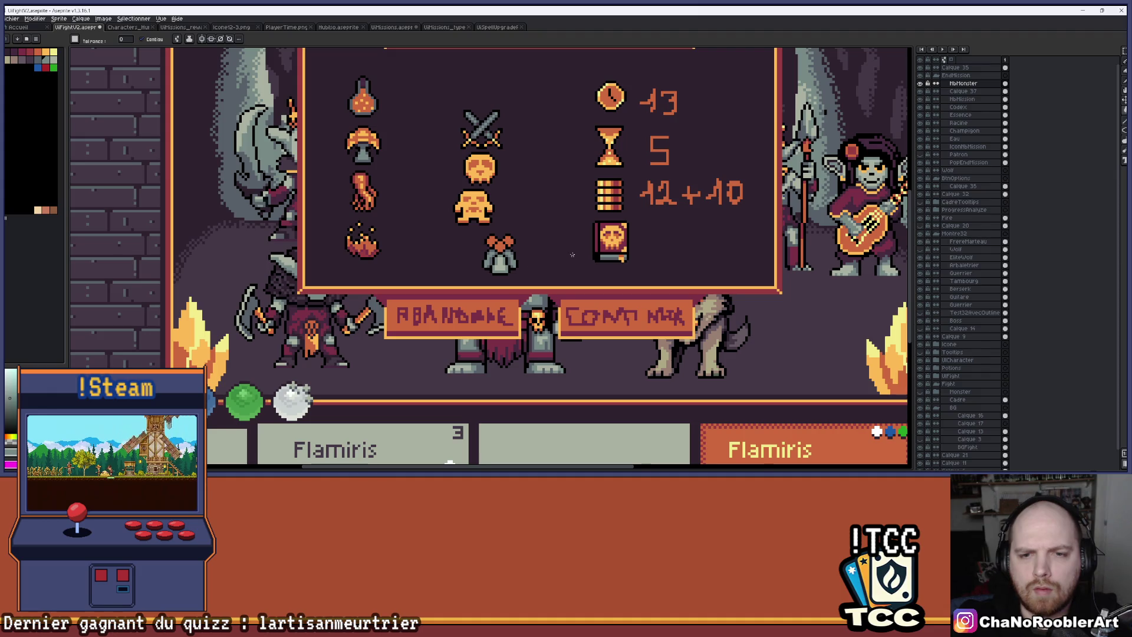
pyautogui.scroll(5, 475, 259)
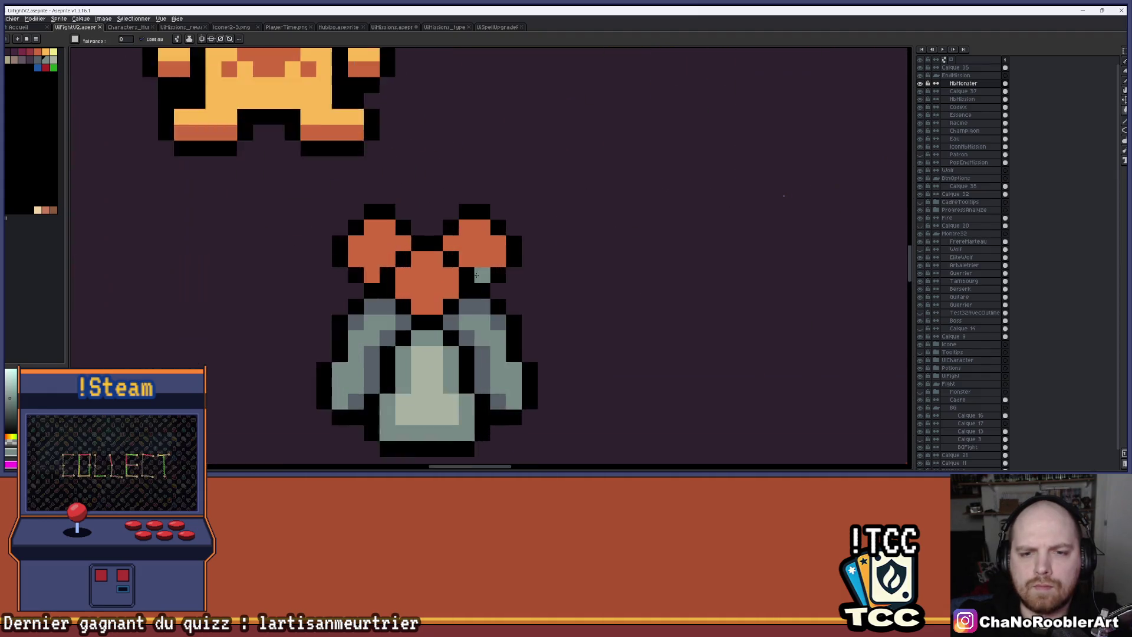
pyautogui.scroll(1, 476, 274)
# Step: Sample the orange stopper colour and pencil a darker orange shading pixel onto the front stopper
pyautogui.press('i')
pyautogui.click(415, 269)
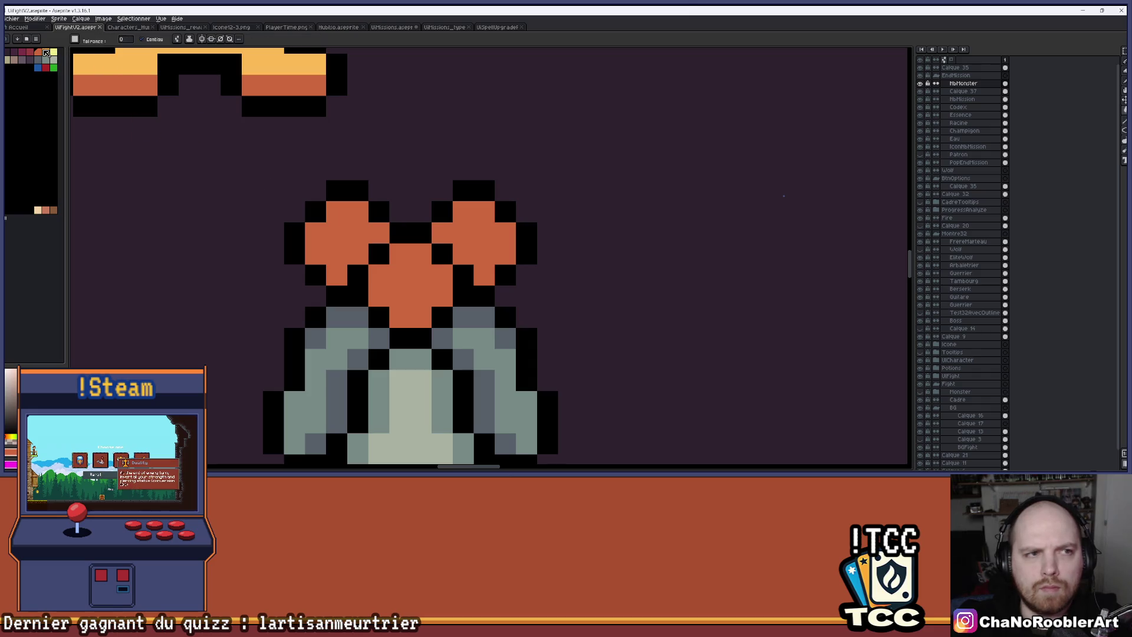
pyautogui.scroll(-3, 413, 268)
pyautogui.scroll(-2, 414, 217)
pyautogui.scroll(4, 415, 217)
pyautogui.press('b')
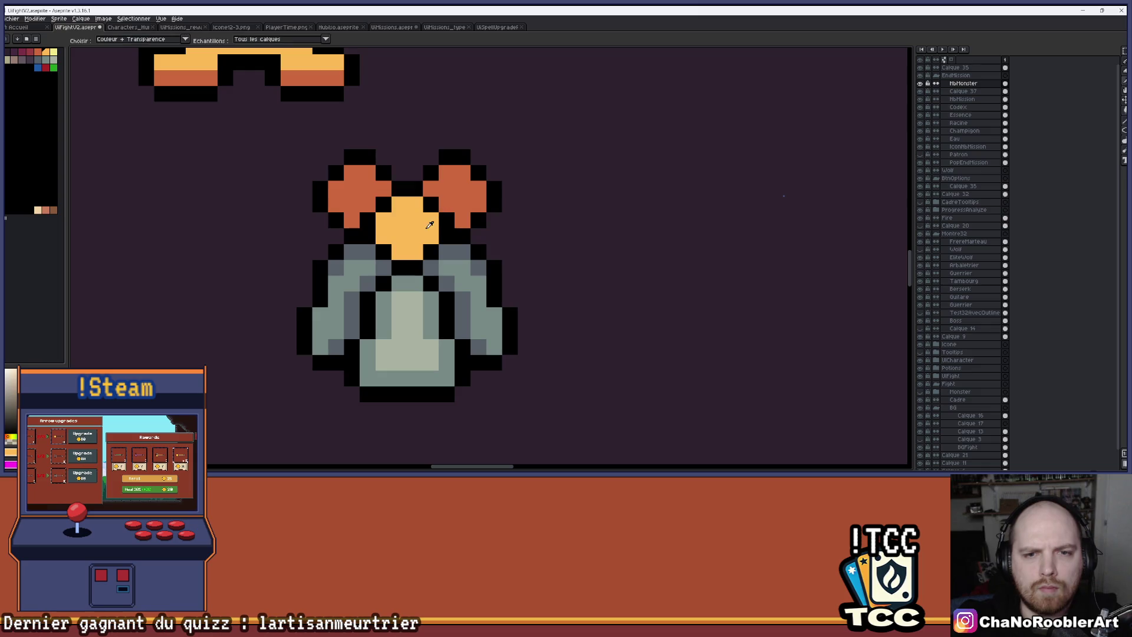
pyautogui.moveTo(428, 240); pyautogui.dragTo(402, 251)
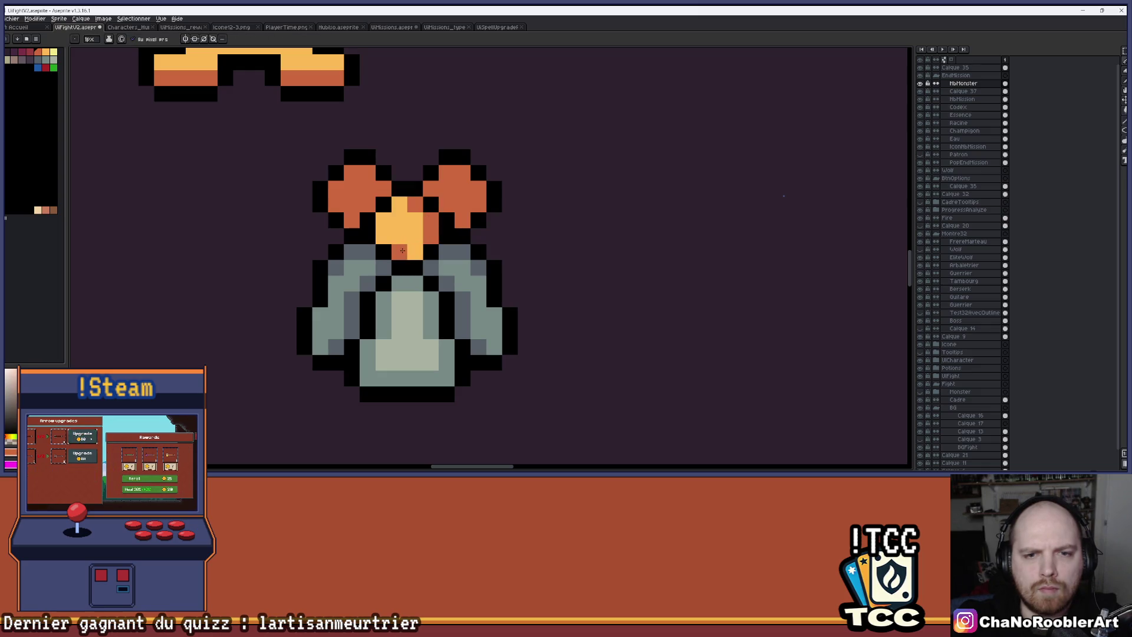
pyautogui.scroll(-2, 473, 195)
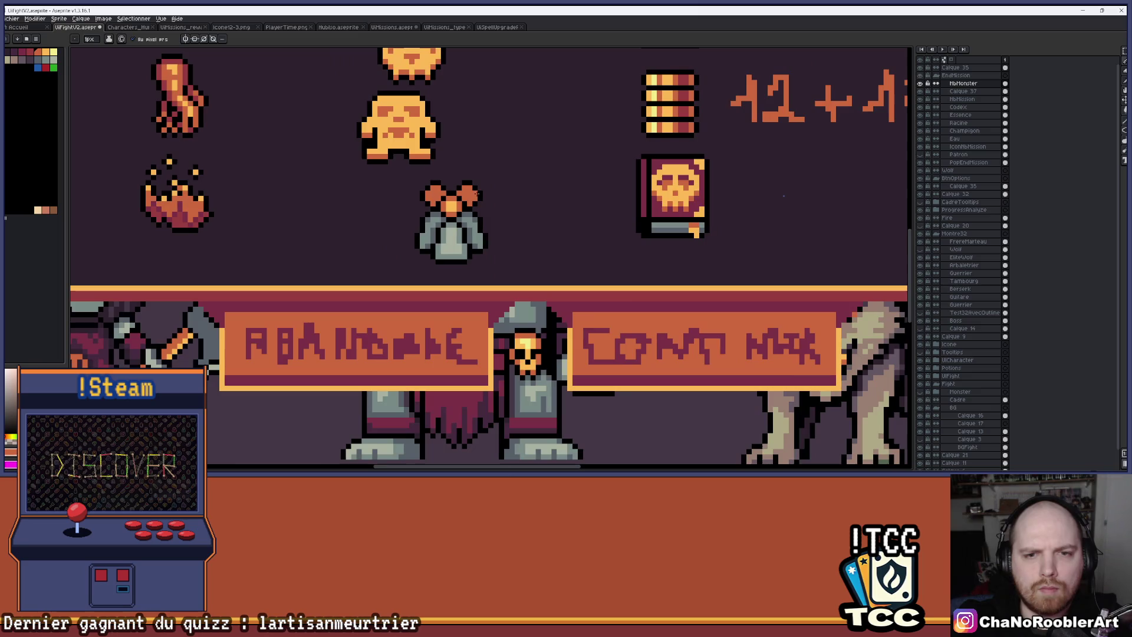
# Step: Pencil dark red shading pixels onto both orange bows of the flask-cluster icon
pyautogui.scroll(3, 473, 195)
pyautogui.click(30, 53)
pyautogui.click(380, 194)
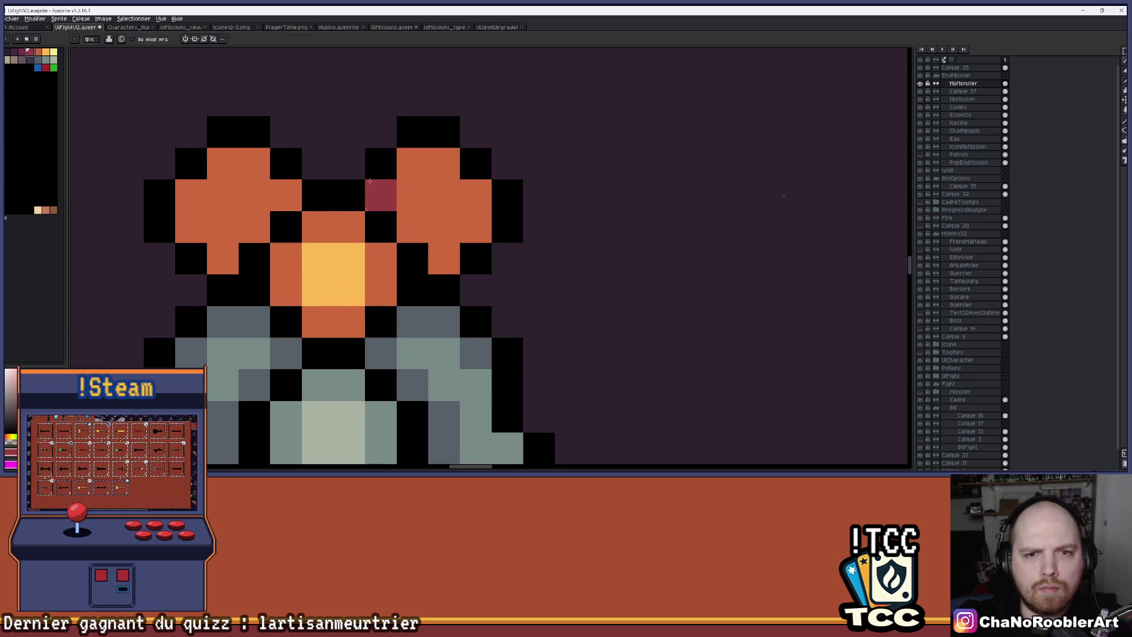
pyautogui.click(413, 227)
pyautogui.click(444, 258)
pyautogui.click(286, 194)
pyautogui.click(255, 227)
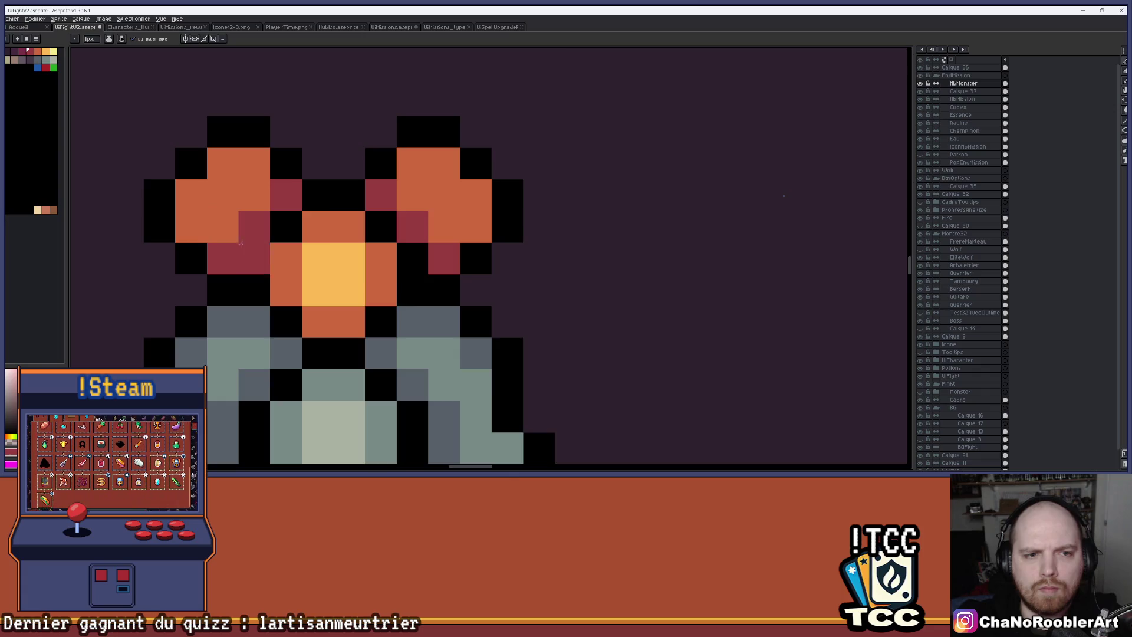
# Step: Zoom in and out and pan across the results panel to check the dark red shading
pyautogui.scroll(-5, 463, 227)
pyautogui.scroll(5, 408, 229)
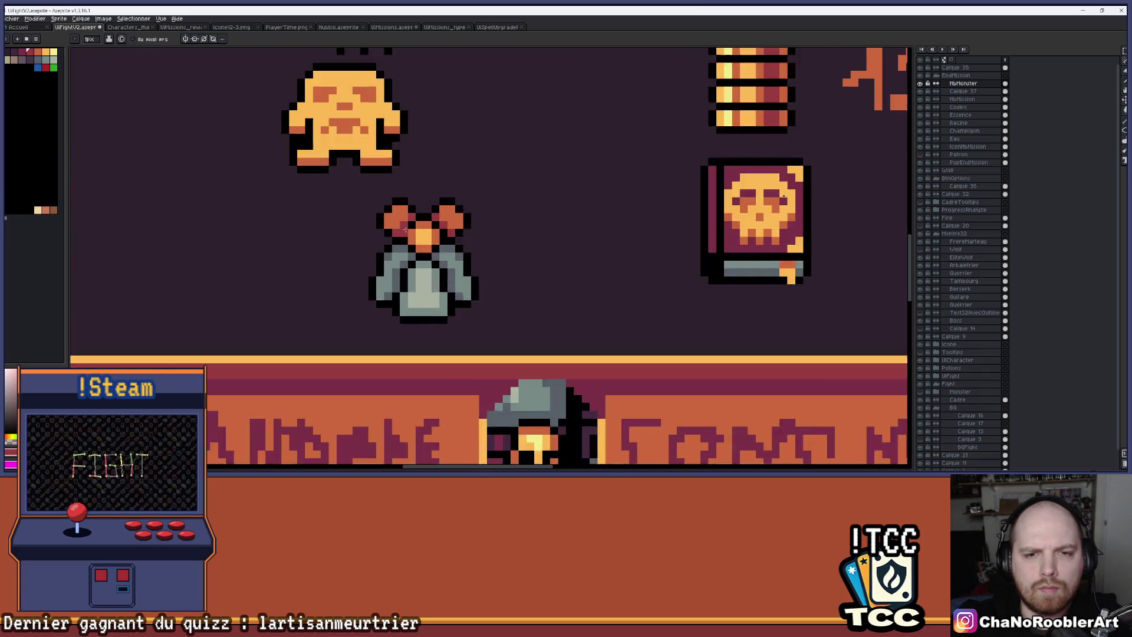
pyautogui.press('alt')
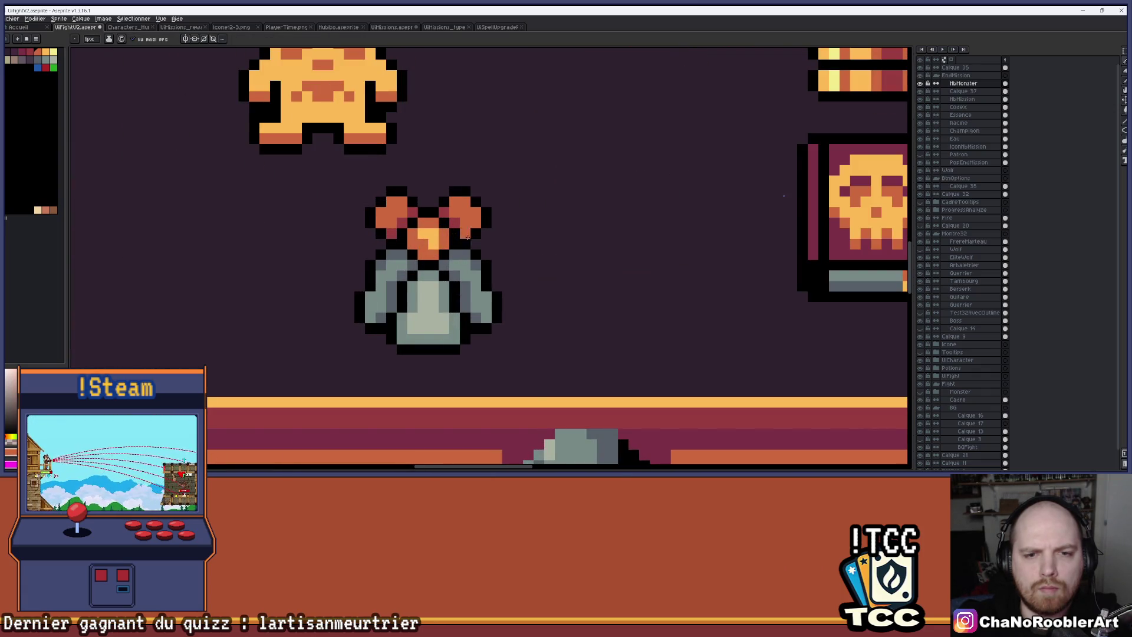
pyautogui.scroll(-3, 466, 234)
pyautogui.moveTo(487, 220)
pyautogui.mouseDown()
pyautogui.moveTo(463, 219)
pyautogui.moveTo(472, 212)
pyautogui.mouseUp()
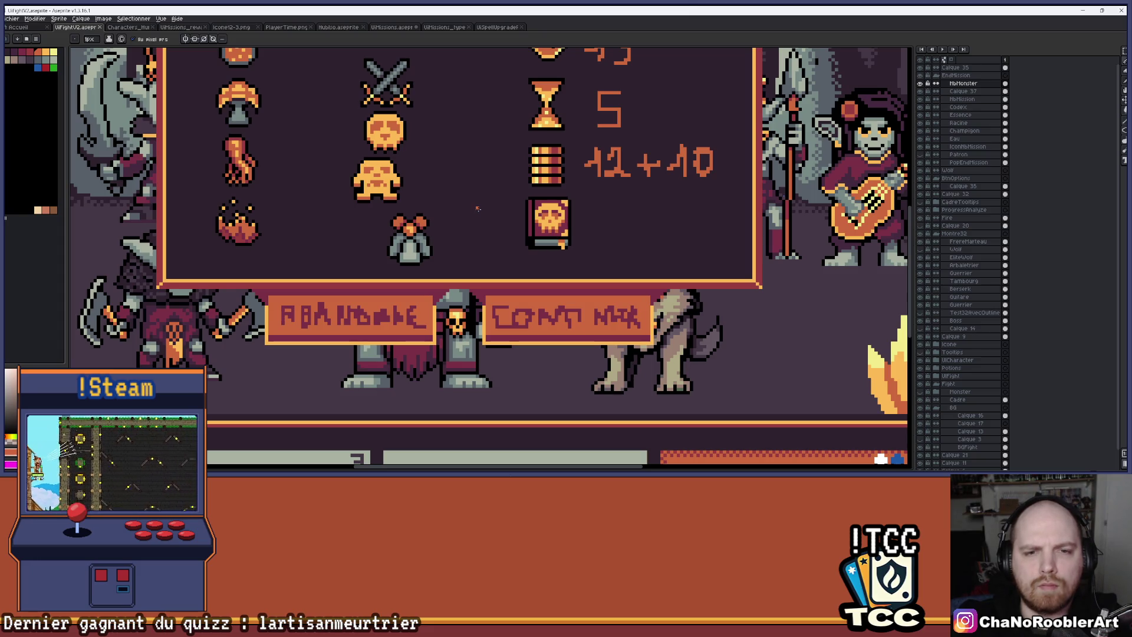
pyautogui.scroll(5, 432, 214)
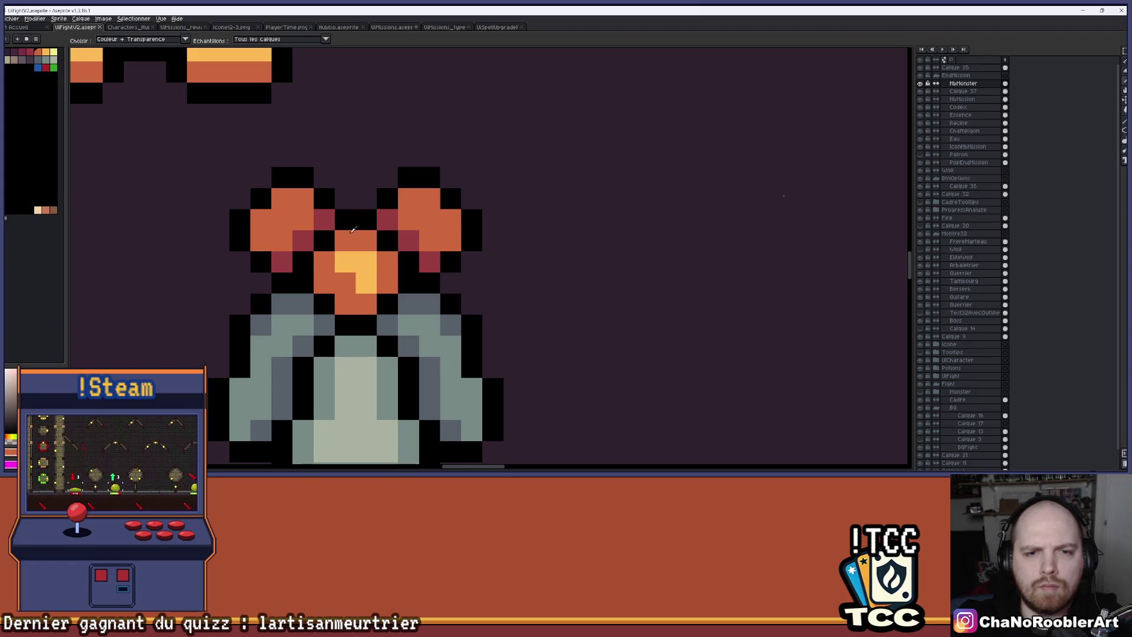
pyautogui.scroll(-5, 431, 279)
pyautogui.scroll(4, 446, 270)
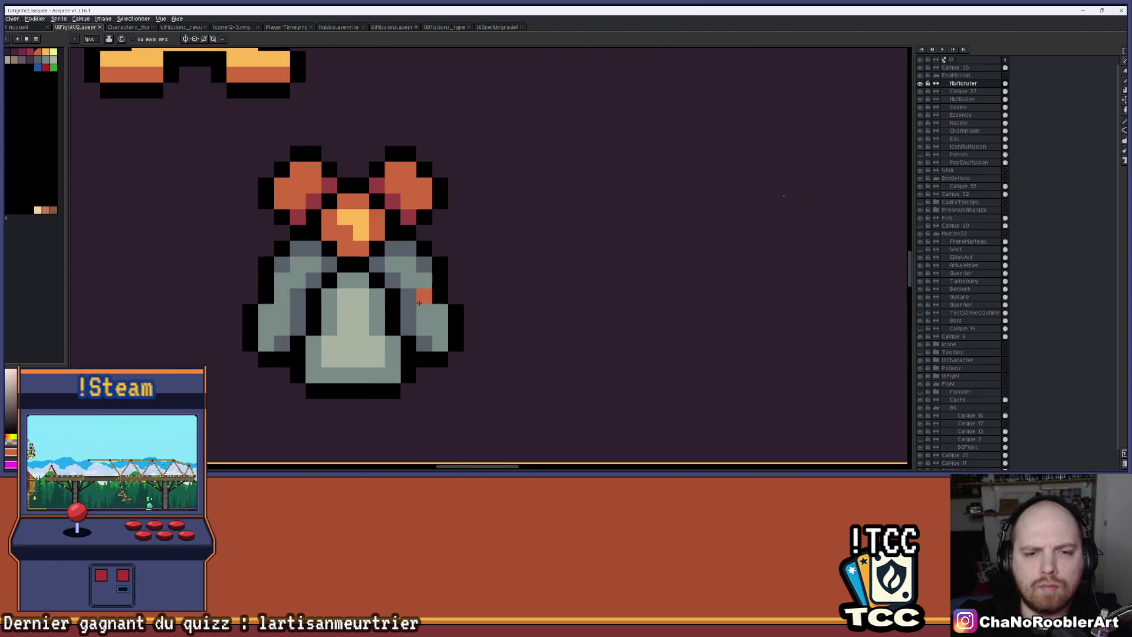
pyautogui.scroll(-3, 473, 244)
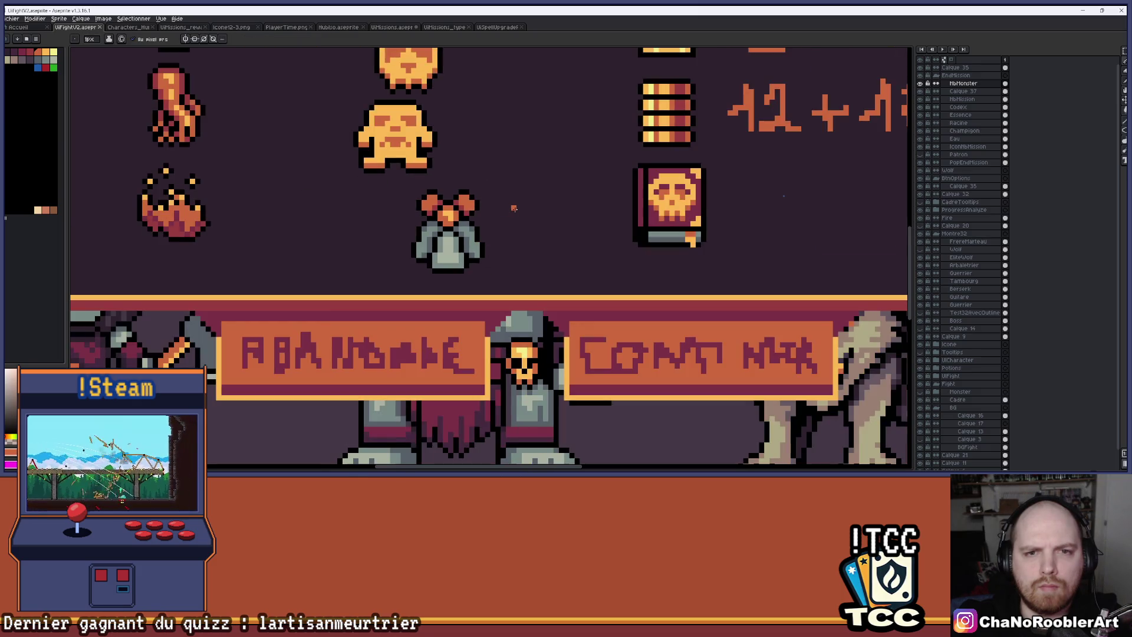
pyautogui.scroll(-2, 477, 175)
# Step: Erase a stroke of pixels on the canvas near the flask cluster
pyautogui.press('e')
pyautogui.moveTo(405, 260)
pyautogui.mouseDown()
pyautogui.moveTo(334, 252)
pyautogui.moveTo(381, 225)
pyautogui.moveTo(392, 174)
pyautogui.moveTo(371, 144)
pyautogui.moveTo(493, 152)
pyautogui.mouseUp()
pyautogui.scroll(-2, 492, 153)
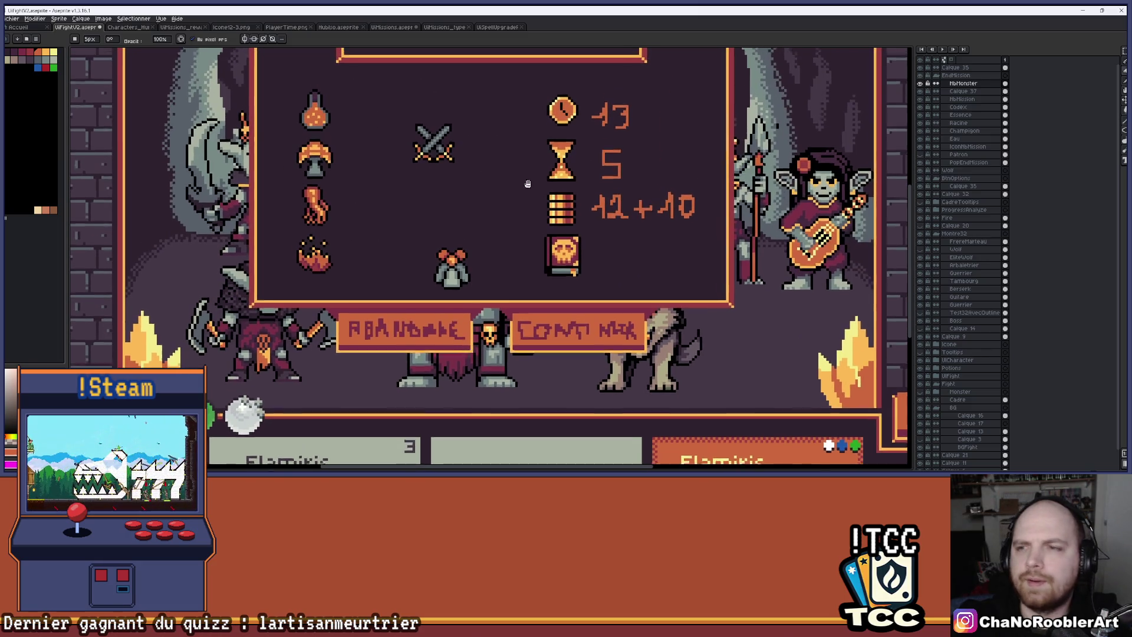
# Step: Select the NbMonster and Calque 37 layers and move the icon up beneath the crossed swords
pyautogui.click(970, 84)
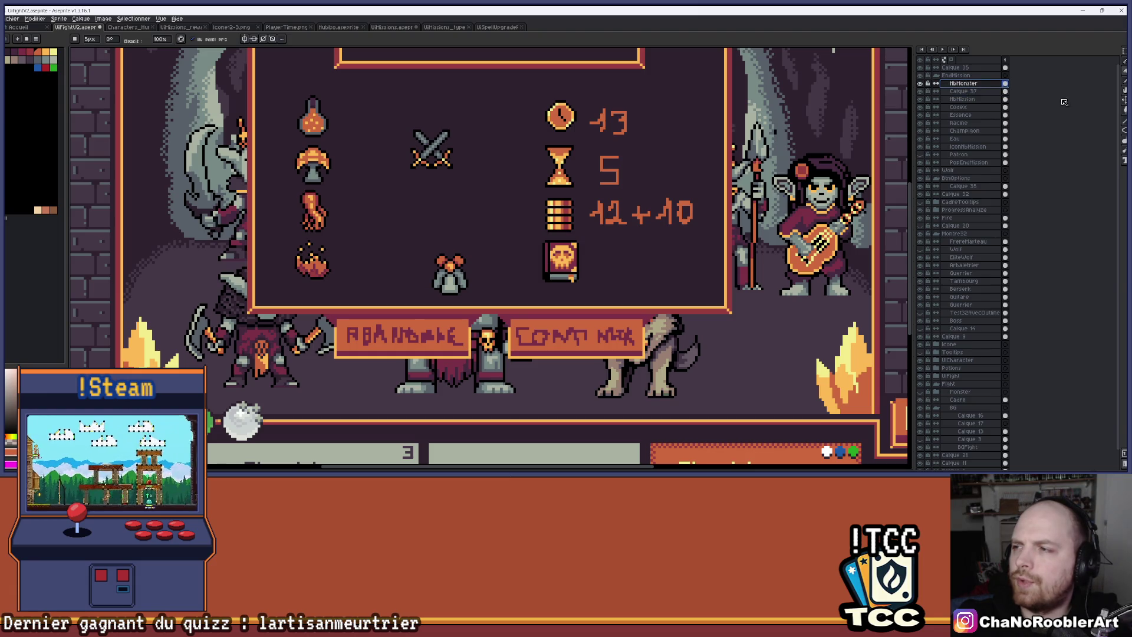
pyautogui.moveTo(998, 87); pyautogui.dragTo(1085, 95)
pyautogui.click(1121, 102)
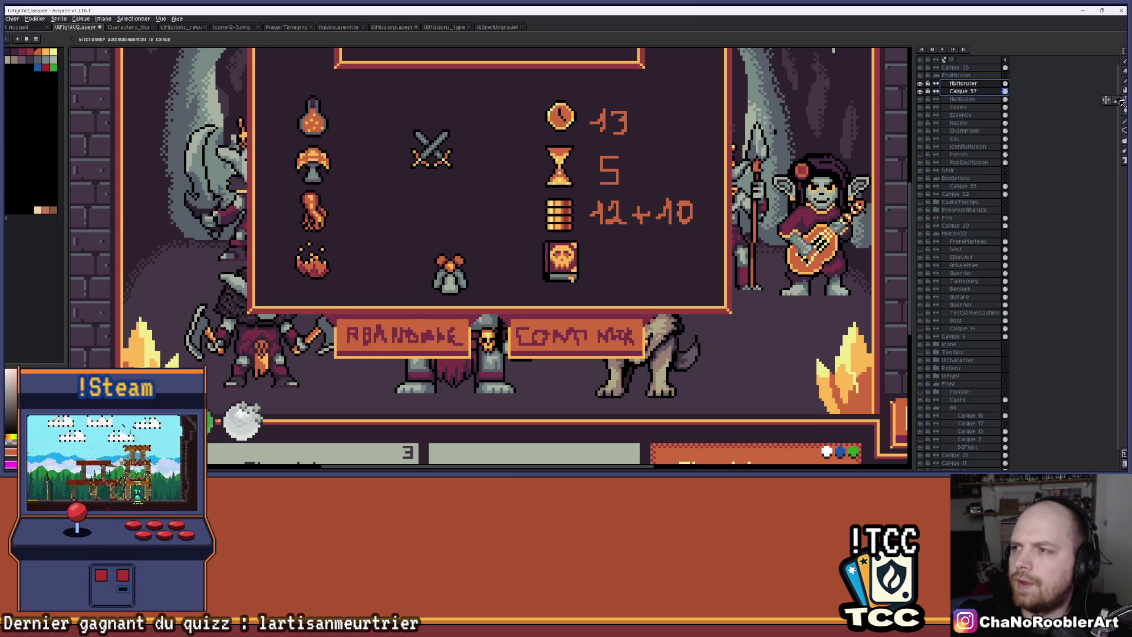
pyautogui.moveTo(448, 277); pyautogui.dragTo(428, 202)
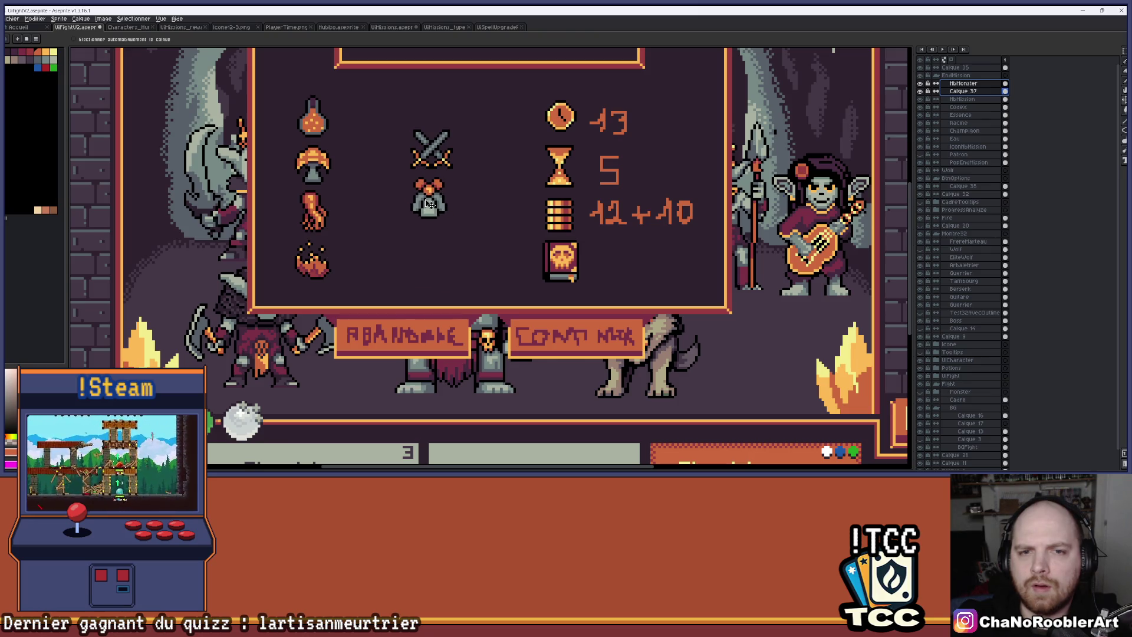
pyautogui.scroll(-1, 492, 202)
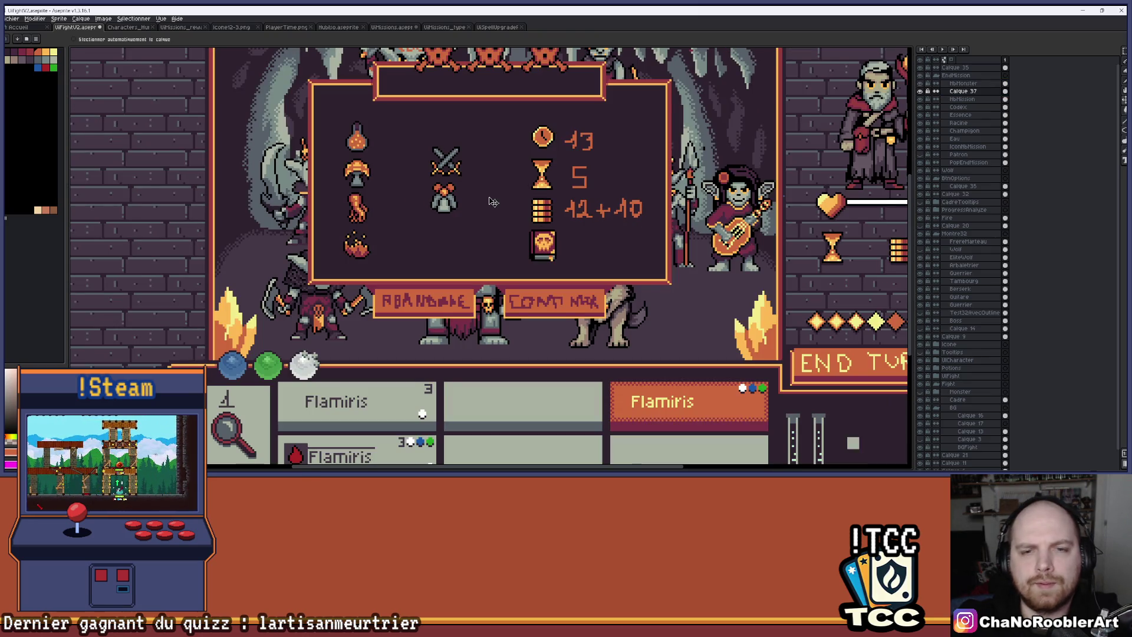
pyautogui.scroll(1, 498, 196)
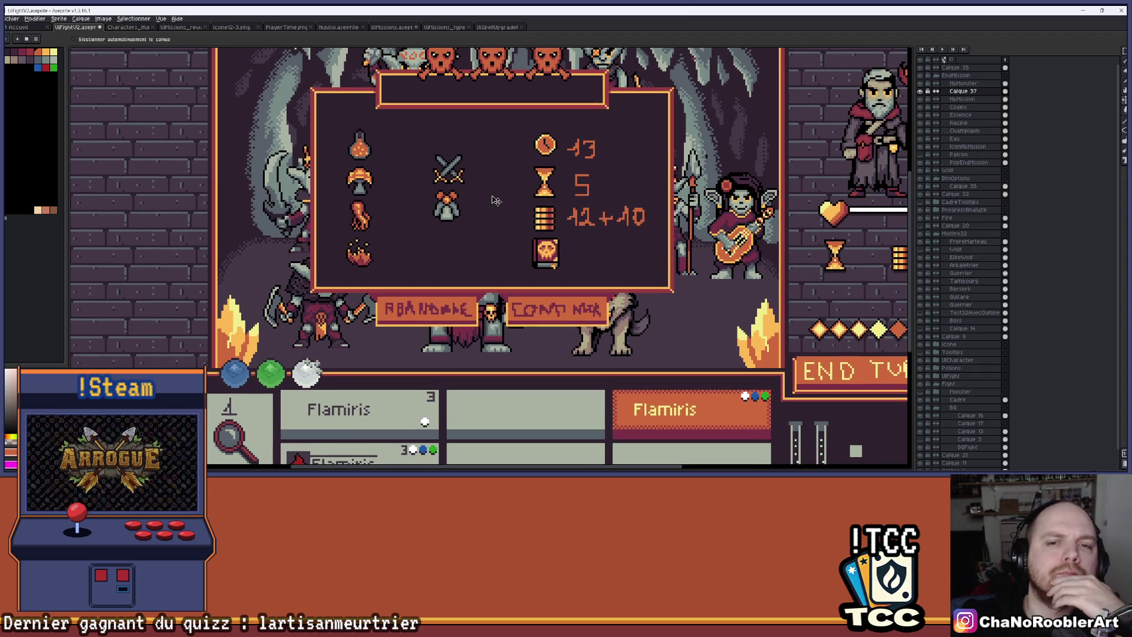
pyautogui.scroll(2, 483, 205)
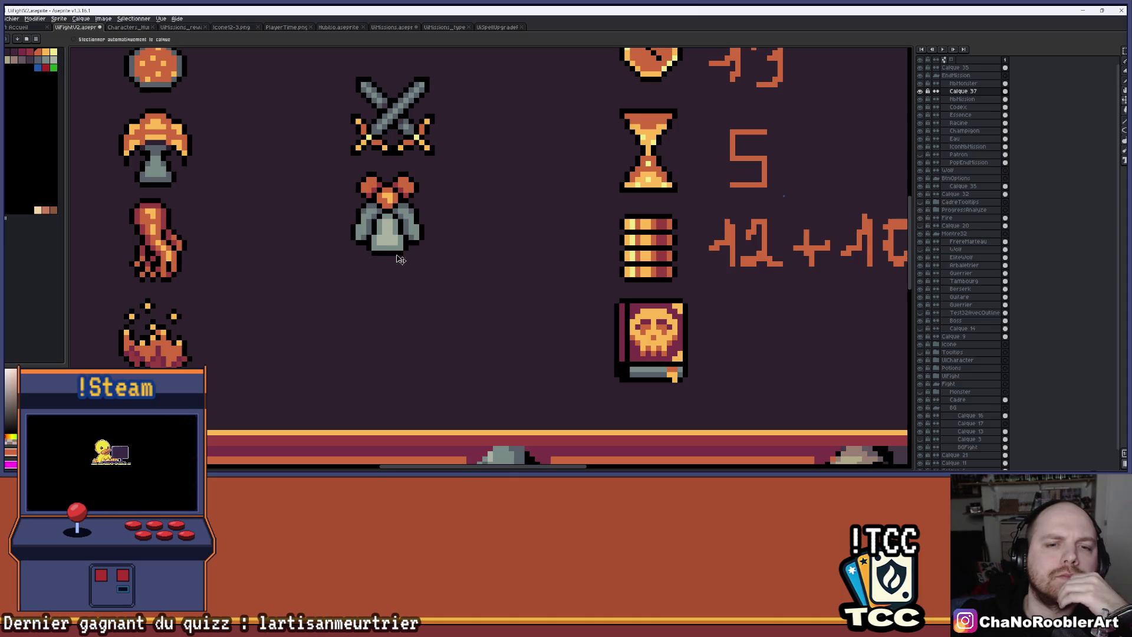
pyautogui.scroll(-1, 401, 259)
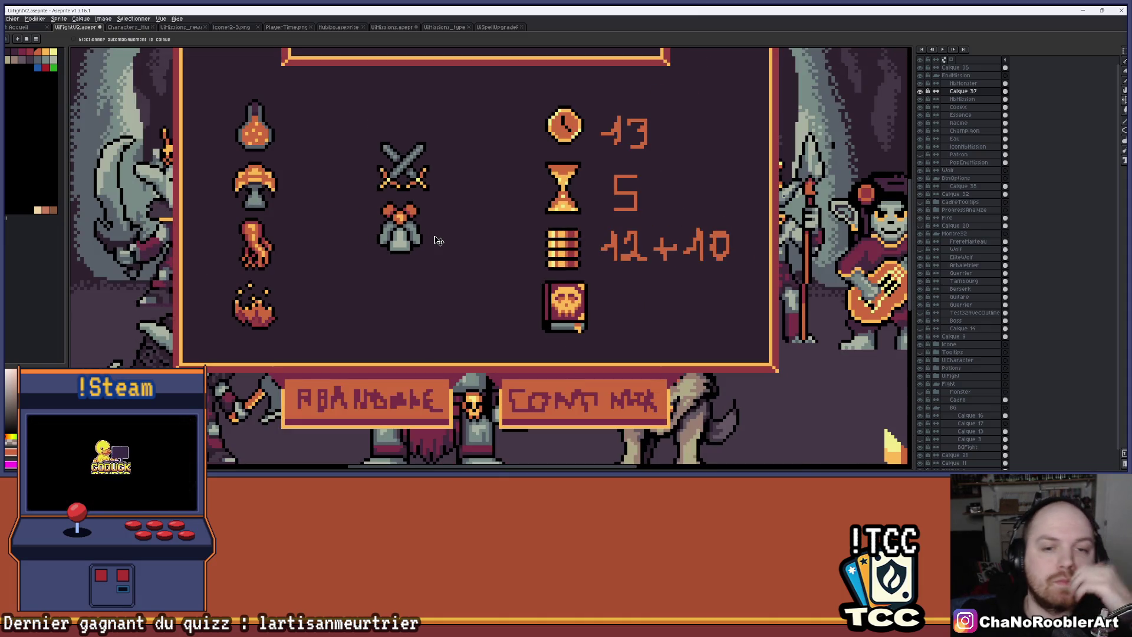
pyautogui.scroll(3, 431, 252)
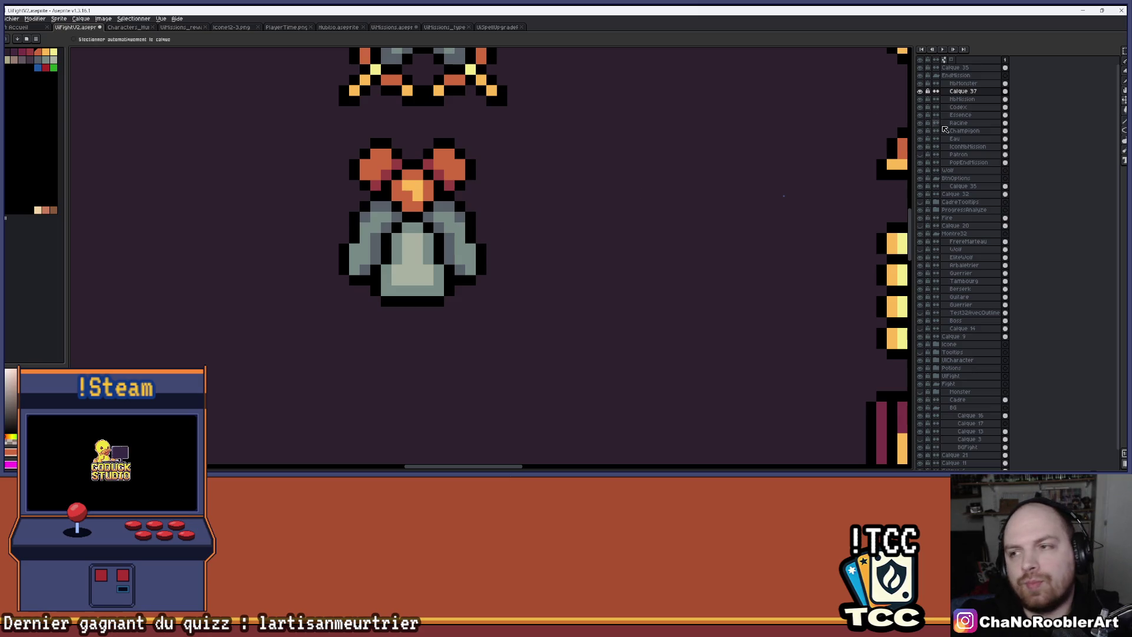
# Step: Return to the NbMonster layer, try a pencil stroke on the icon's bottom row, and undo it
pyautogui.doubleClick(973, 92)
pyautogui.click(979, 84)
pyautogui.press('b')
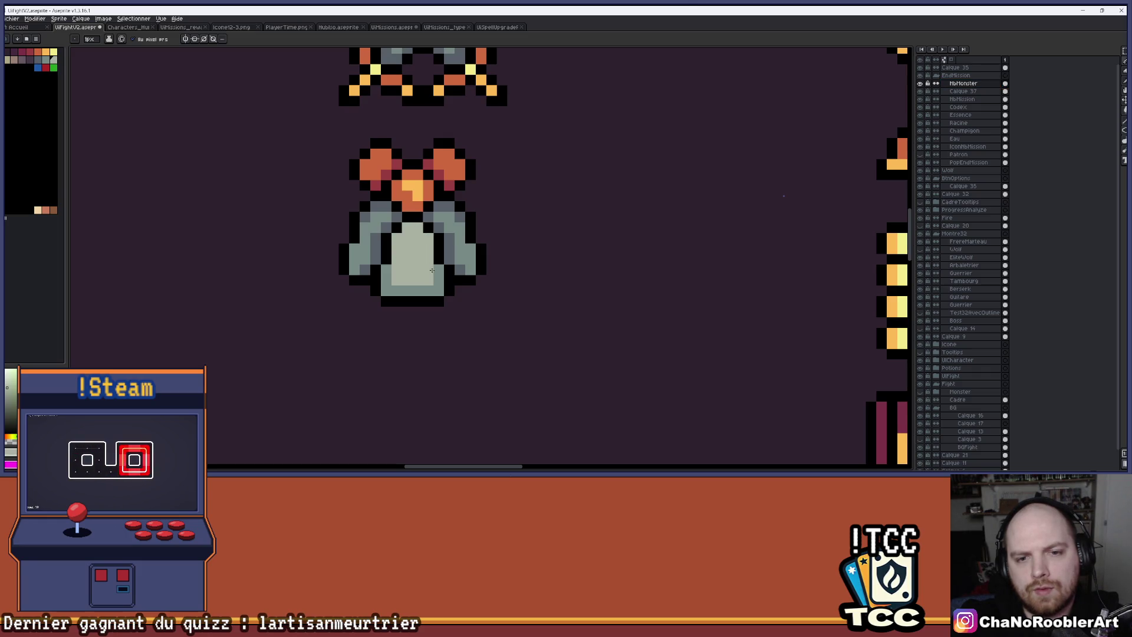
pyautogui.scroll(-4, 431, 283)
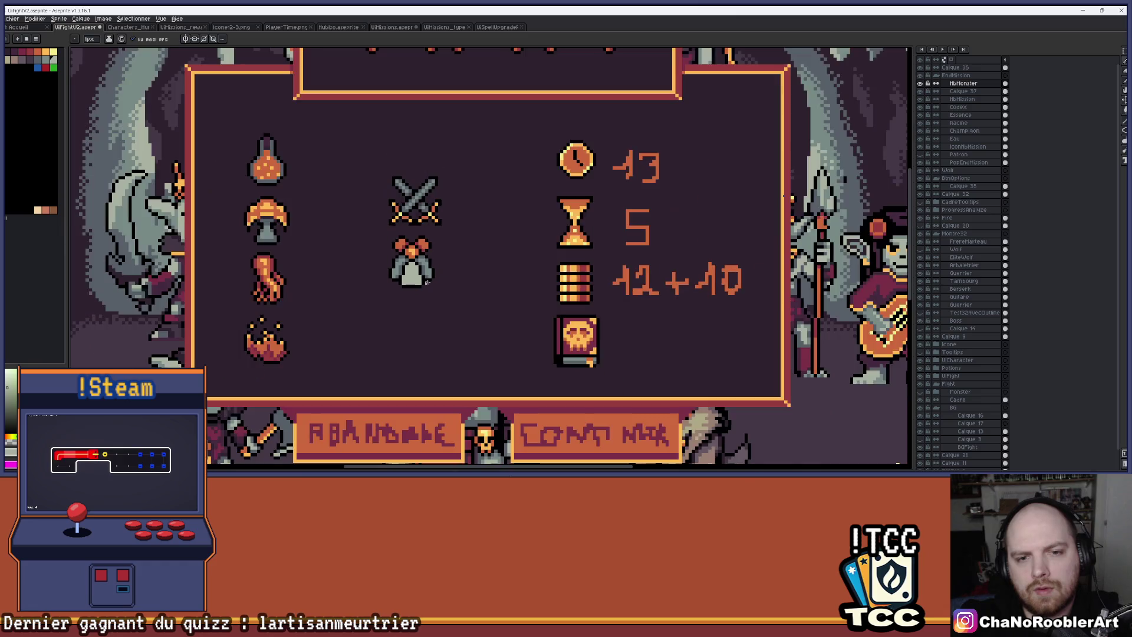
pyautogui.scroll(4, 420, 290)
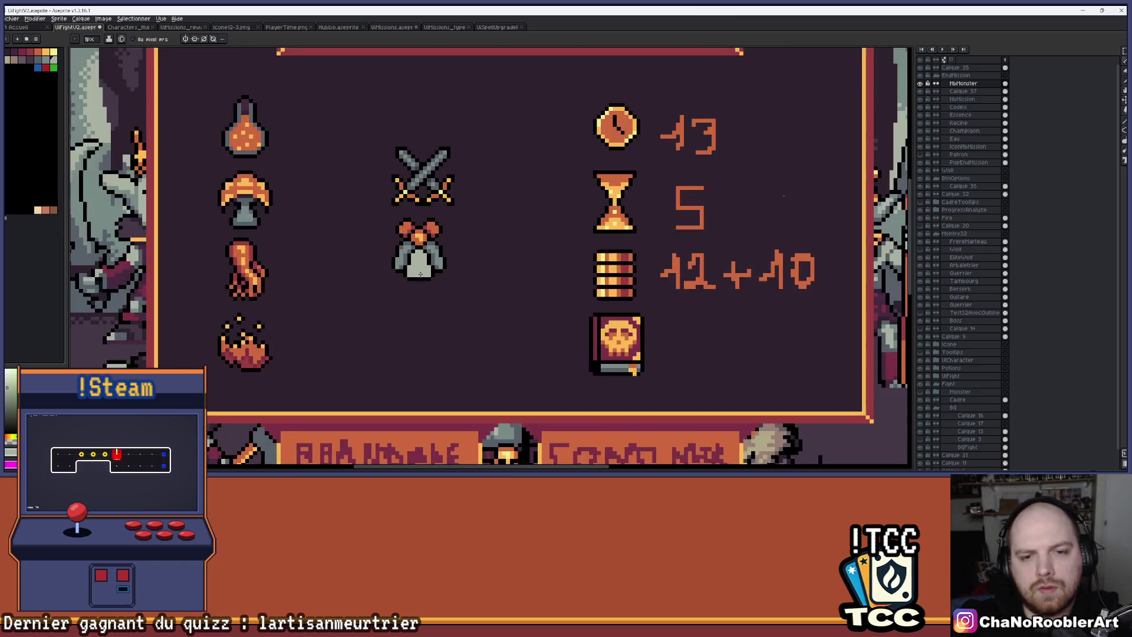
pyautogui.press('i')
pyautogui.press('b')
pyautogui.moveTo(438, 291)
pyautogui.mouseDown()
pyautogui.moveTo(390, 291)
pyautogui.moveTo(442, 289)
pyautogui.mouseUp()
pyautogui.hotkey('ctrl', 'z')
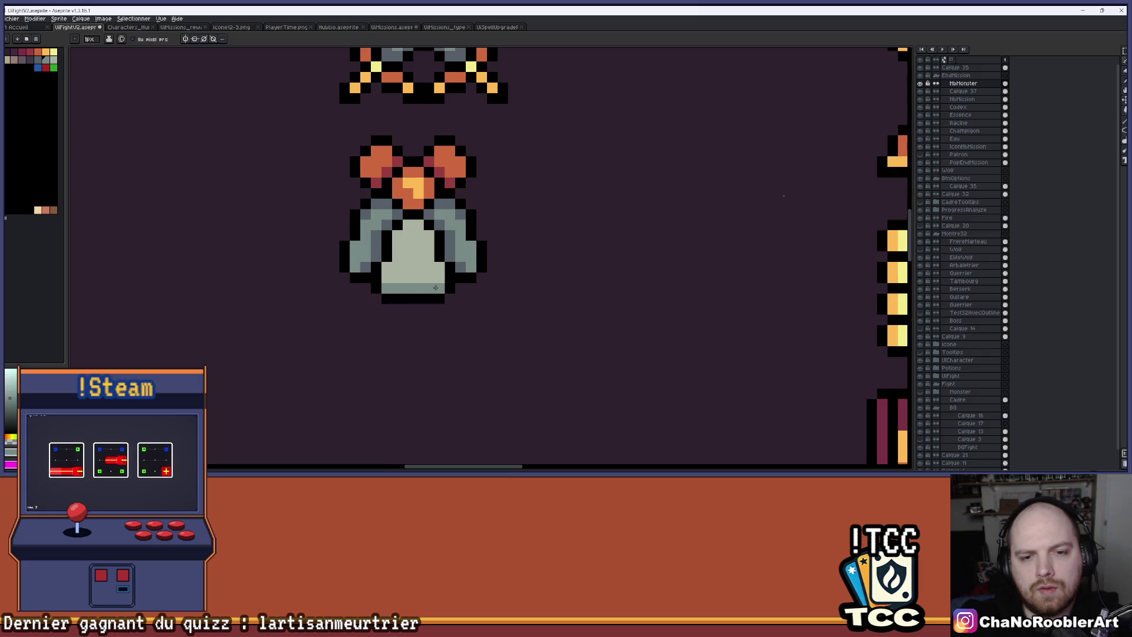
pyautogui.scroll(-4, 357, 263)
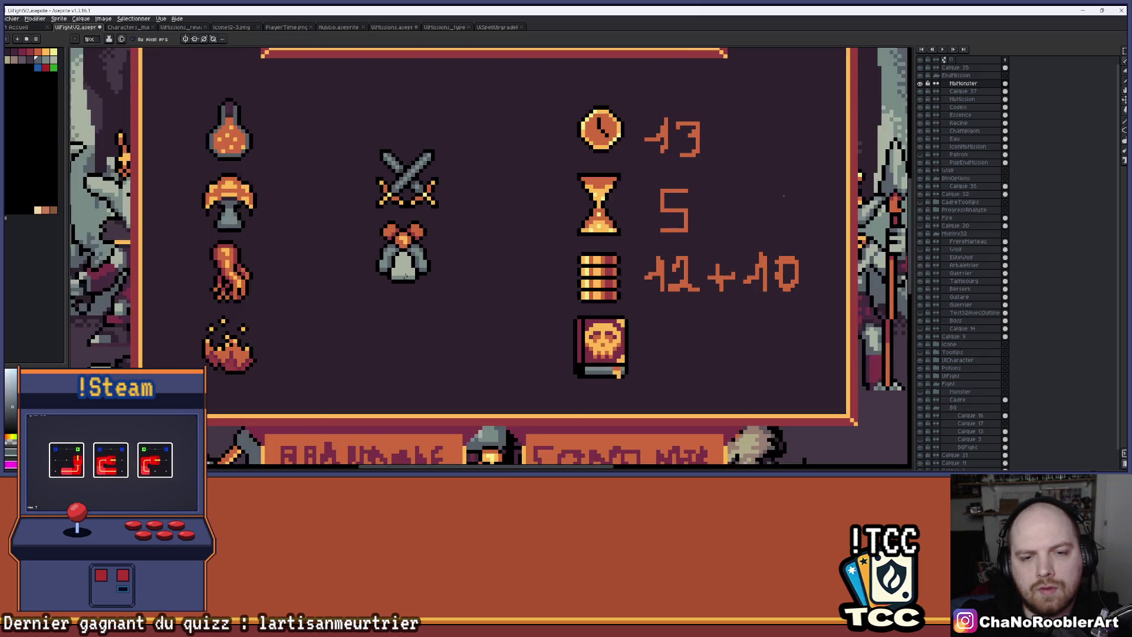
# Step: Save the UIFightV2 file with Ctrl+S, check the canvas, and save again
pyautogui.hotkey('ctrl', 's')
pyautogui.scroll(4, 433, 265)
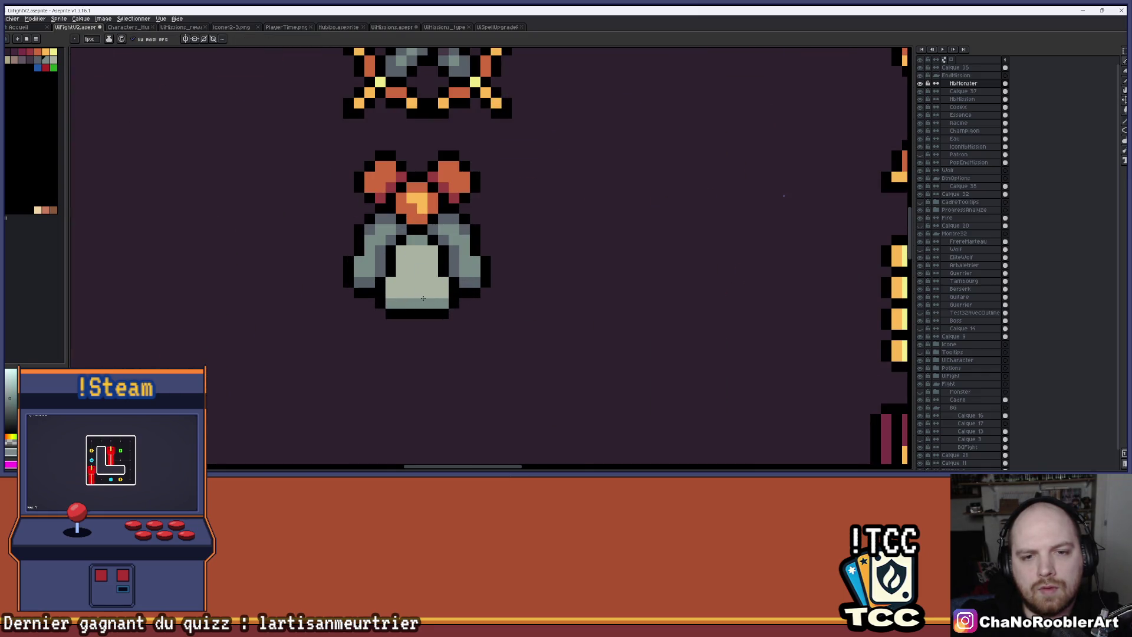
pyautogui.scroll(-4, 475, 246)
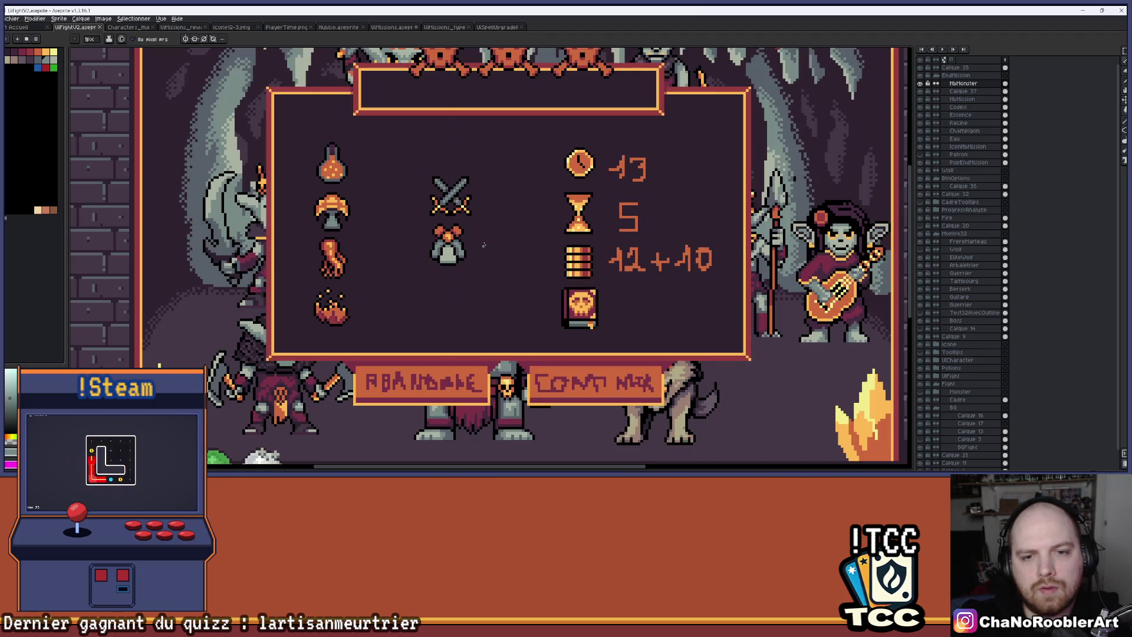
pyautogui.scroll(4, 483, 243)
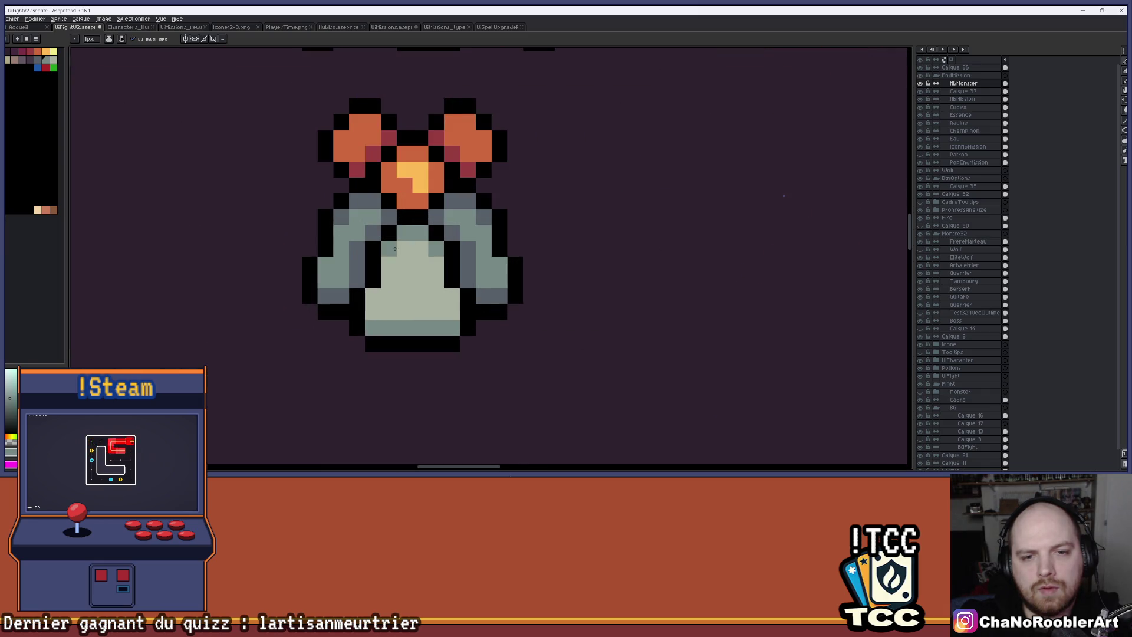
pyautogui.scroll(-3, 395, 248)
pyautogui.scroll(-2, 499, 245)
pyautogui.scroll(4, 499, 246)
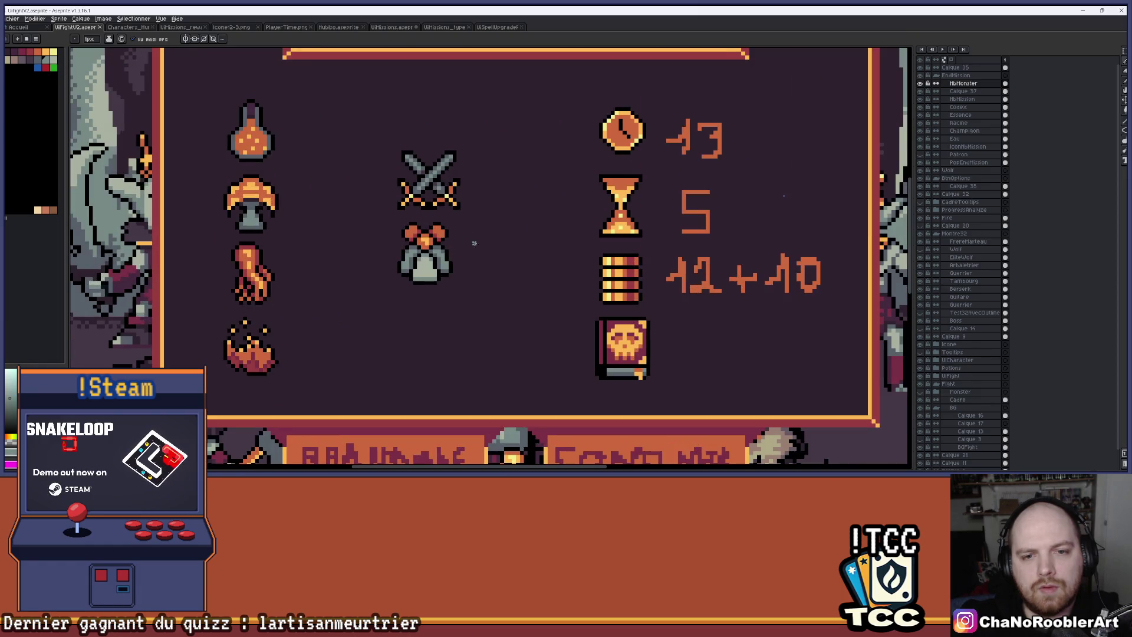
pyautogui.scroll(3, 475, 243)
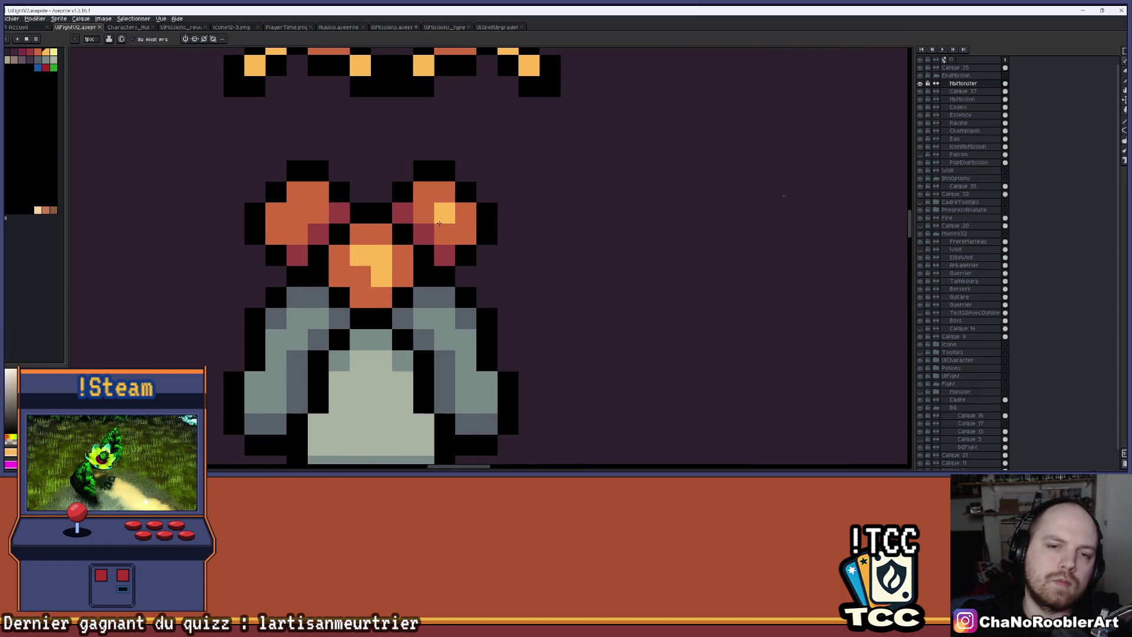
pyautogui.scroll(-3, 415, 232)
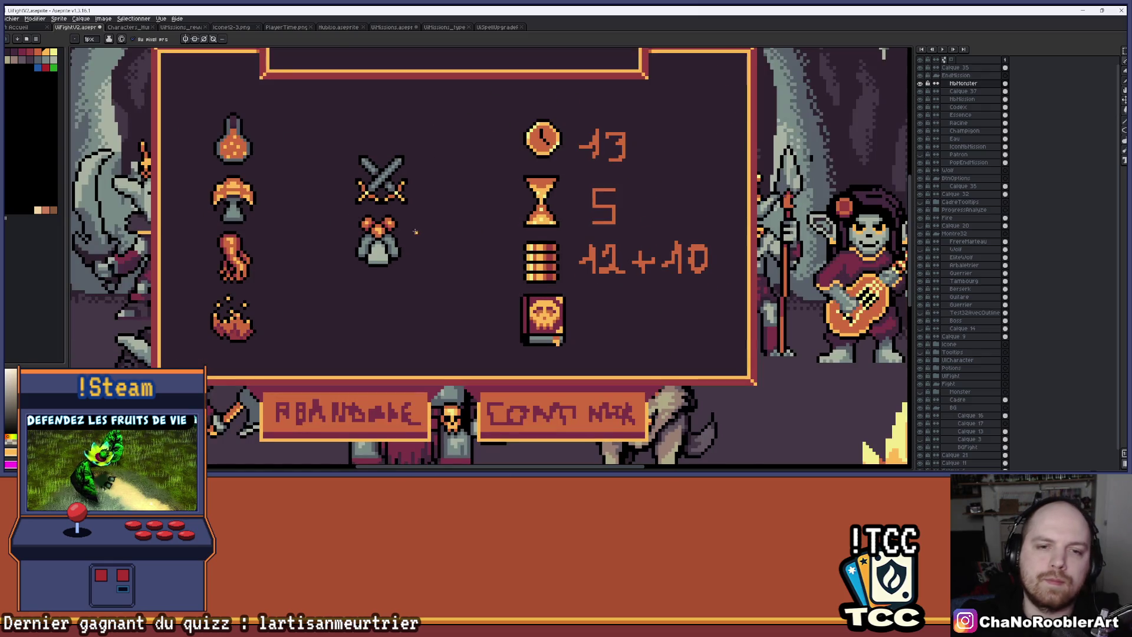
pyautogui.scroll(-1, 430, 228)
pyautogui.hotkey('ctrl', 's')
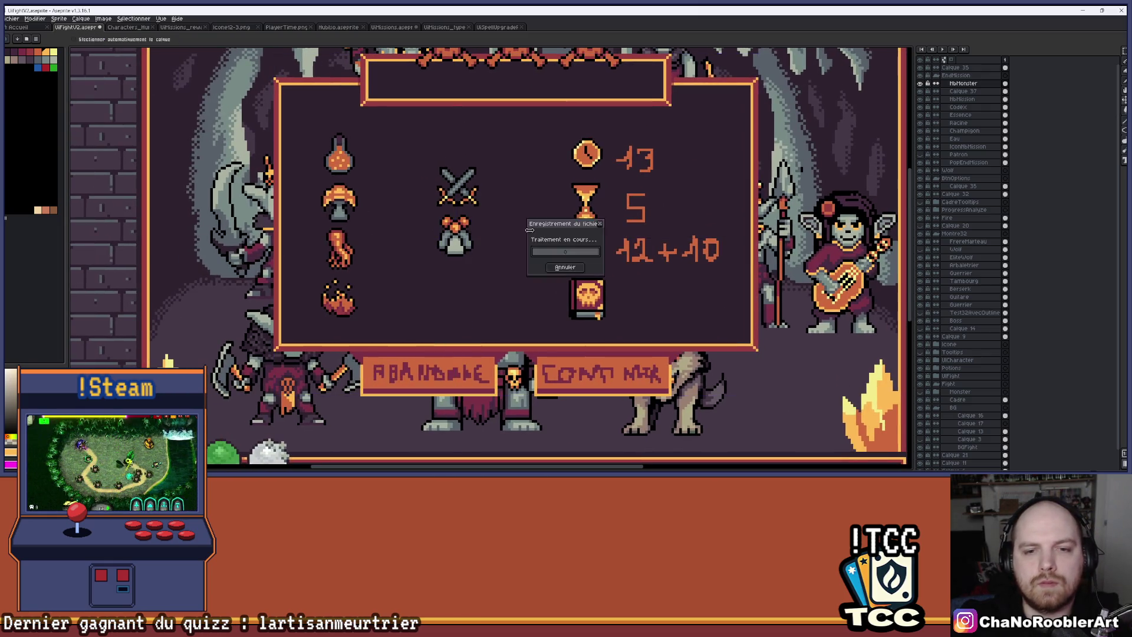
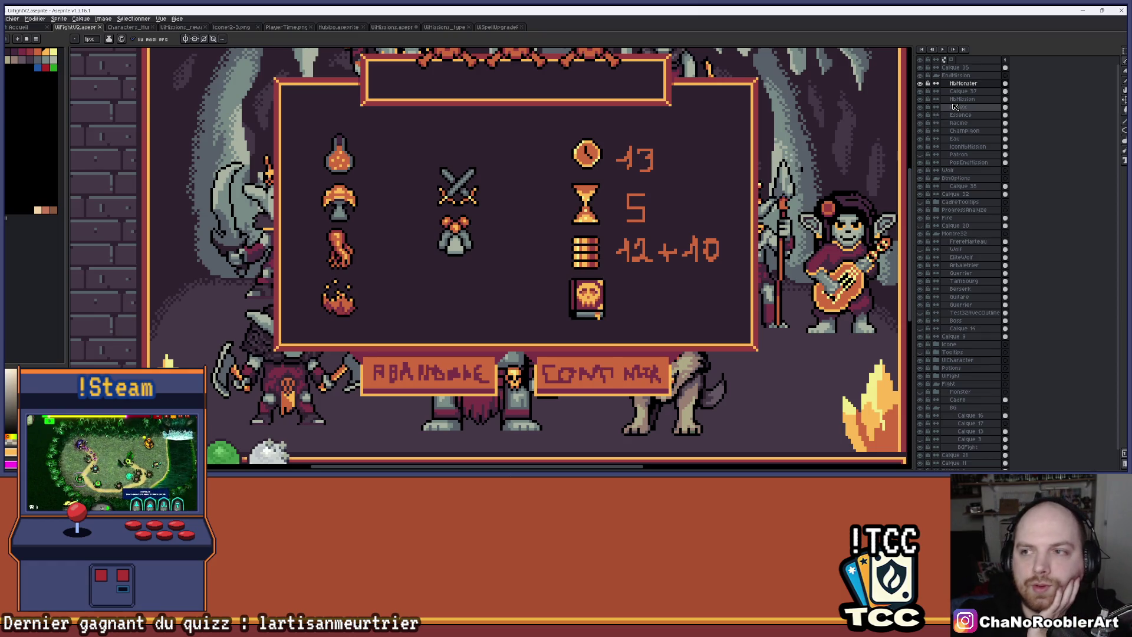
# Step: Merge the NbMonster layer down into the layer below and keep the name NbMonster
pyautogui.rightClick(959, 84)
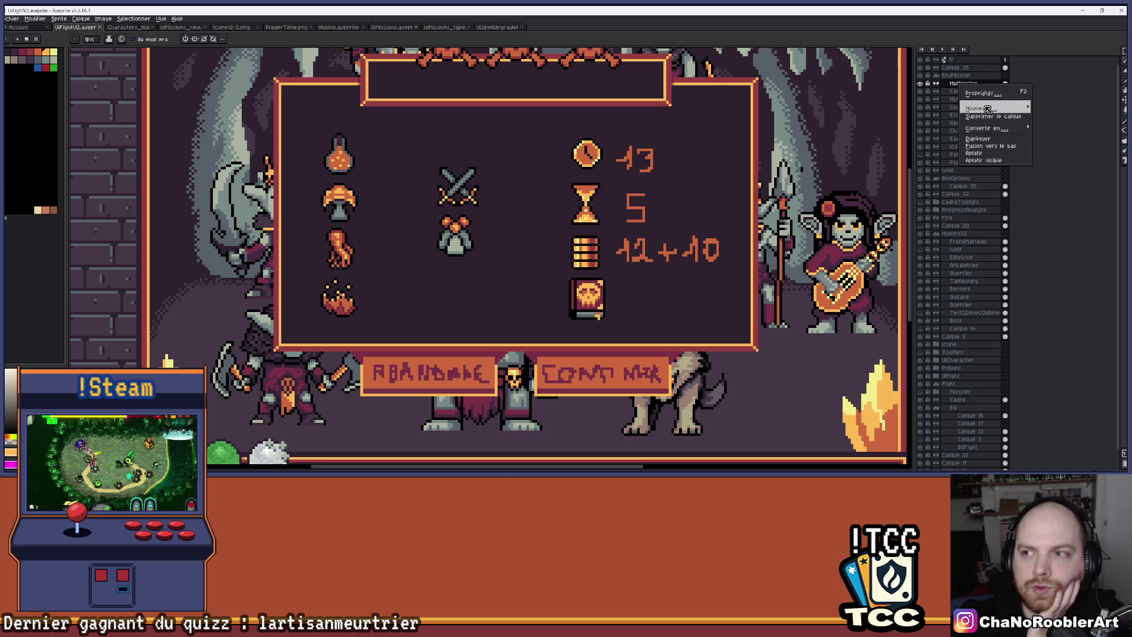
pyautogui.click(991, 146)
pyautogui.doubleClick(970, 84)
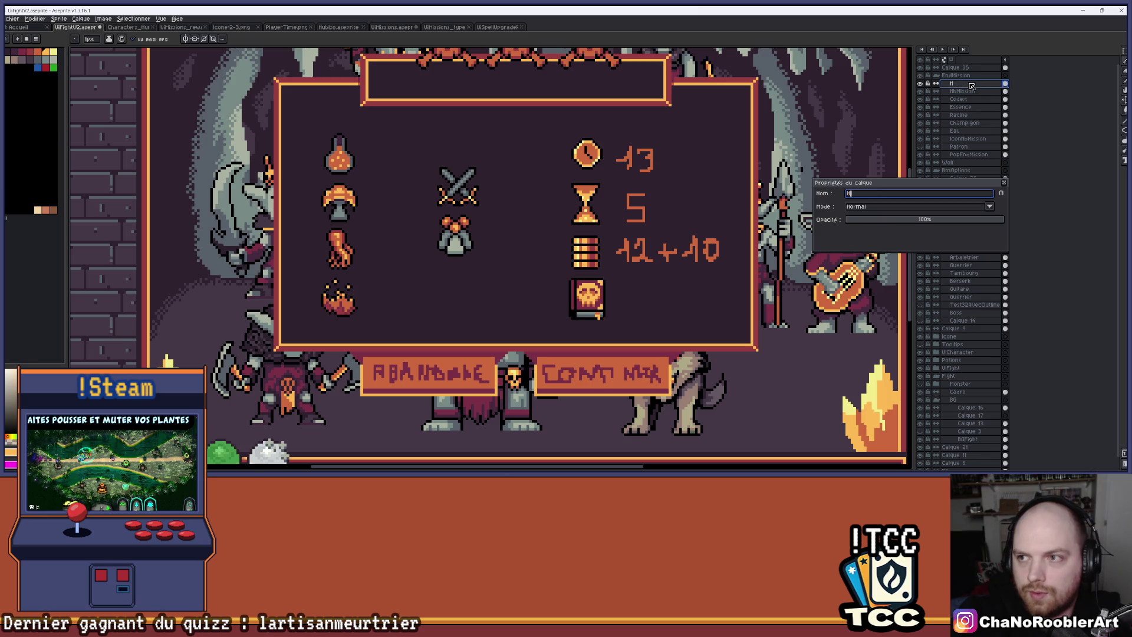
pyautogui.write('bMons')
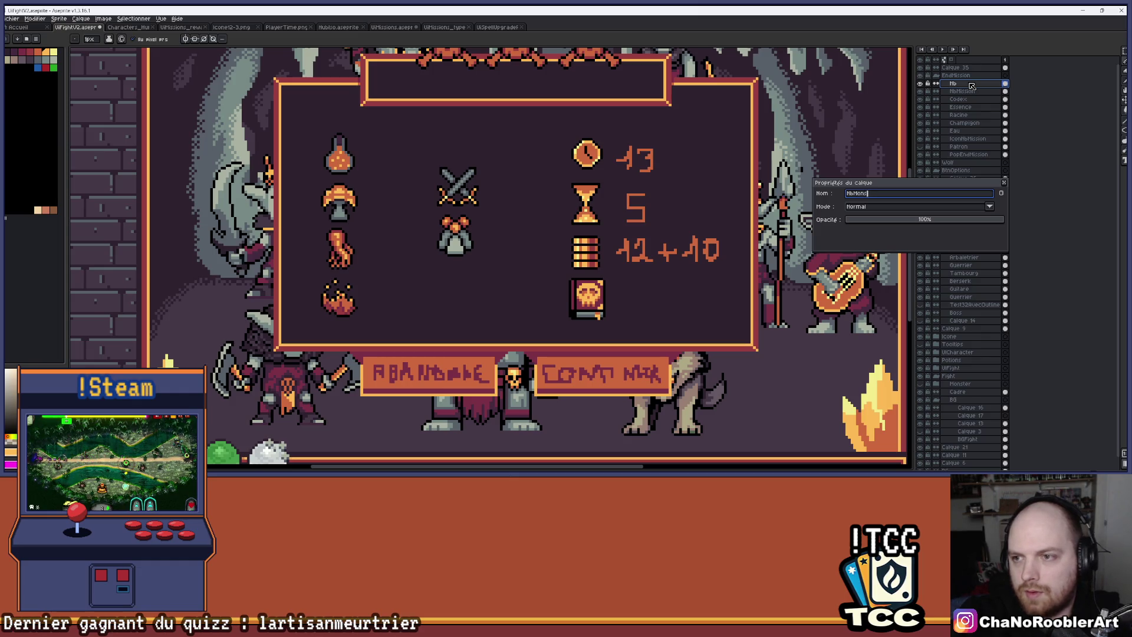
pyautogui.press('Return')
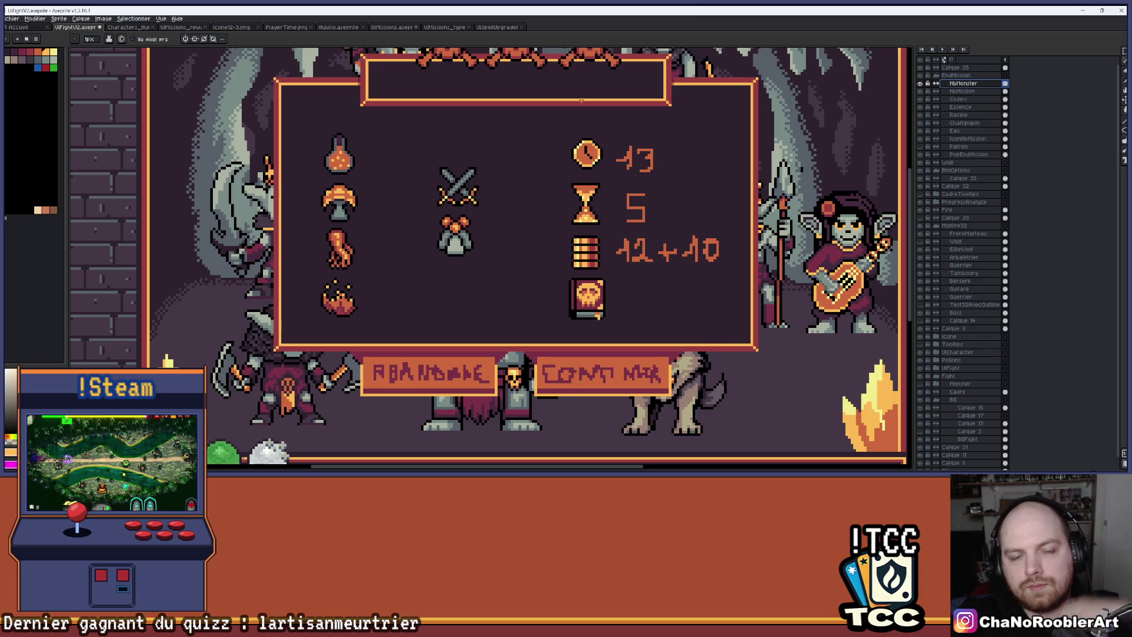
pyautogui.scroll(-2, 447, 217)
pyautogui.scroll(1, 447, 217)
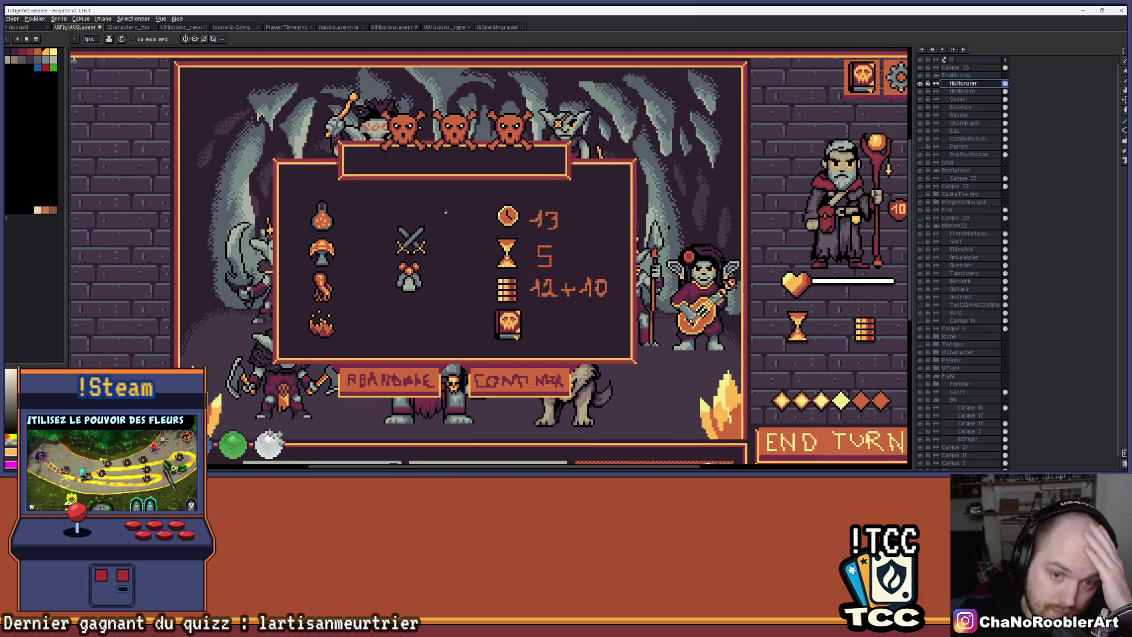
# Step: Move the crossed-swords icon on NbMission to the results panel's top-right corner
pyautogui.scroll(1, 446, 211)
pyautogui.click(978, 92)
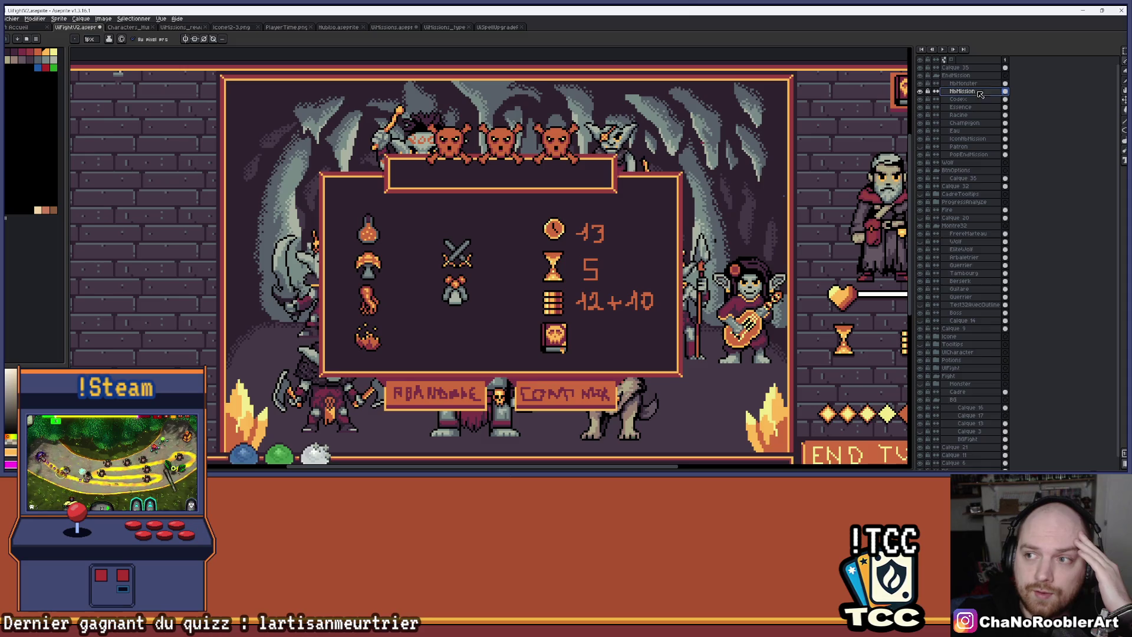
pyautogui.press('v')
pyautogui.moveTo(473, 256)
pyautogui.mouseDown()
pyautogui.moveTo(679, 193)
pyautogui.moveTo(658, 175)
pyautogui.mouseUp()
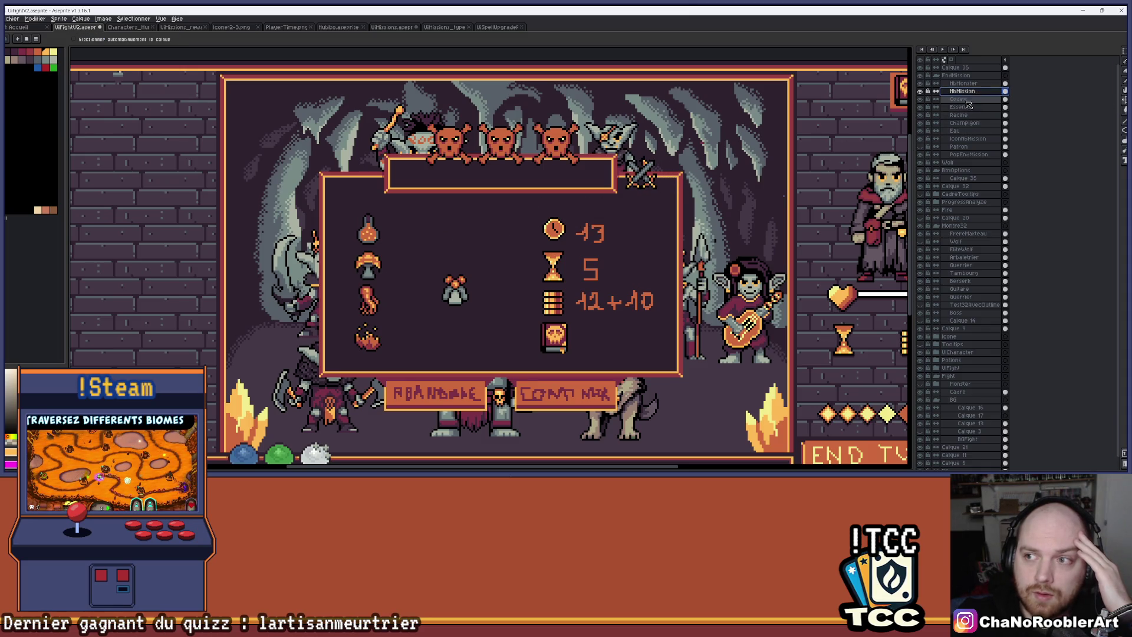
# Step: Move the NbMonster monster icon to the results panel's top-left corner
pyautogui.click(961, 84)
pyautogui.moveTo(472, 294)
pyautogui.mouseDown()
pyautogui.moveTo(348, 177)
pyautogui.moveTo(361, 181)
pyautogui.mouseUp()
pyautogui.scroll(-2, 380, 195)
pyautogui.scroll(2, 423, 195)
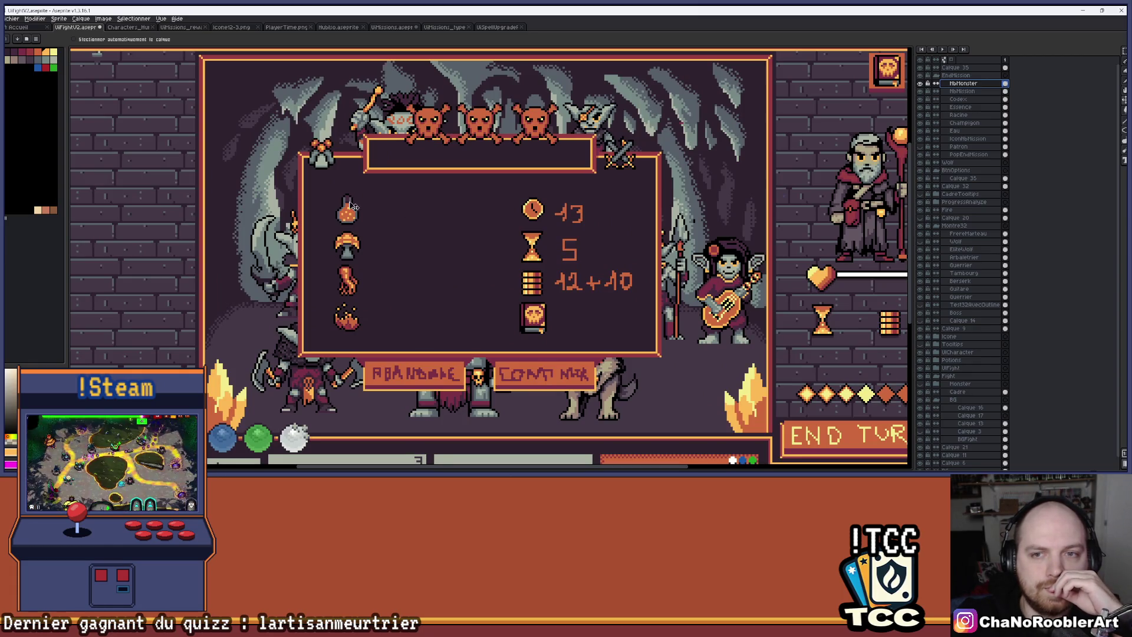
# Step: Cycle through the open documents until the goblin-head sprite file is shown
pyautogui.click(130, 27)
pyautogui.click(182, 27)
pyautogui.click(232, 28)
pyautogui.click(297, 28)
pyautogui.click(338, 27)
pyautogui.click(391, 27)
pyautogui.click(444, 27)
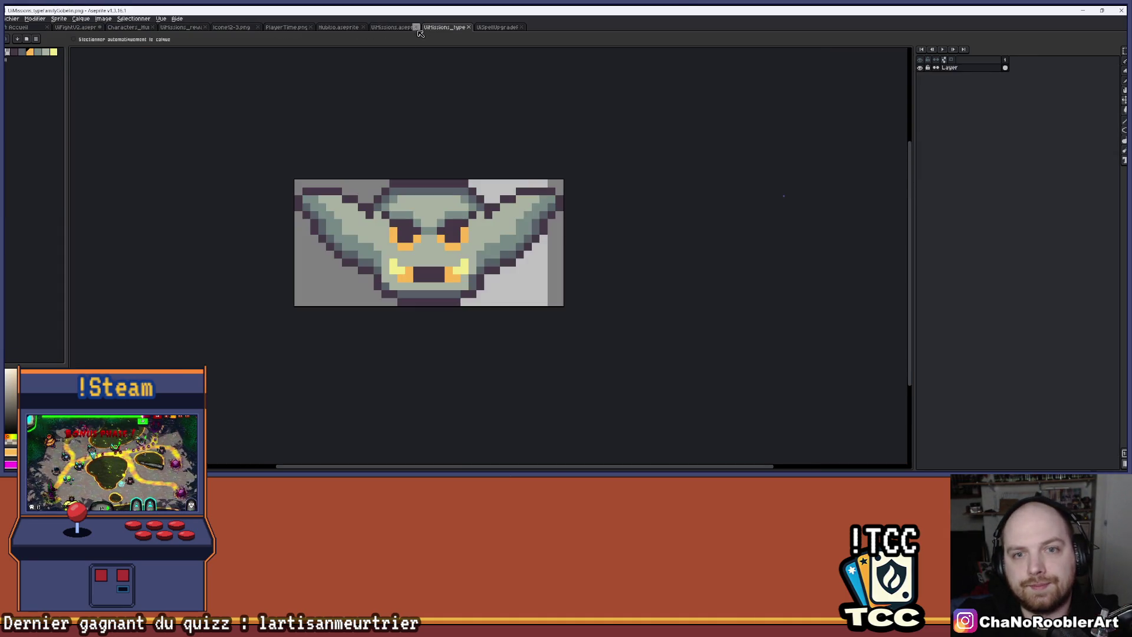
# Step: Check the UiMissions cards, then select the small monster icon in UiFightV2 for copying
pyautogui.click(392, 28)
pyautogui.scroll(2, 490, 182)
pyautogui.scroll(1, 489, 183)
pyautogui.scroll(1, 489, 183)
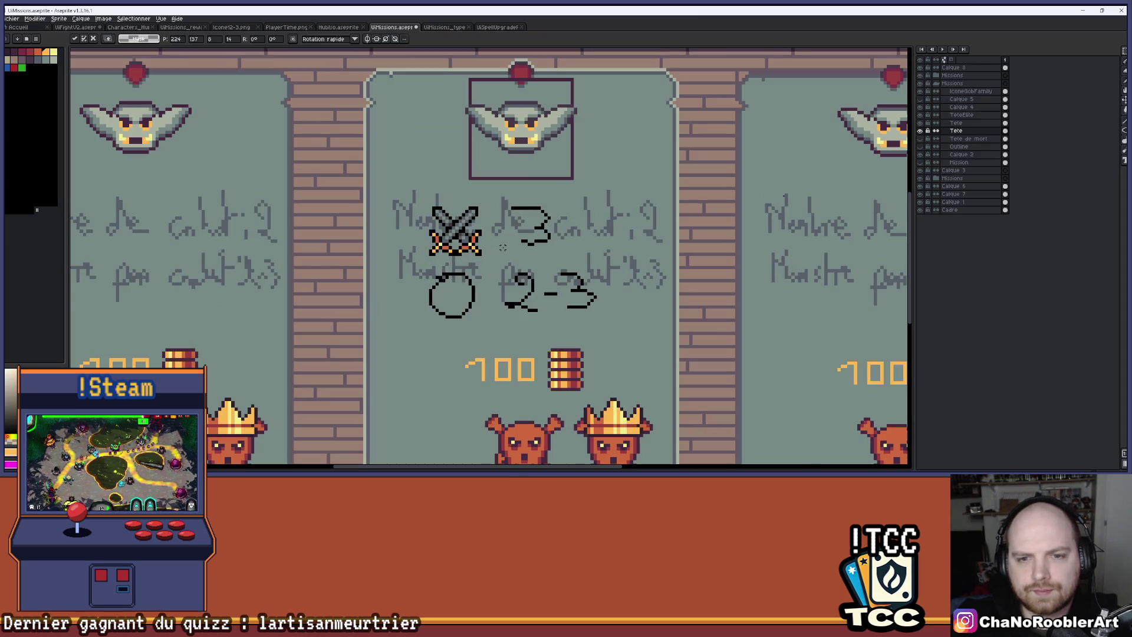
pyautogui.scroll(1, 489, 182)
pyautogui.click(75, 27)
pyautogui.scroll(1, 427, 244)
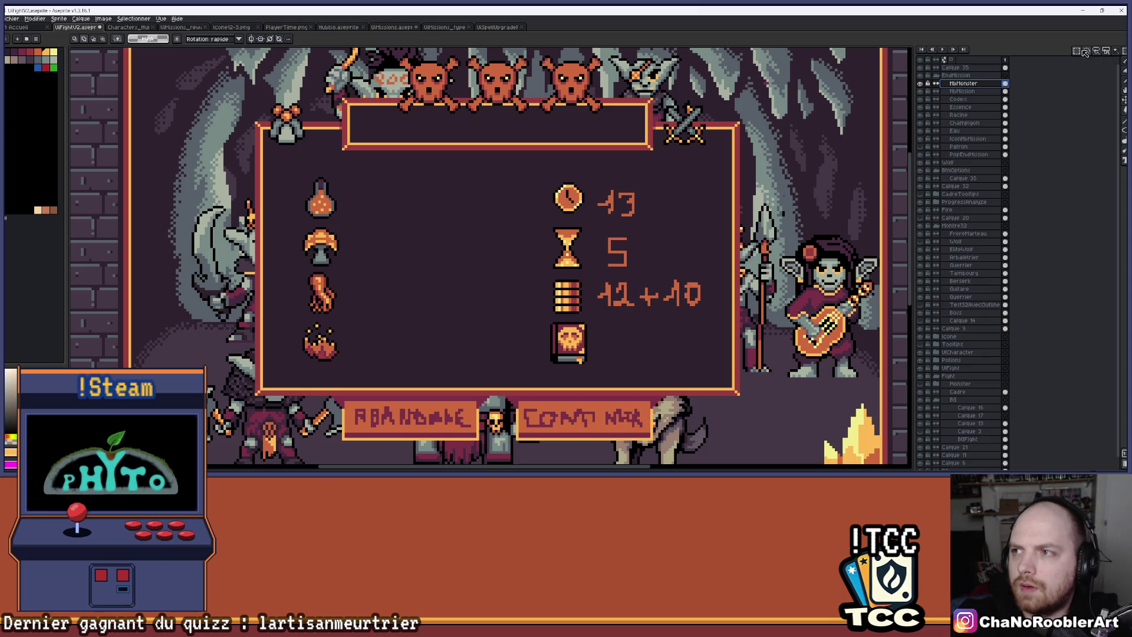
pyautogui.click(273, 128)
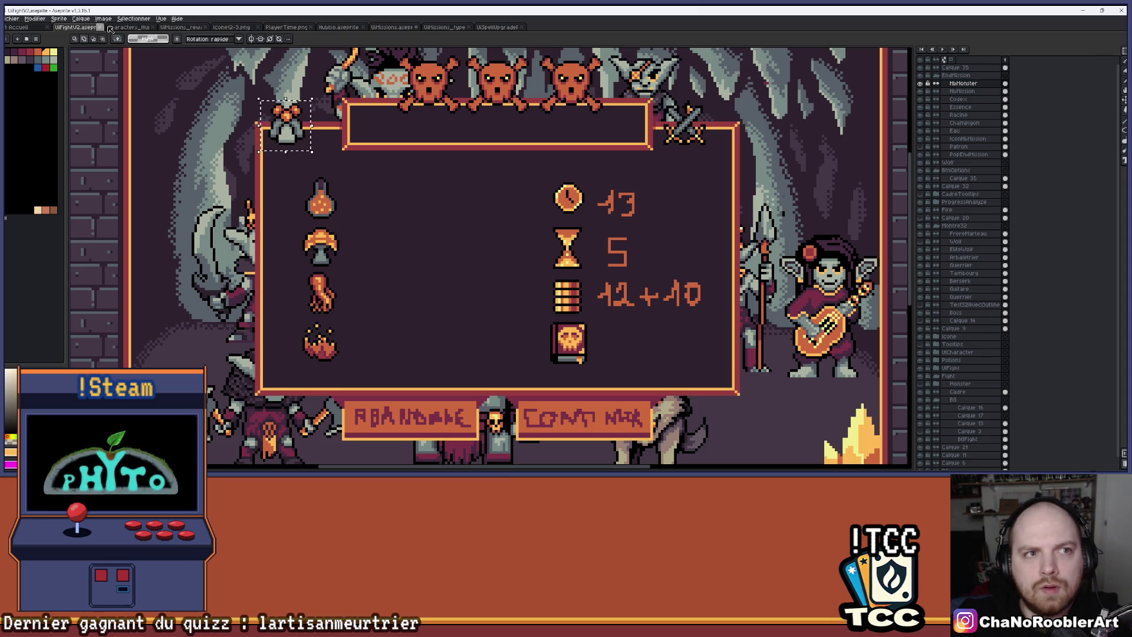
# Step: Go to the UiMissions document and make Tete the working layer
pyautogui.click(132, 28)
pyautogui.click(248, 28)
pyautogui.click(321, 27)
pyautogui.click(402, 28)
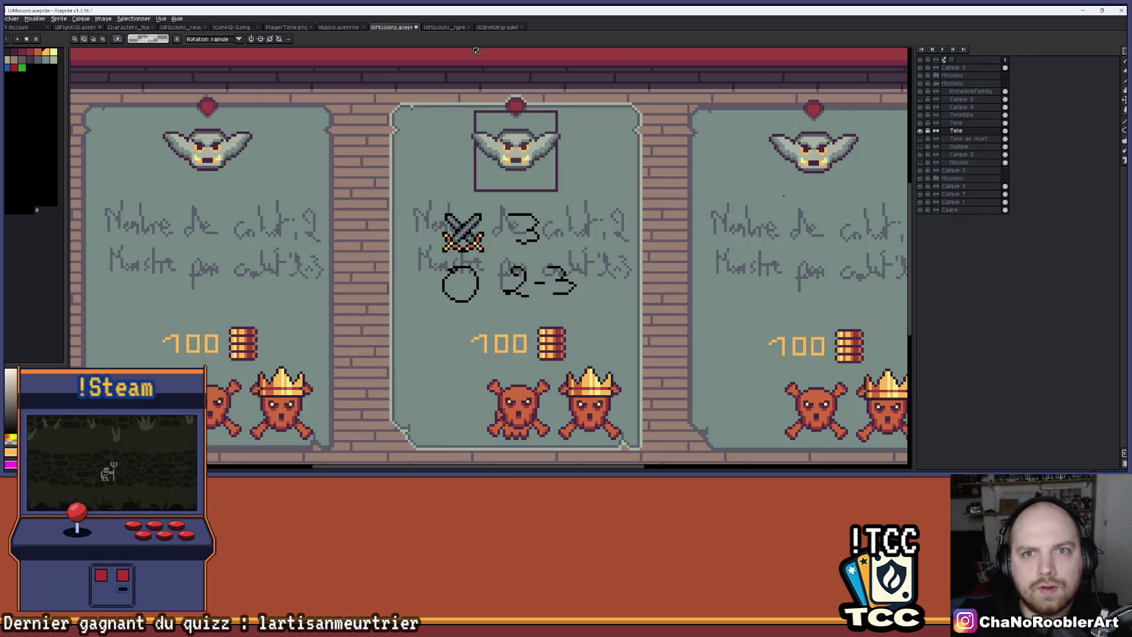
pyautogui.scroll(-1, 530, 70)
pyautogui.scroll(1, 648, 94)
pyautogui.click(920, 130)
pyautogui.click(922, 130)
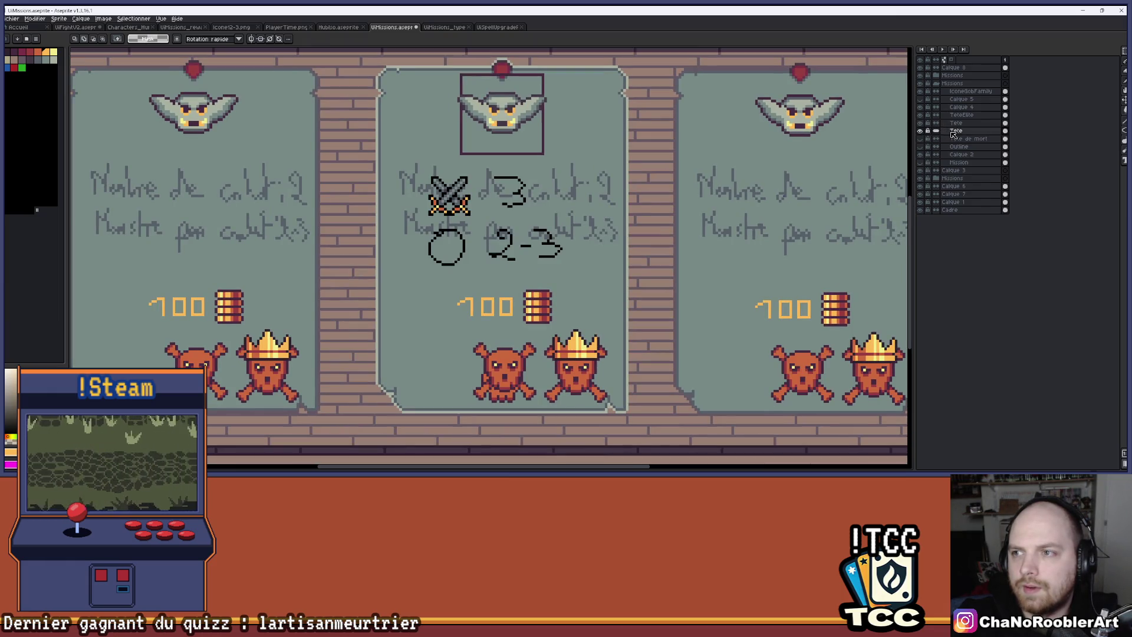
pyautogui.click(968, 130)
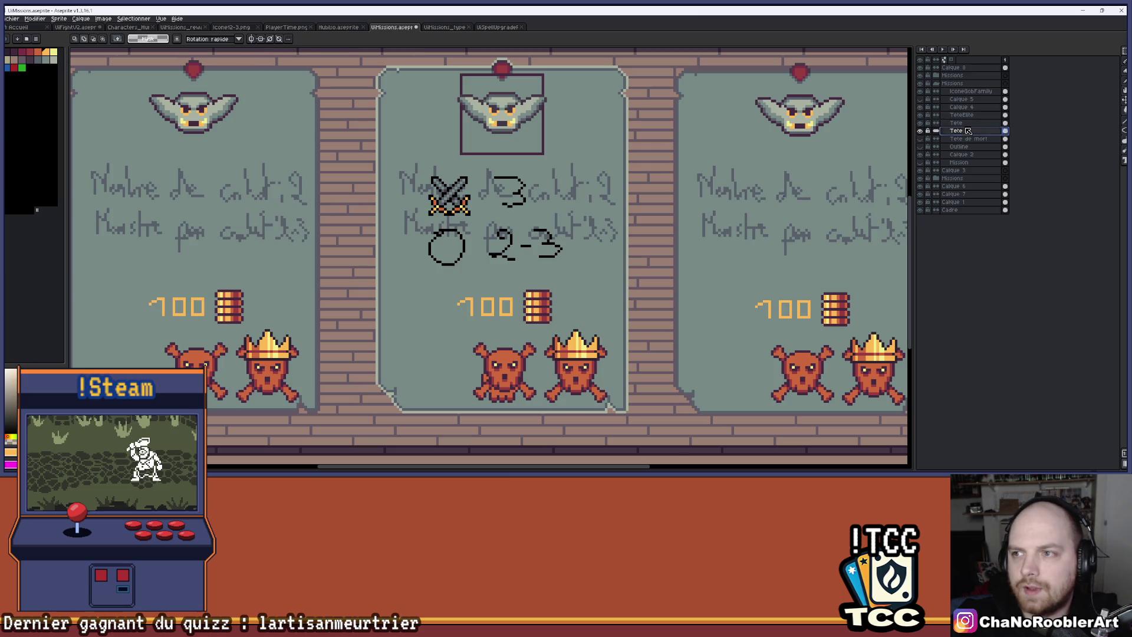
# Step: Paste the monster icon over the middle card's circle, then undo the paste
pyautogui.hotkey('ctrl', 'v')
pyautogui.scroll(-1, 651, 212)
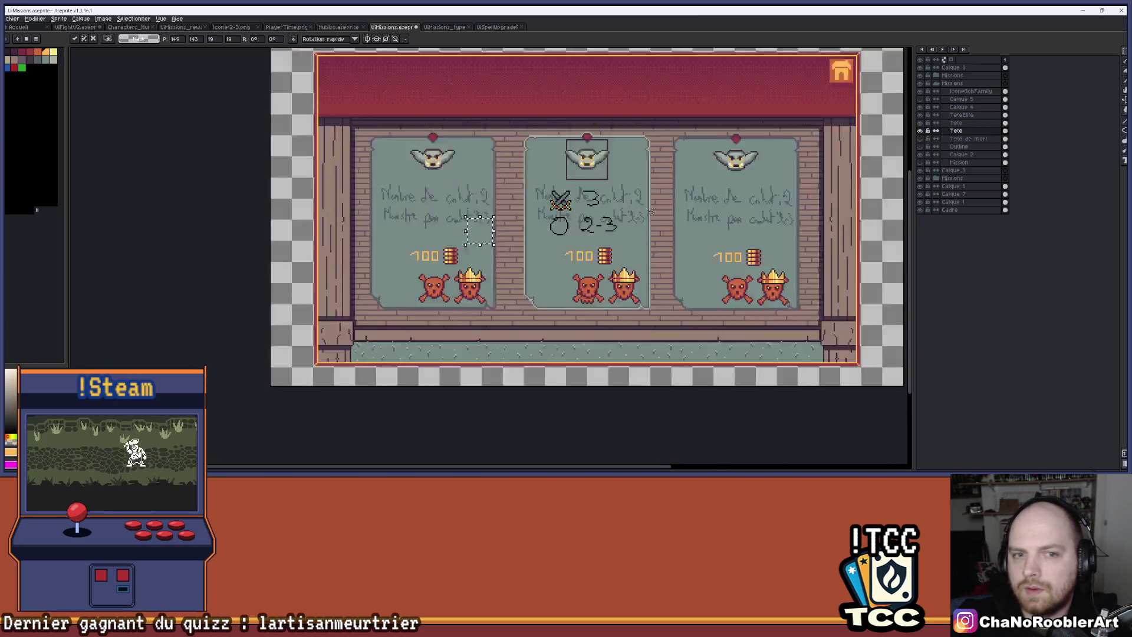
pyautogui.scroll(1, 651, 212)
pyautogui.moveTo(593, 209); pyautogui.dragTo(719, 219)
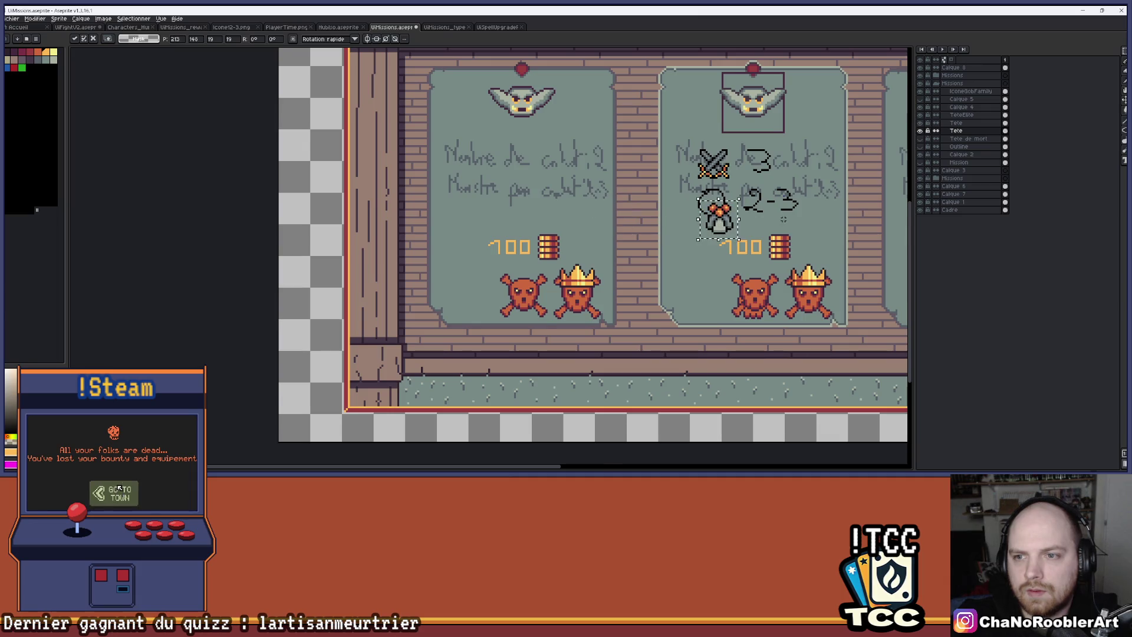
pyautogui.moveTo(610, 231); pyautogui.dragTo(608, 215)
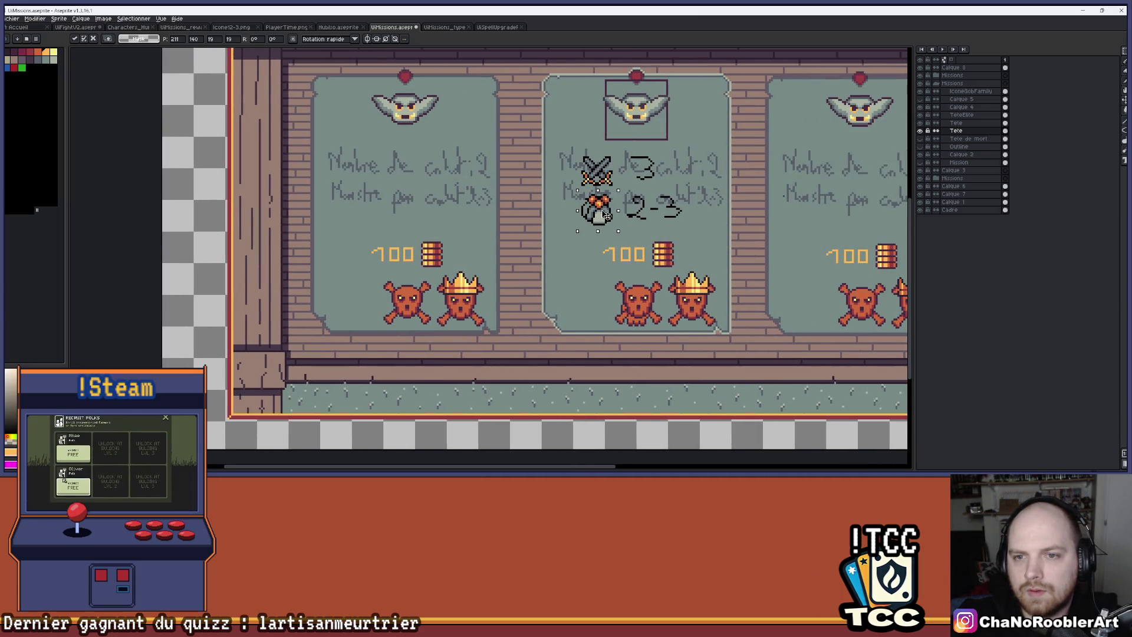
pyautogui.press('b')
pyautogui.scroll(-2, 607, 219)
pyautogui.scroll(5, 619, 224)
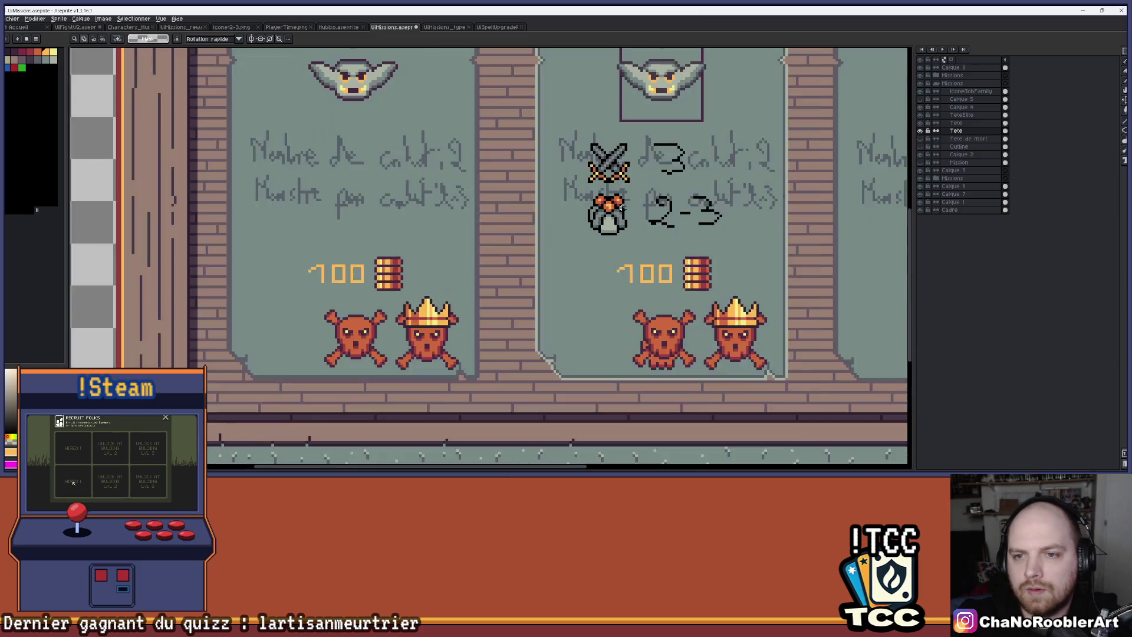
pyautogui.scroll(2, 622, 225)
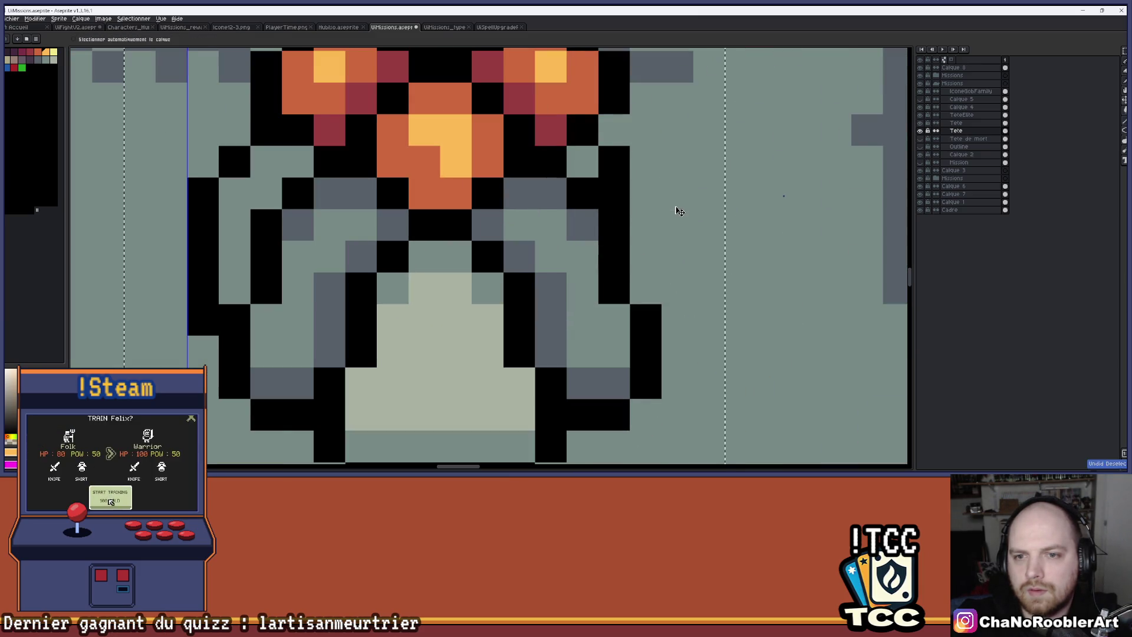
pyautogui.hotkey('ctrl', 'z')
# Step: Erase the sketched circle and place the pasted monster icon beside 2-3 on the middle card
pyautogui.scroll(-4, 677, 193)
pyautogui.press('e')
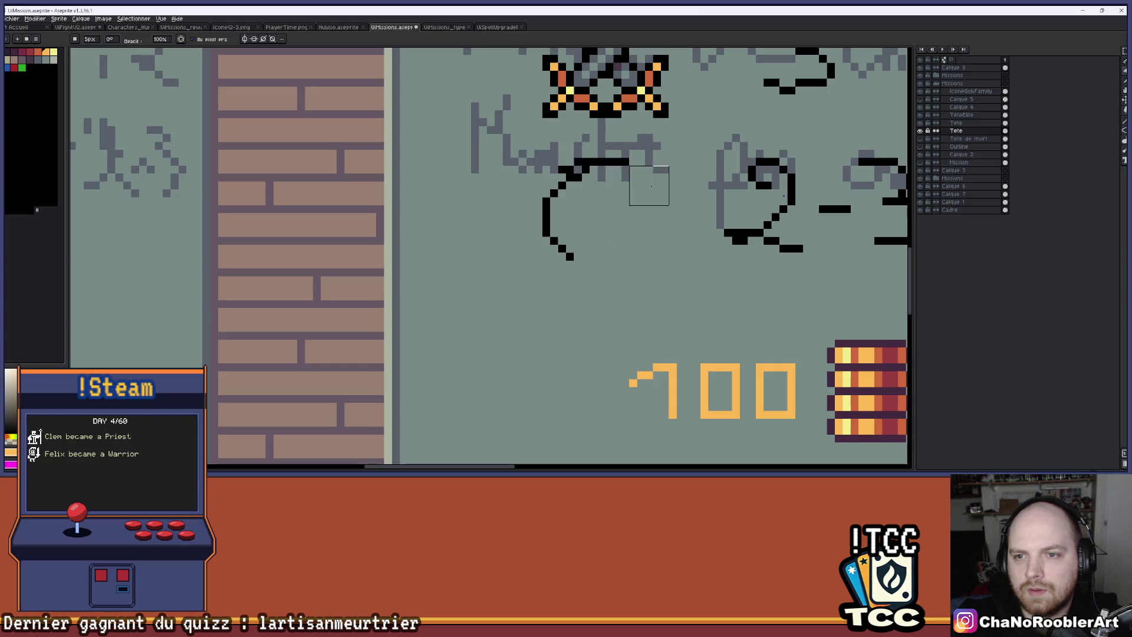
pyautogui.scroll(-3, 546, 249)
pyautogui.scroll(2, 554, 224)
pyautogui.hotkey('ctrl', 'v')
pyautogui.scroll(-2, 412, 236)
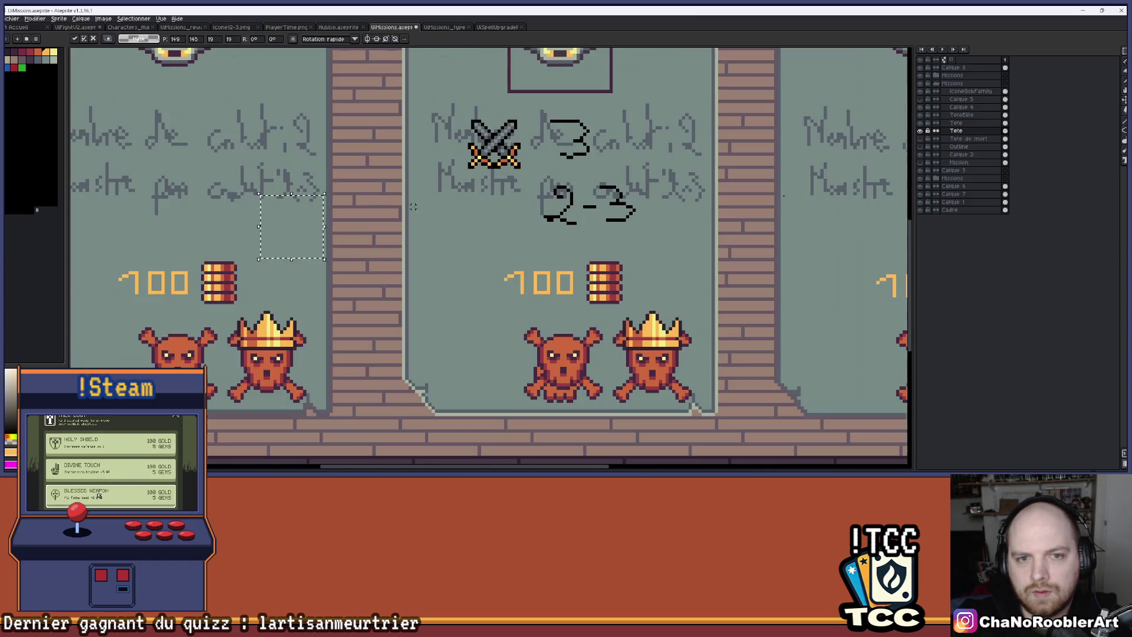
pyautogui.moveTo(311, 228); pyautogui.dragTo(512, 213)
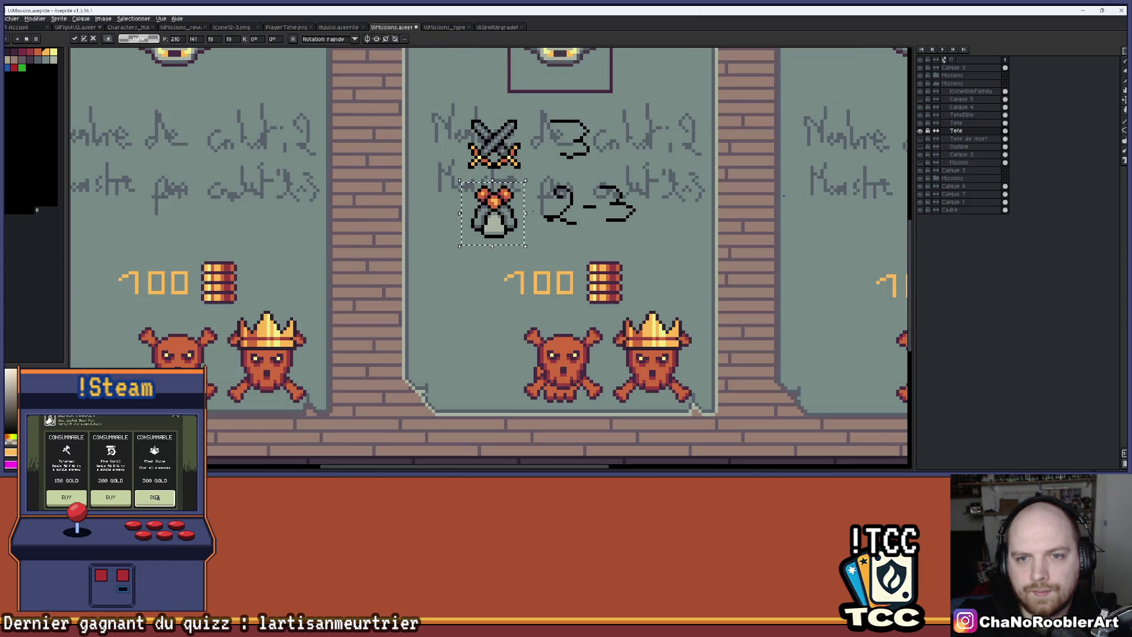
pyautogui.press('Return')
pyautogui.scroll(-2, 563, 215)
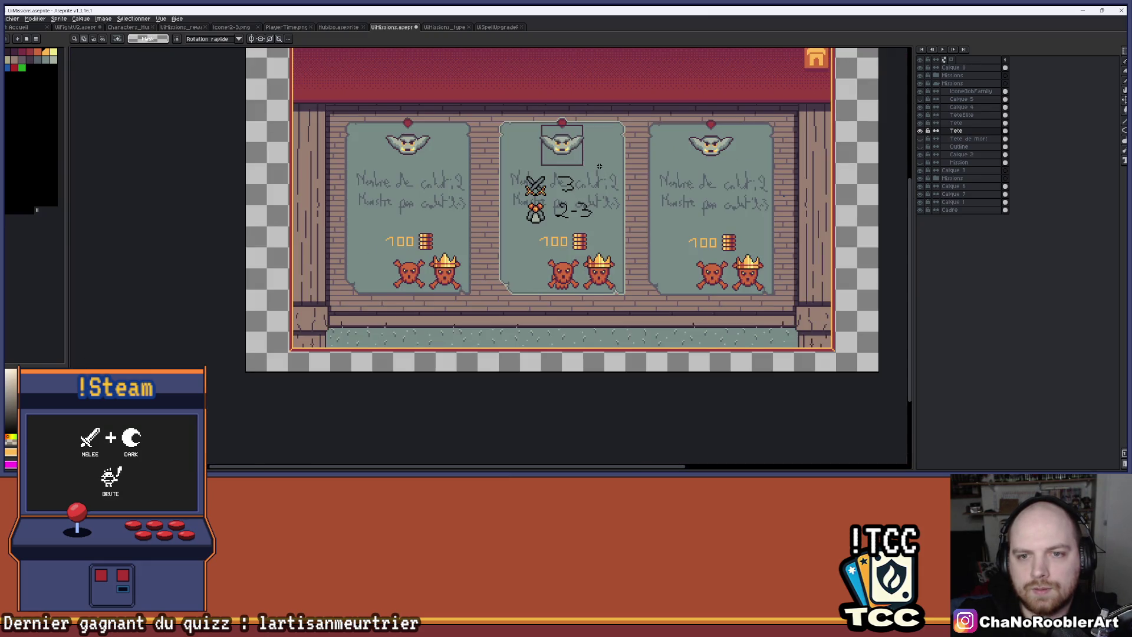
pyautogui.click(75, 28)
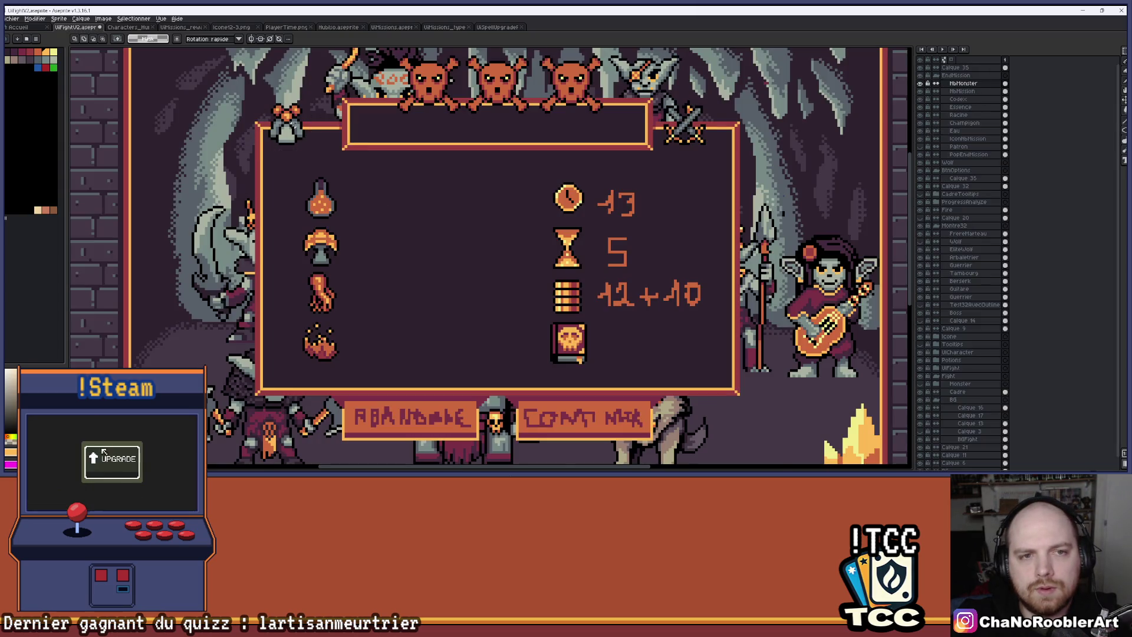
# Step: Drag the monster icon into the results panel and set the crossed-swords icon beside it
pyautogui.scroll(-2, 340, 138)
pyautogui.scroll(2, 340, 138)
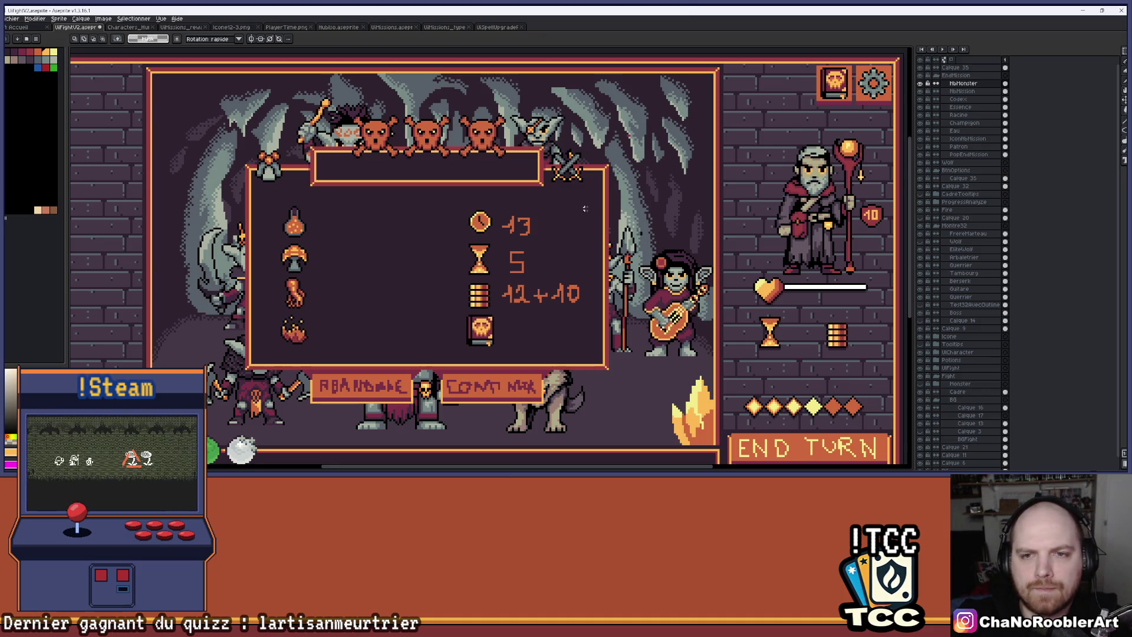
pyautogui.press('v')
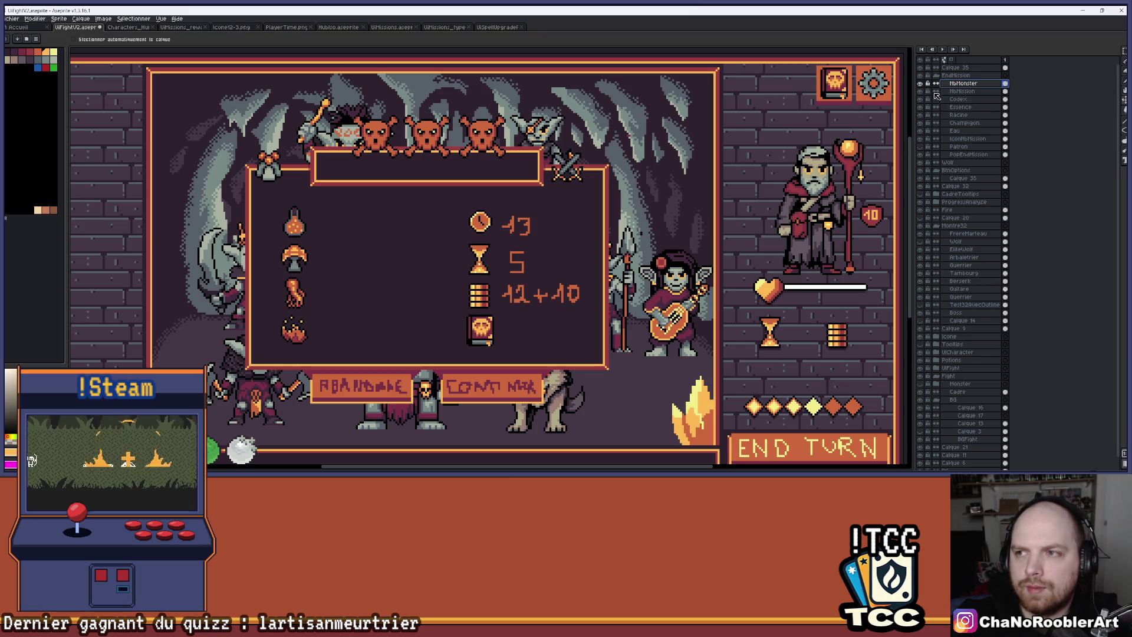
pyautogui.moveTo(295, 181)
pyautogui.mouseDown()
pyautogui.moveTo(348, 223)
pyautogui.moveTo(241, 156)
pyautogui.moveTo(258, 158)
pyautogui.moveTo(263, 176)
pyautogui.moveTo(418, 135)
pyautogui.moveTo(445, 230)
pyautogui.moveTo(426, 226)
pyautogui.mouseUp()
pyautogui.hotkey('alt', 'Down')
pyautogui.moveTo(596, 202); pyautogui.dragTo(442, 248)
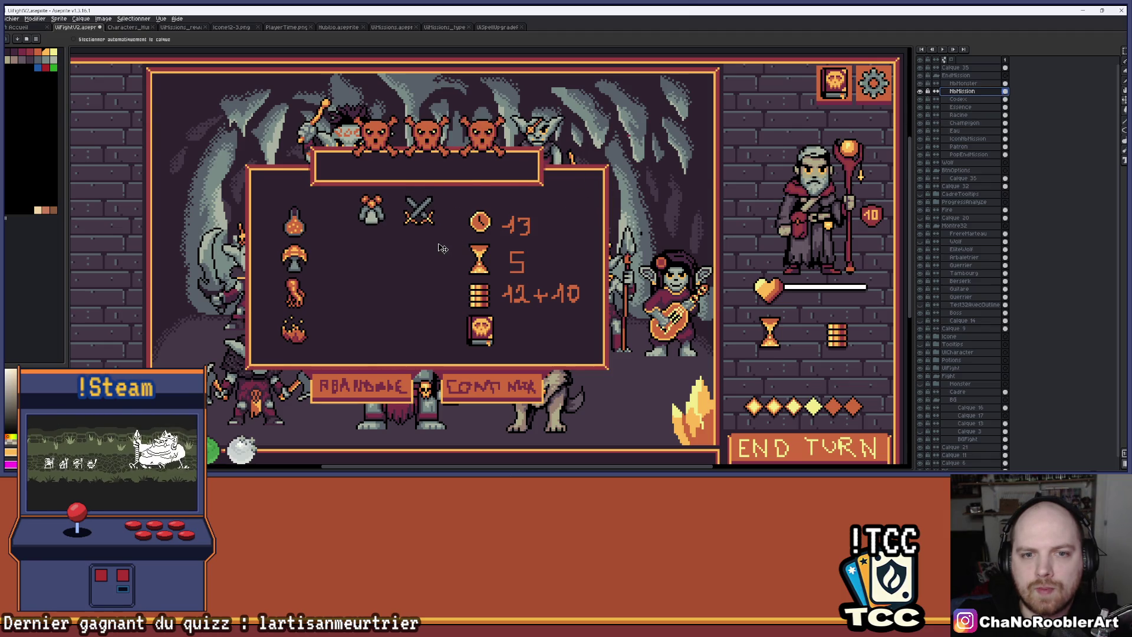
pyautogui.scroll(-2, 434, 263)
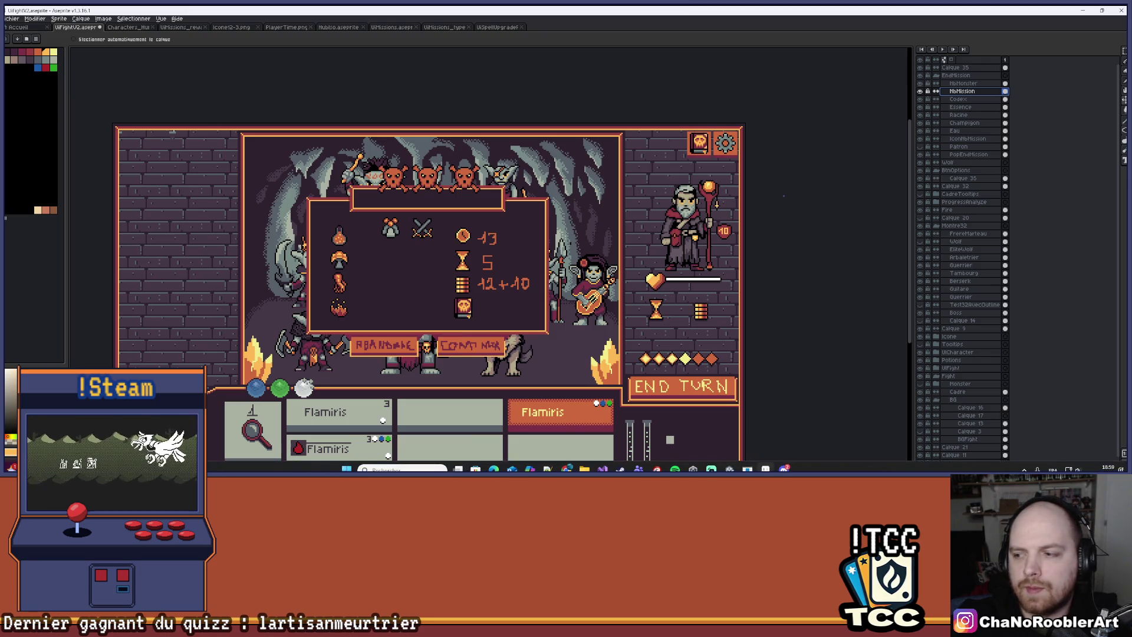
pyautogui.scroll(3, 403, 271)
pyautogui.moveTo(441, 264); pyautogui.dragTo(384, 286)
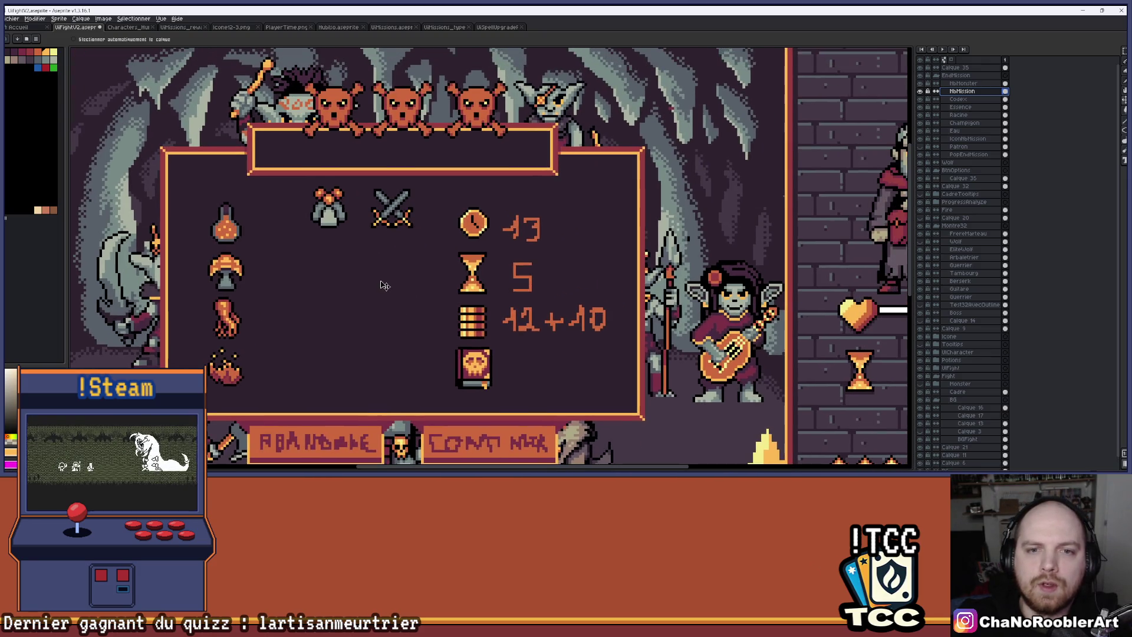
pyautogui.scroll(-1, 387, 286)
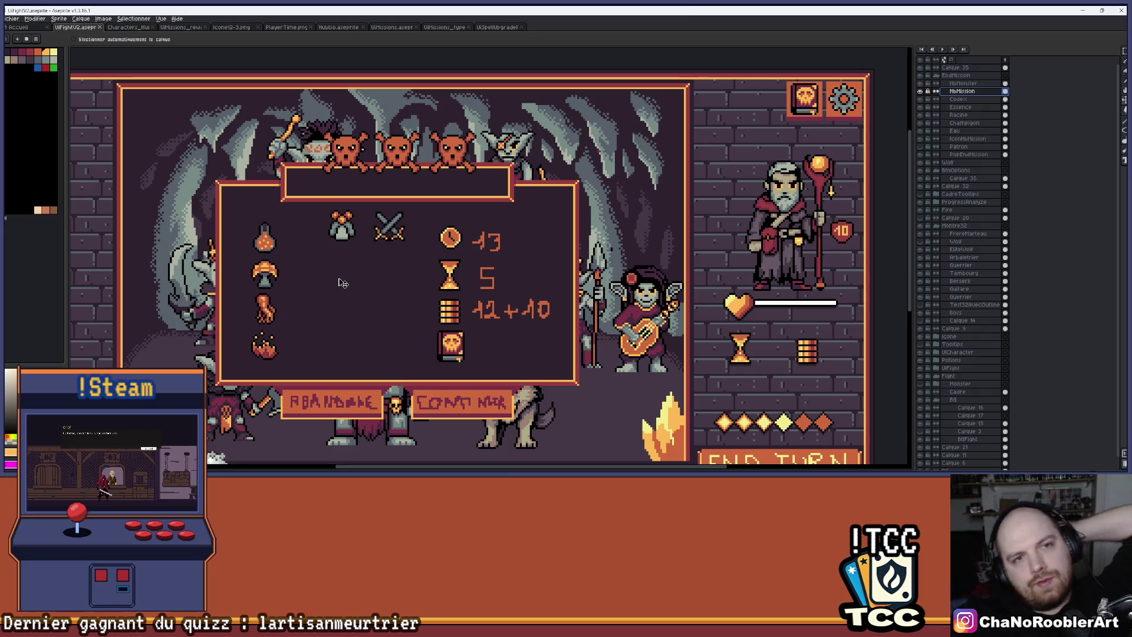
pyautogui.click(297, 28)
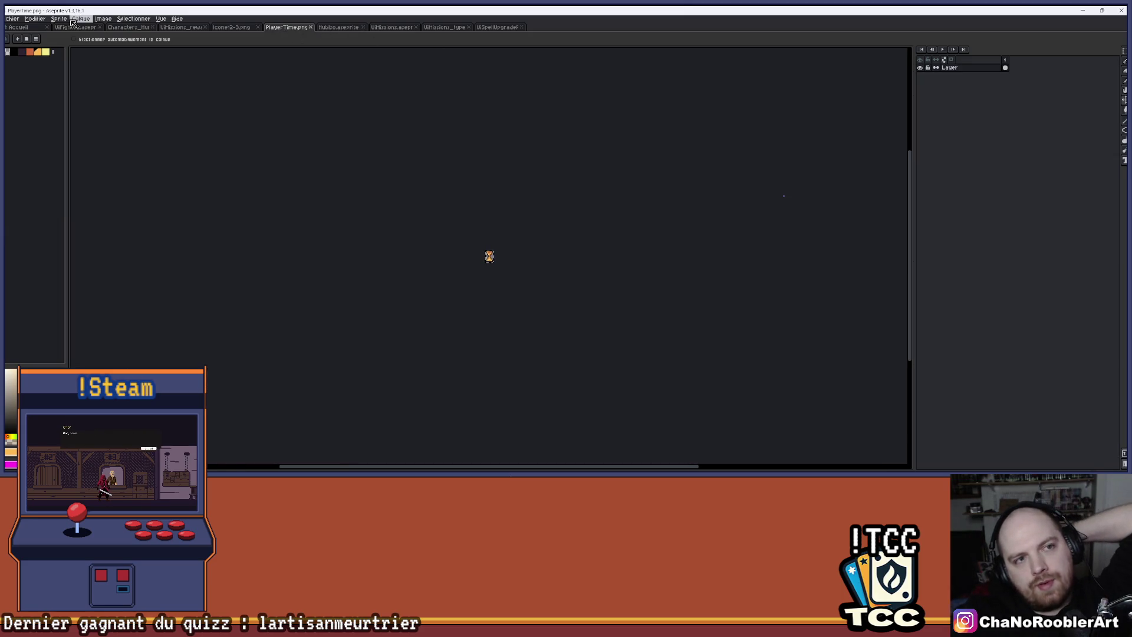
pyautogui.click(77, 27)
pyautogui.scroll(-1, 305, 196)
pyautogui.scroll(-1, 306, 196)
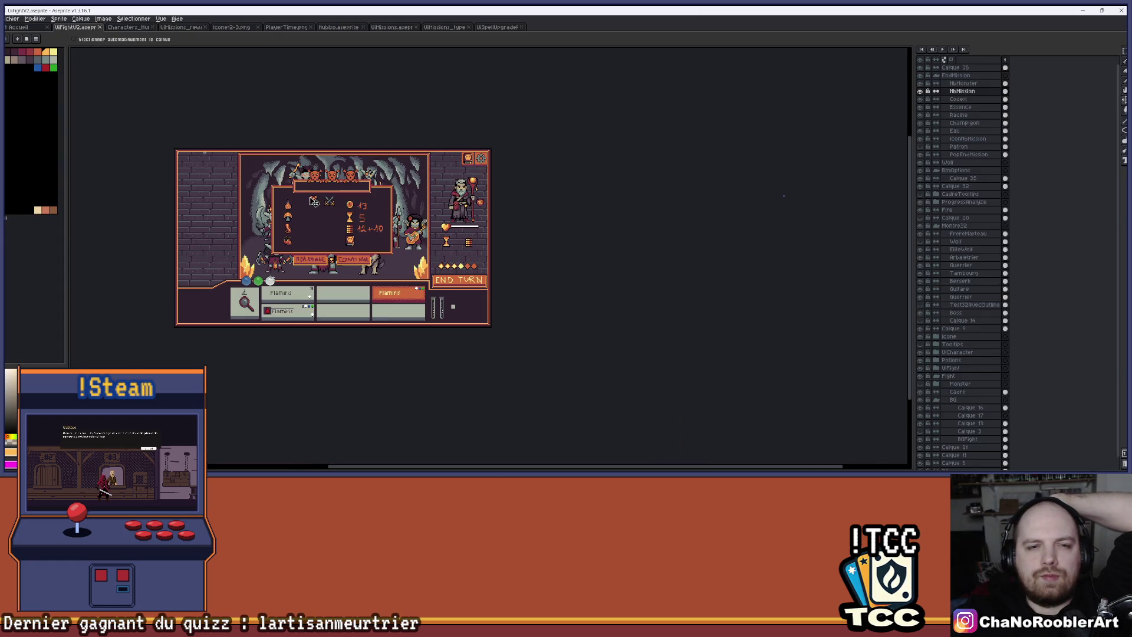
pyautogui.scroll(1, 313, 201)
pyautogui.hscroll(-2, 315, 203)
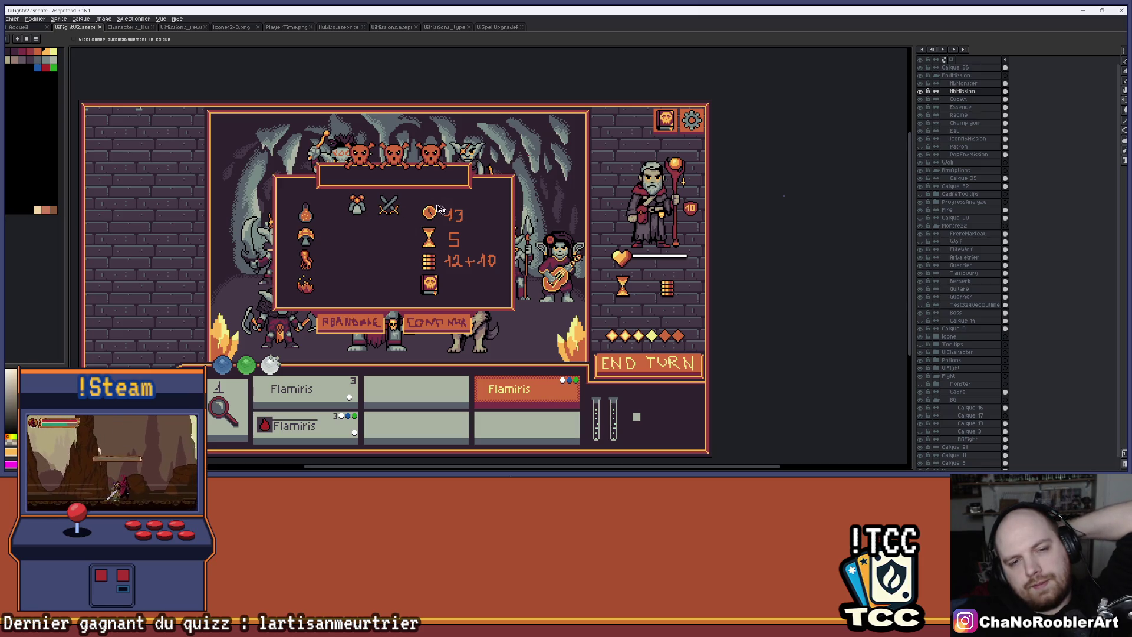
pyautogui.scroll(3, 304, 226)
pyautogui.moveTo(473, 249)
pyautogui.mouseDown()
pyautogui.moveTo(447, 245)
pyautogui.moveTo(450, 254)
pyautogui.mouseUp()
# Step: On the Champignon layer, pencil dark red pixels along the mushroom cap's top
pyautogui.scroll(2, 307, 296)
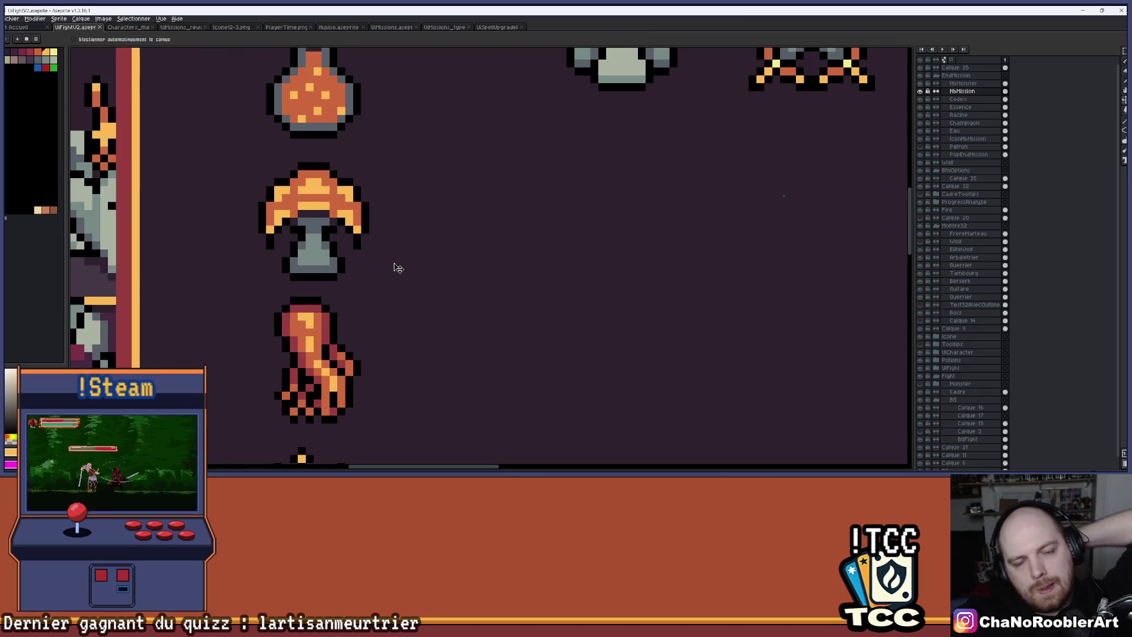
pyautogui.scroll(-3, 398, 268)
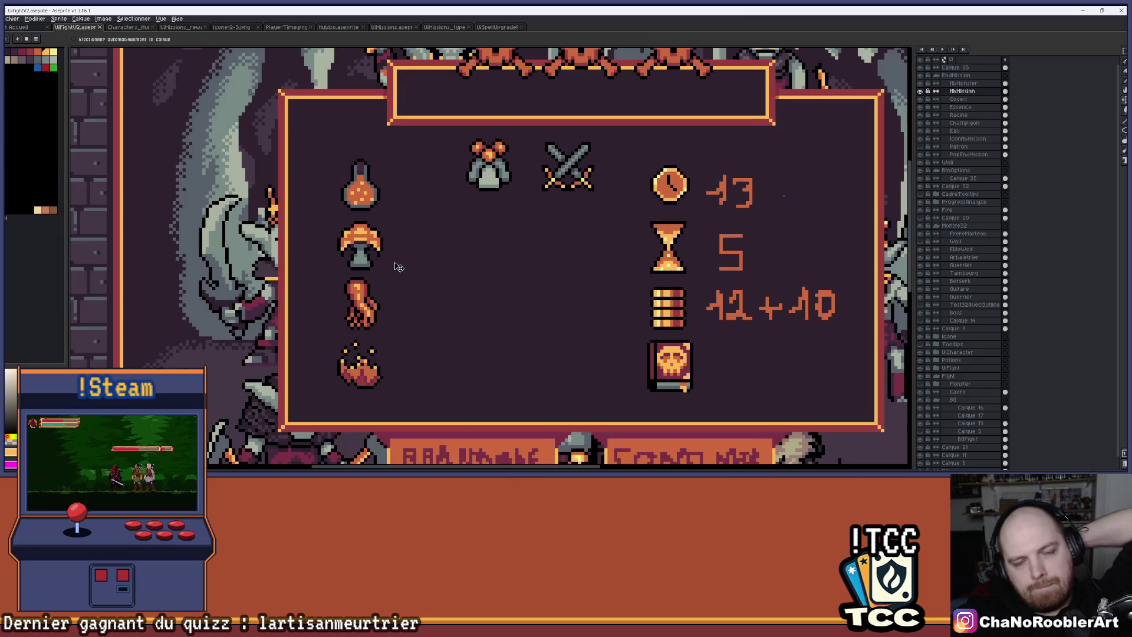
pyautogui.scroll(1, 368, 248)
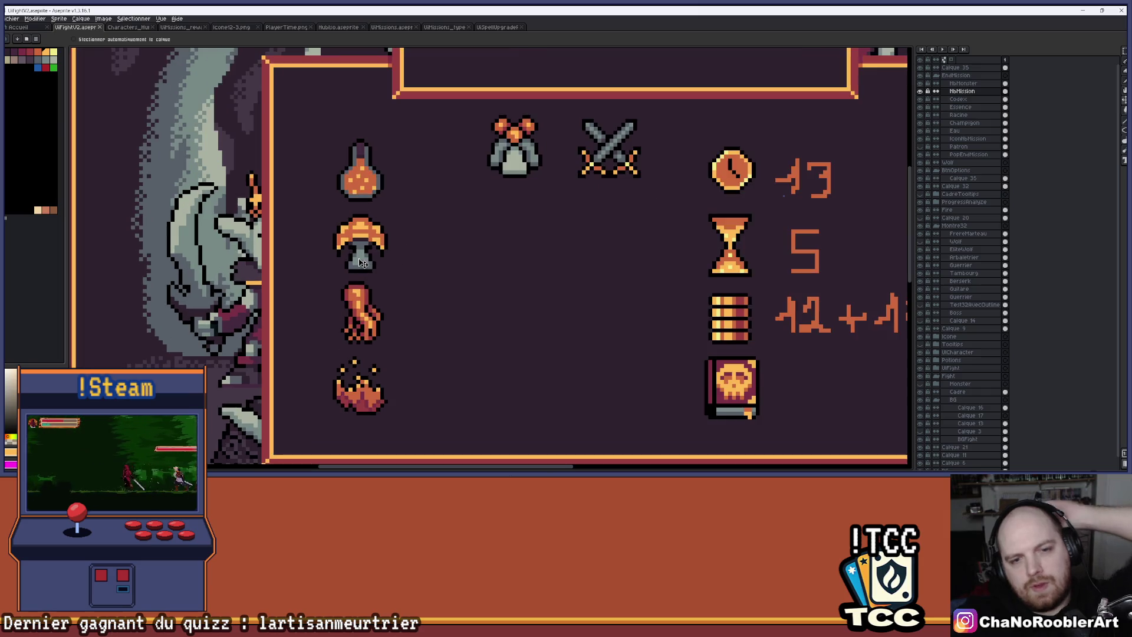
pyautogui.click(972, 116)
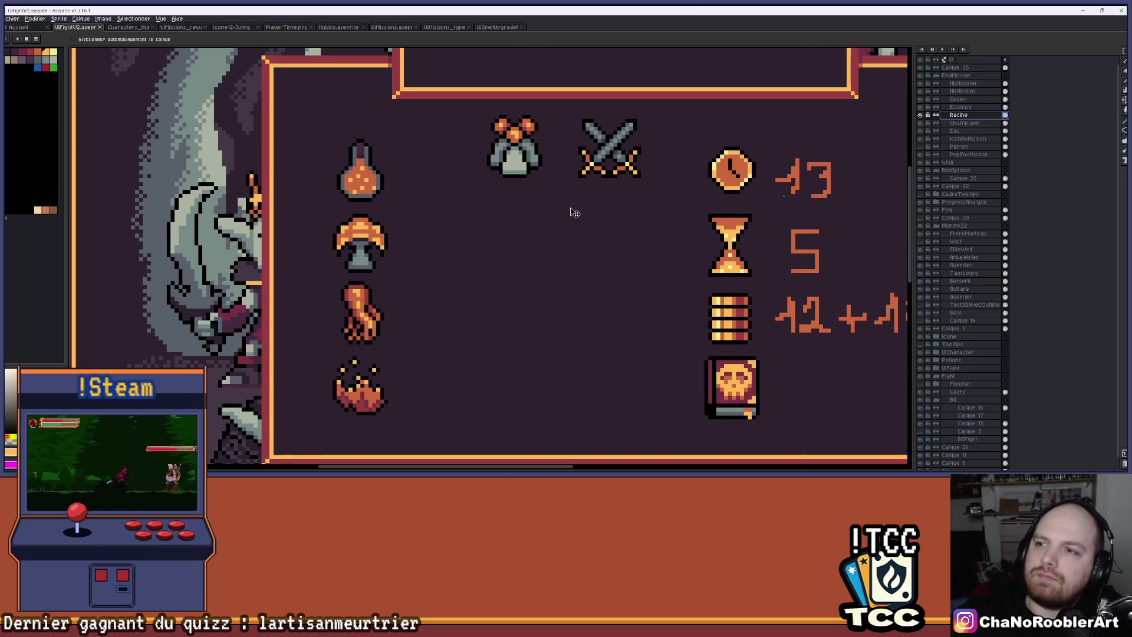
pyautogui.scroll(2, 448, 254)
pyautogui.click(973, 123)
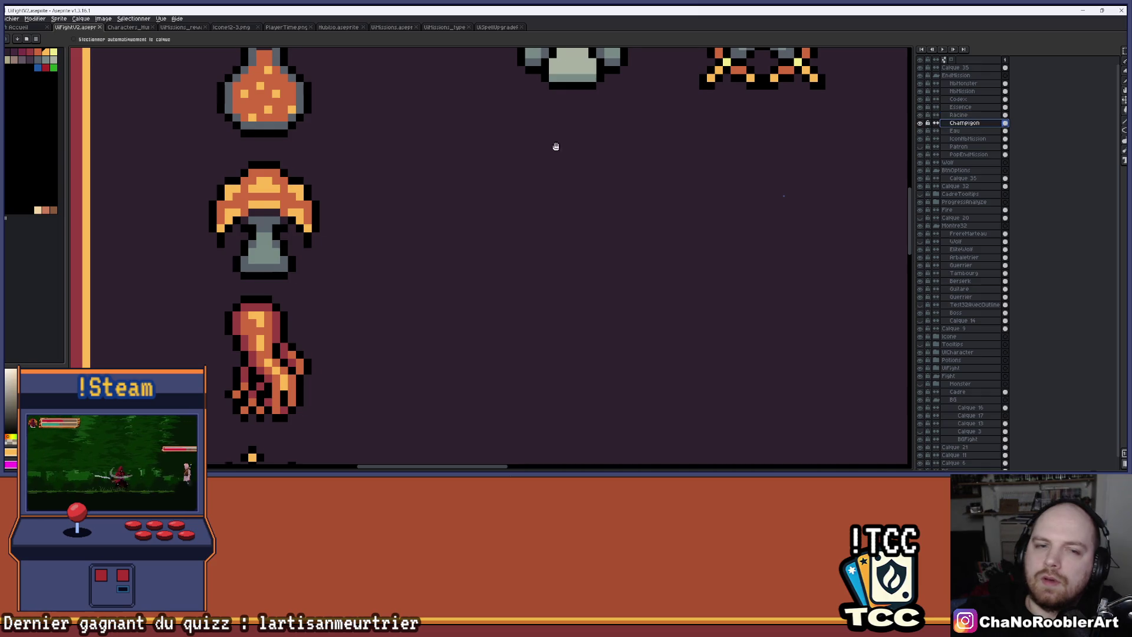
pyautogui.scroll(2, 451, 299)
pyautogui.scroll(1, 456, 296)
pyautogui.press('b')
pyautogui.moveTo(433, 165); pyautogui.dragTo(352, 176)
# Step: Add dark red pixels along the mushroom cap's left edge
pyautogui.scroll(-4, 477, 171)
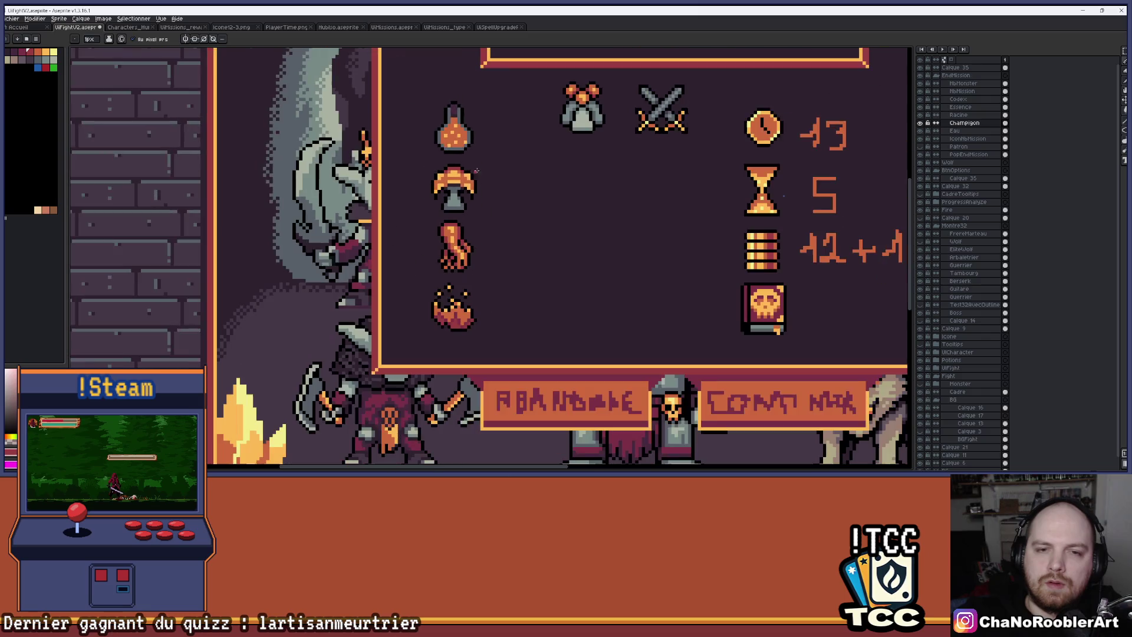
pyautogui.scroll(3, 485, 175)
pyautogui.click(372, 199)
pyautogui.click(394, 190)
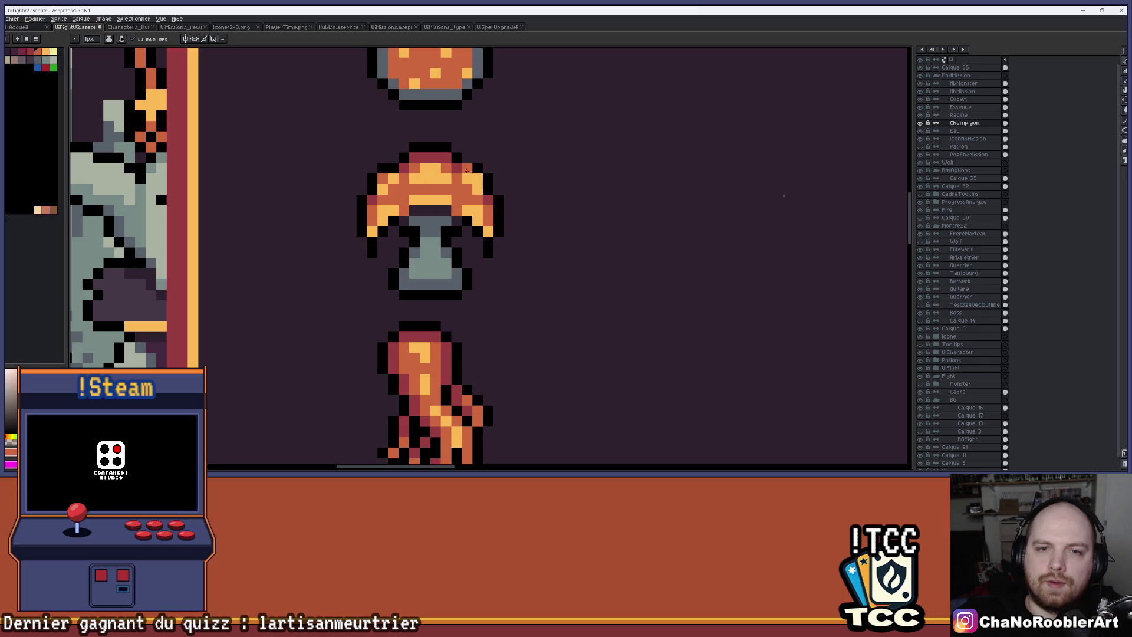
pyautogui.scroll(-4, 479, 194)
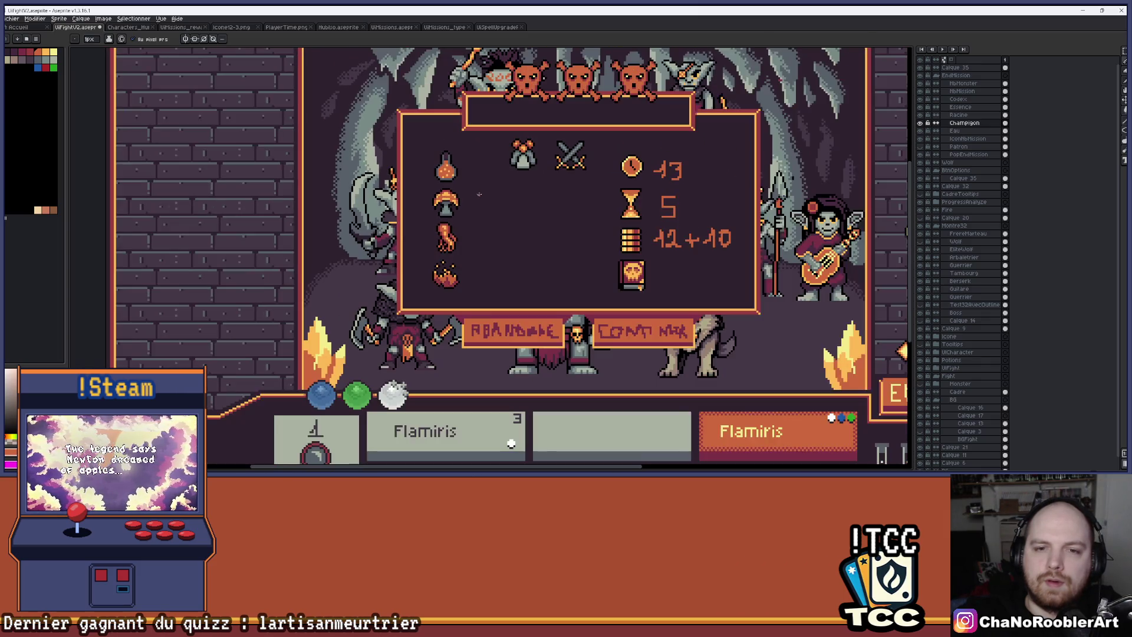
pyautogui.scroll(-1, 504, 209)
# Step: Recentre the view on the results panel and select the NbMonster layer
pyautogui.press('ctrl')
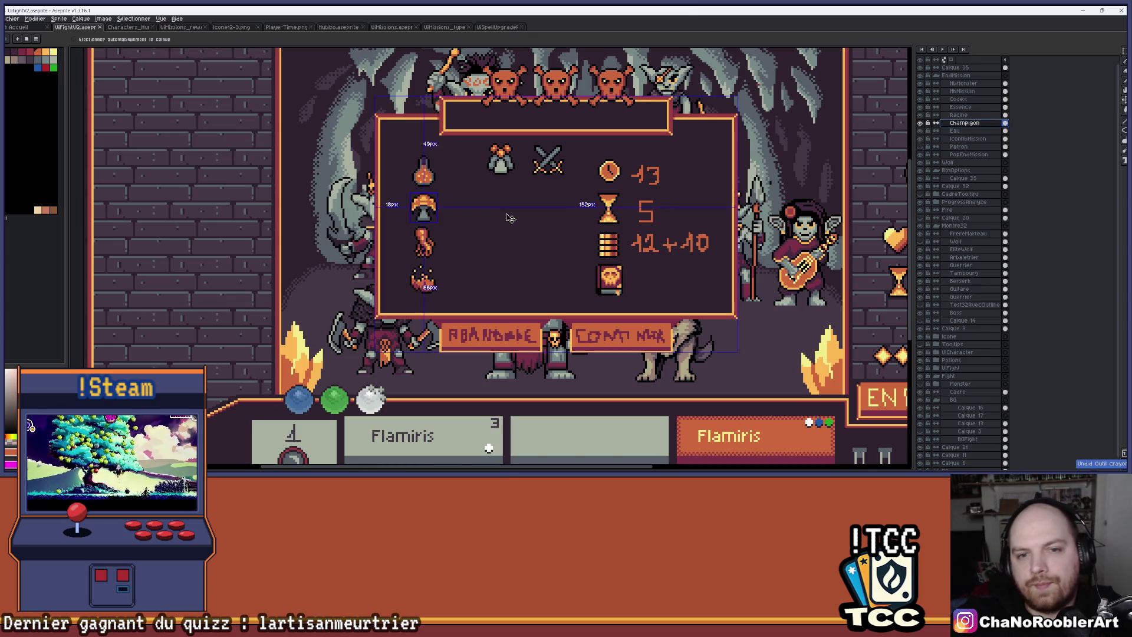
pyautogui.moveTo(464, 209); pyautogui.dragTo(442, 212)
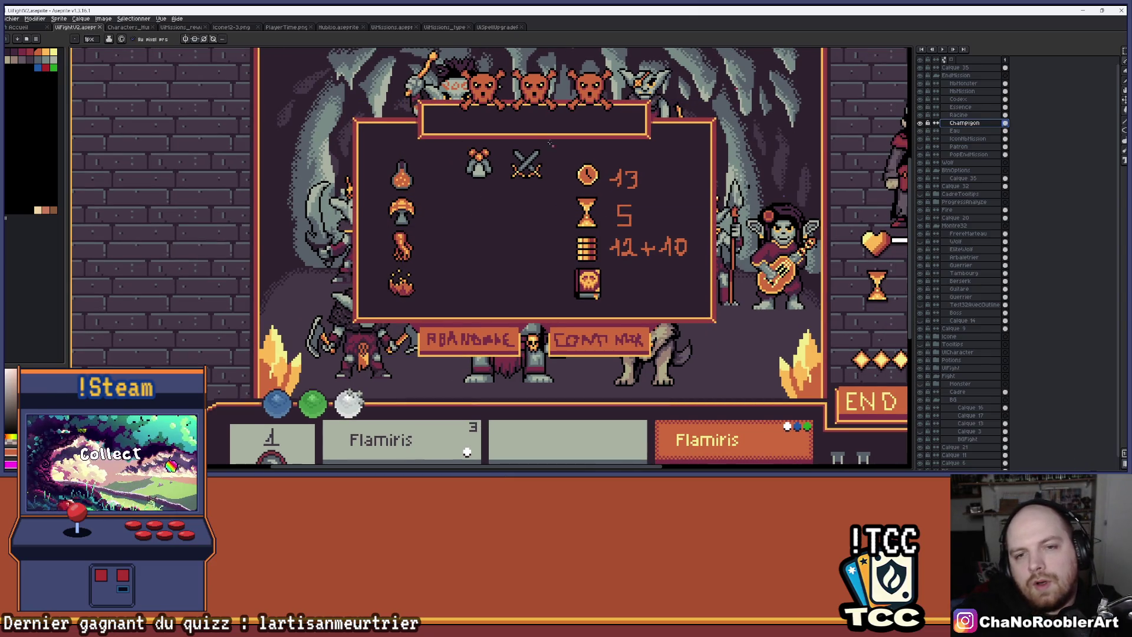
pyautogui.scroll(1, 489, 202)
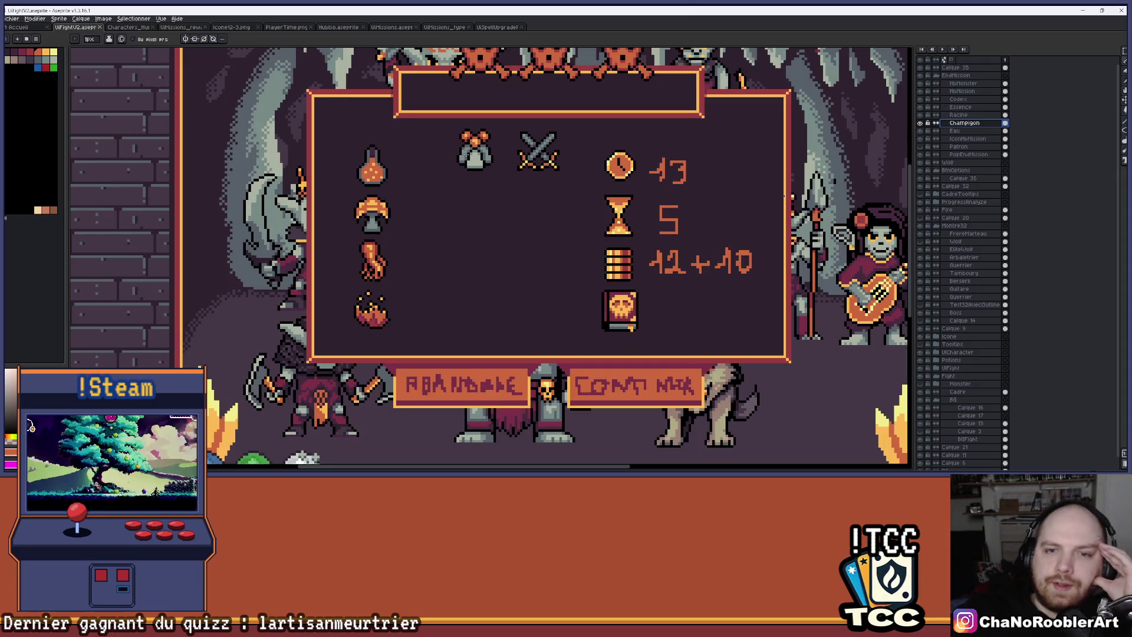
pyautogui.moveTo(500, 175); pyautogui.dragTo(455, 184)
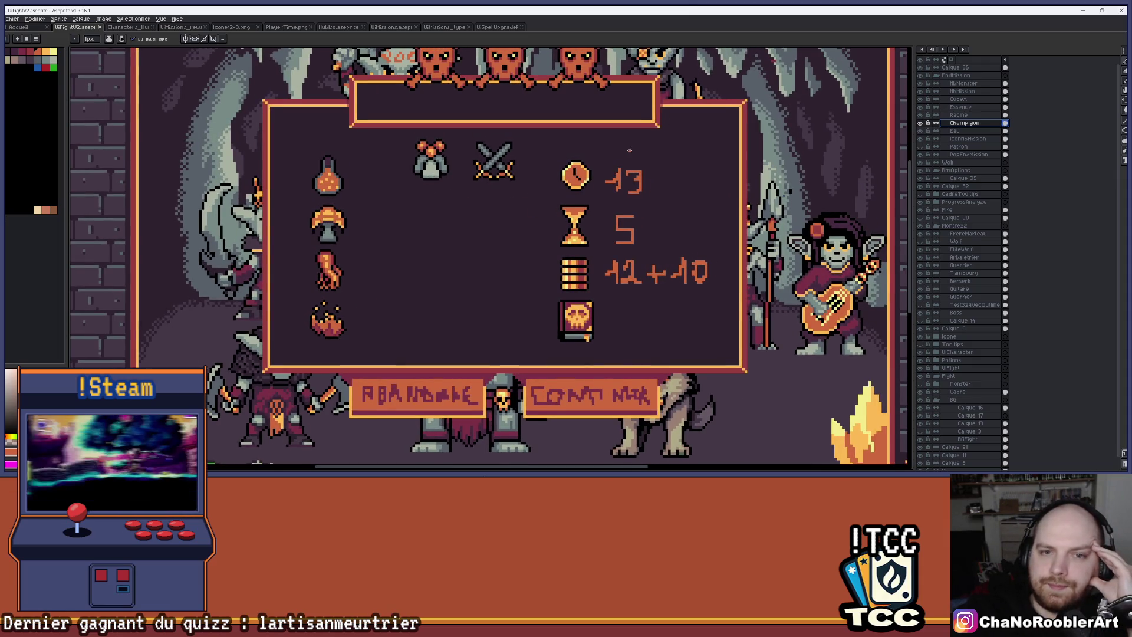
pyautogui.moveTo(629, 150); pyautogui.dragTo(614, 127)
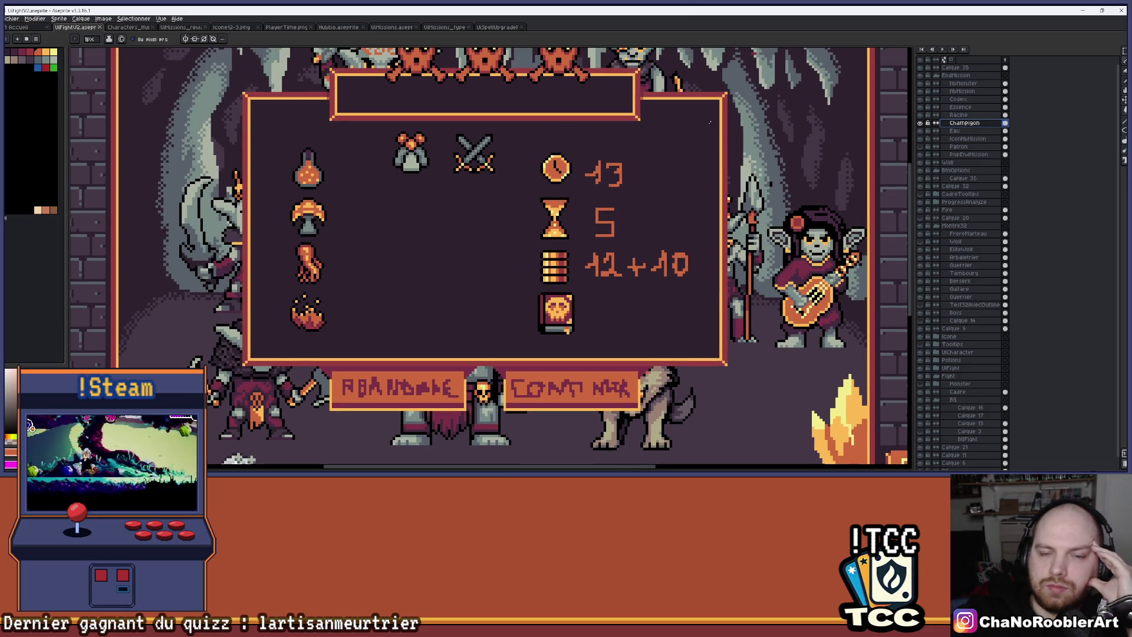
pyautogui.click(964, 83)
# Step: Move the monster icon next to the clock 13 stat in the right column
pyautogui.moveTo(411, 155); pyautogui.dragTo(531, 141)
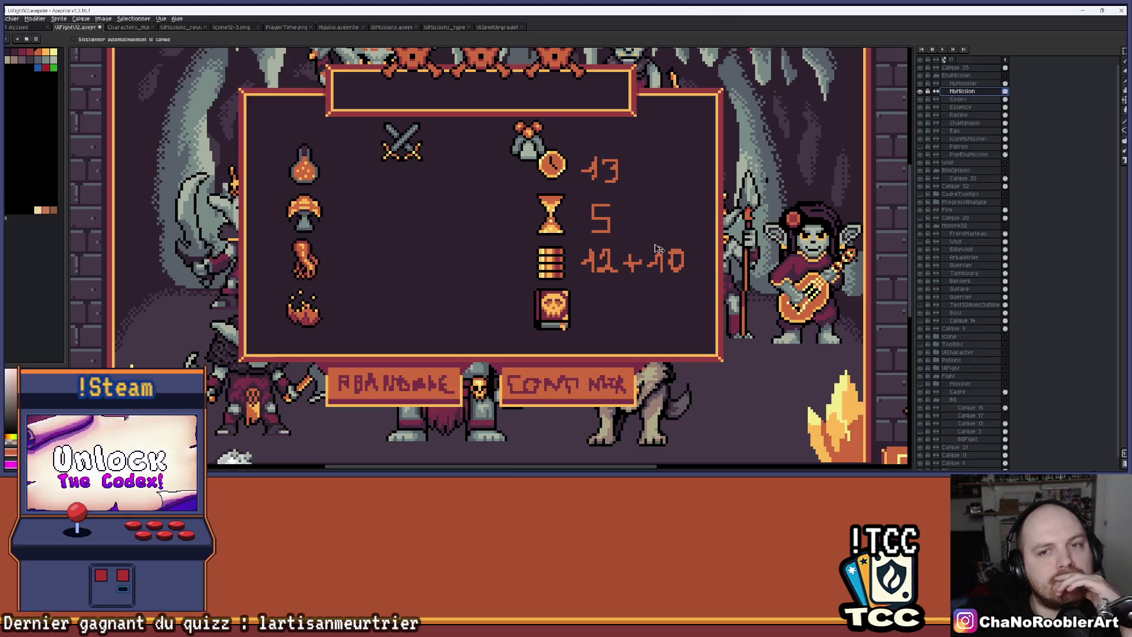
pyautogui.scroll(-4, 661, 230)
pyautogui.scroll(3, 453, 213)
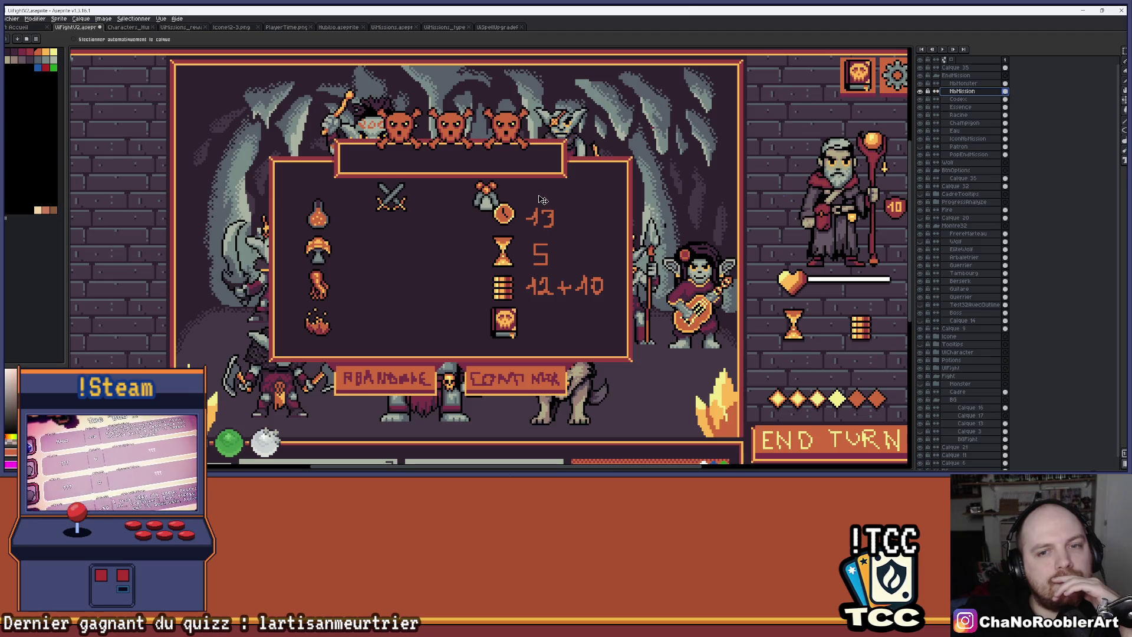
pyautogui.scroll(-1, 543, 199)
pyautogui.scroll(1, 448, 295)
pyautogui.scroll(-1, 418, 328)
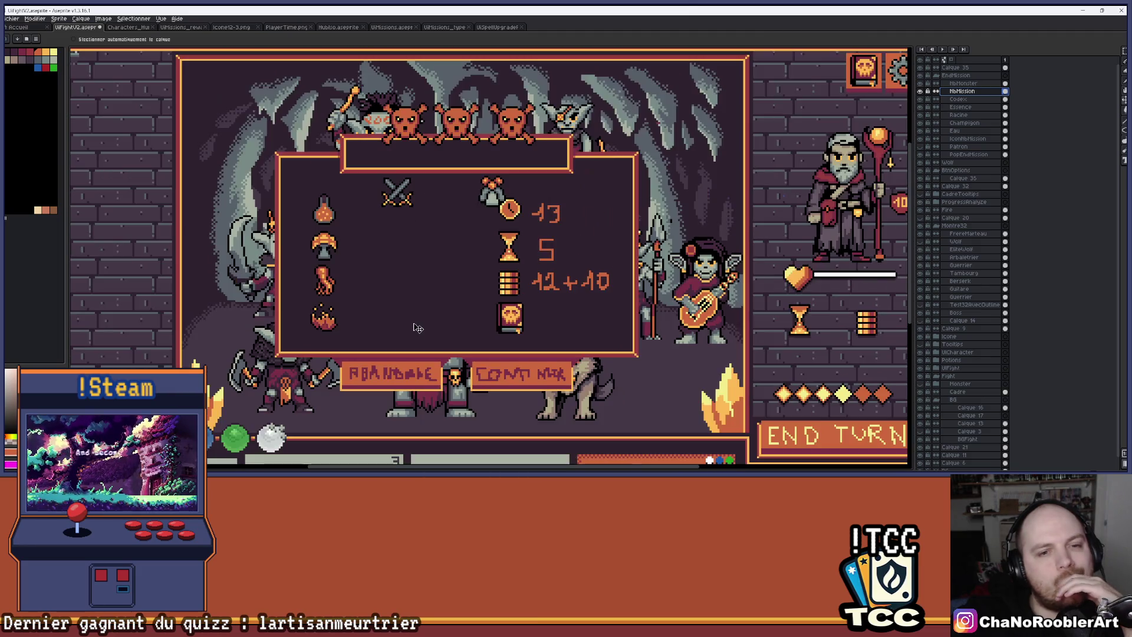
pyautogui.scroll(-1, 379, 273)
pyautogui.scroll(1, 372, 271)
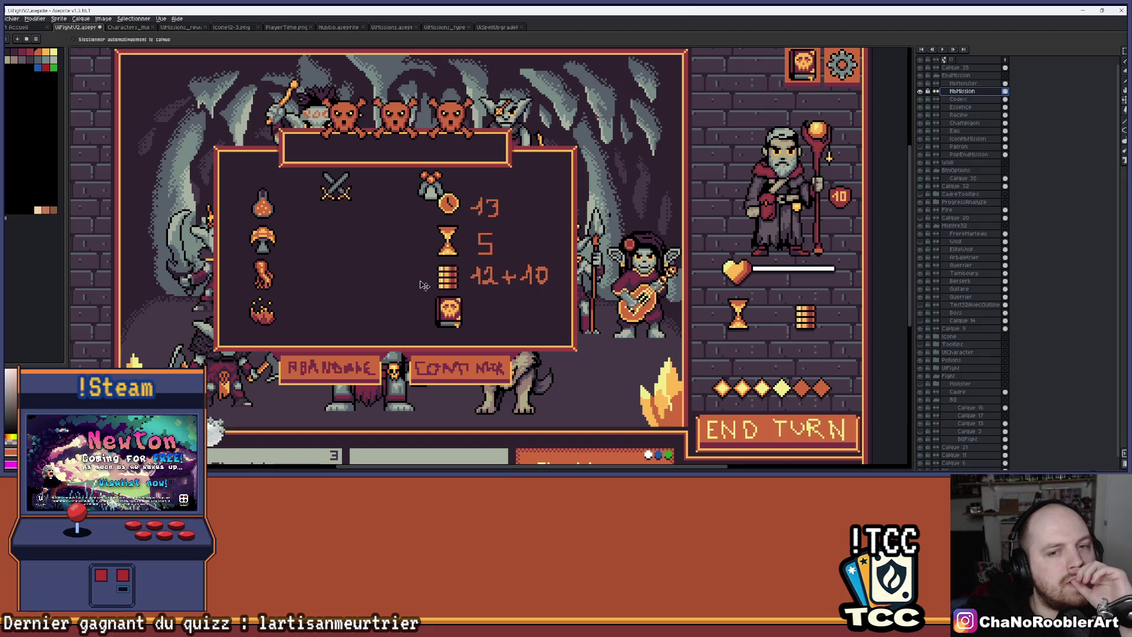
pyautogui.scroll(1, 407, 308)
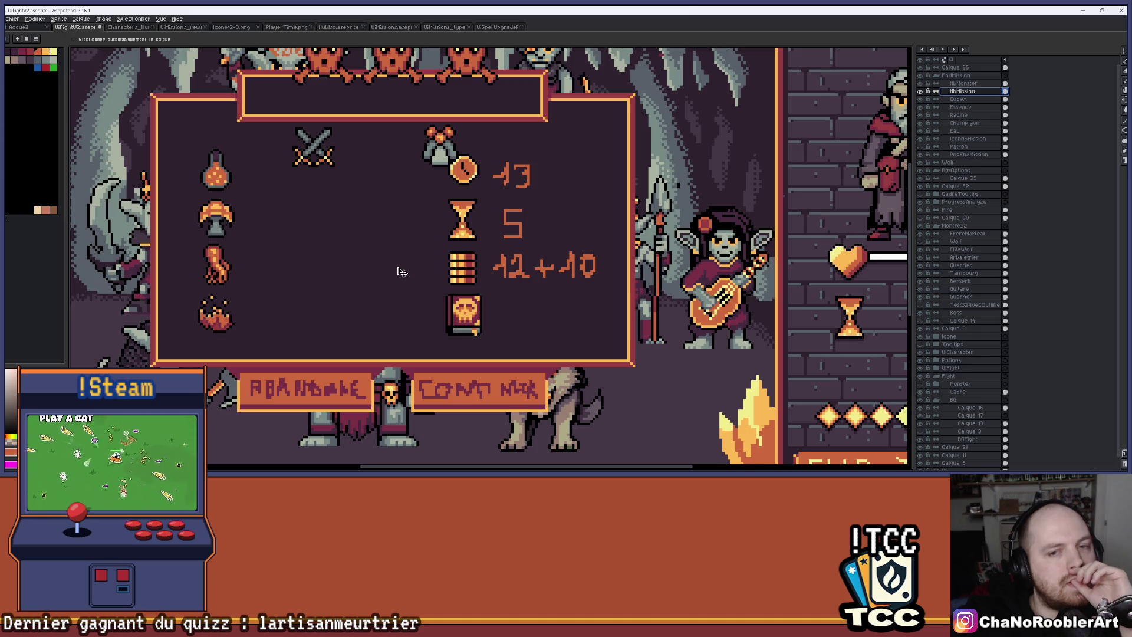
pyautogui.moveTo(381, 256); pyautogui.dragTo(362, 255)
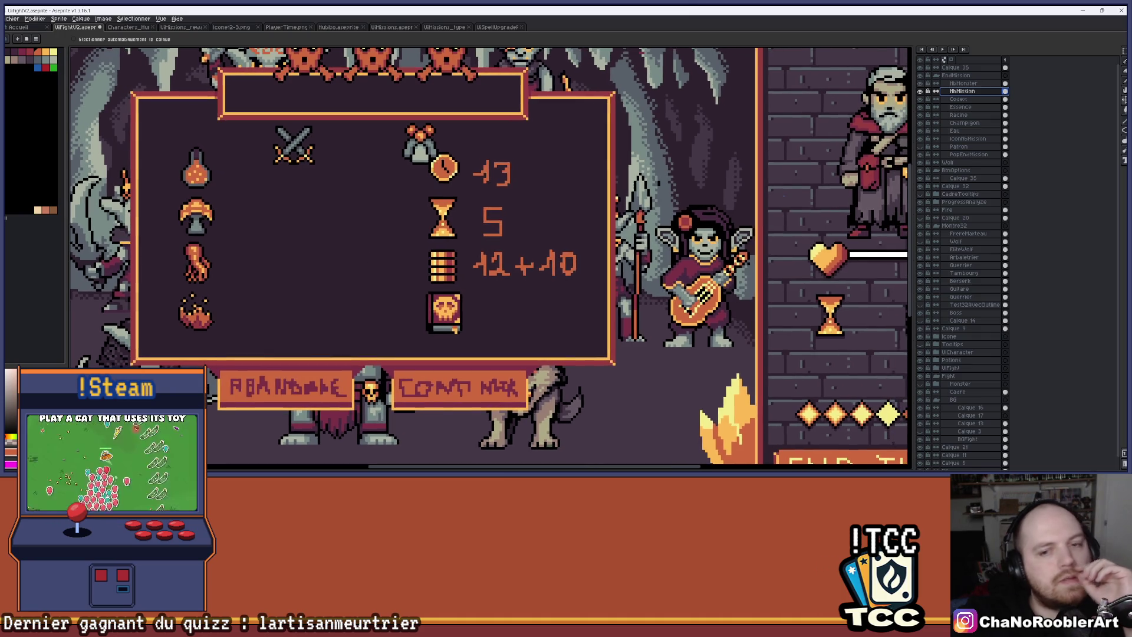
# Step: Marquee the clock, hourglass and coin stats on IconNbMission and nudge them down two steps
pyautogui.press('m')
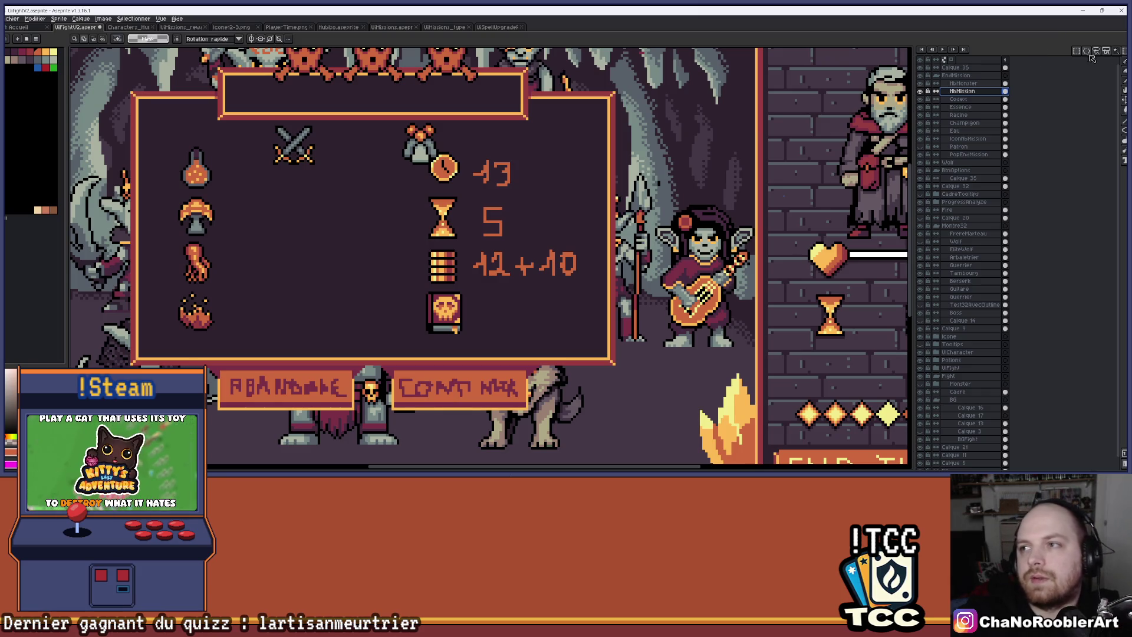
pyautogui.click(967, 139)
pyautogui.moveTo(349, 131); pyautogui.dragTo(596, 329)
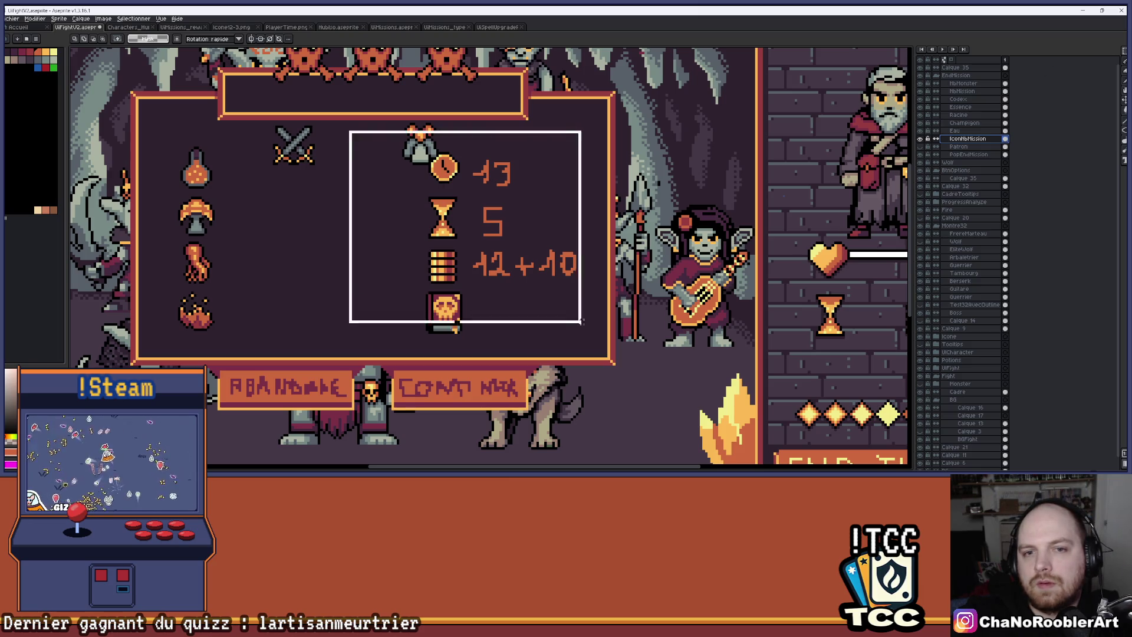
pyautogui.press('Down')
pyautogui.press('Down')
pyautogui.press('Down')
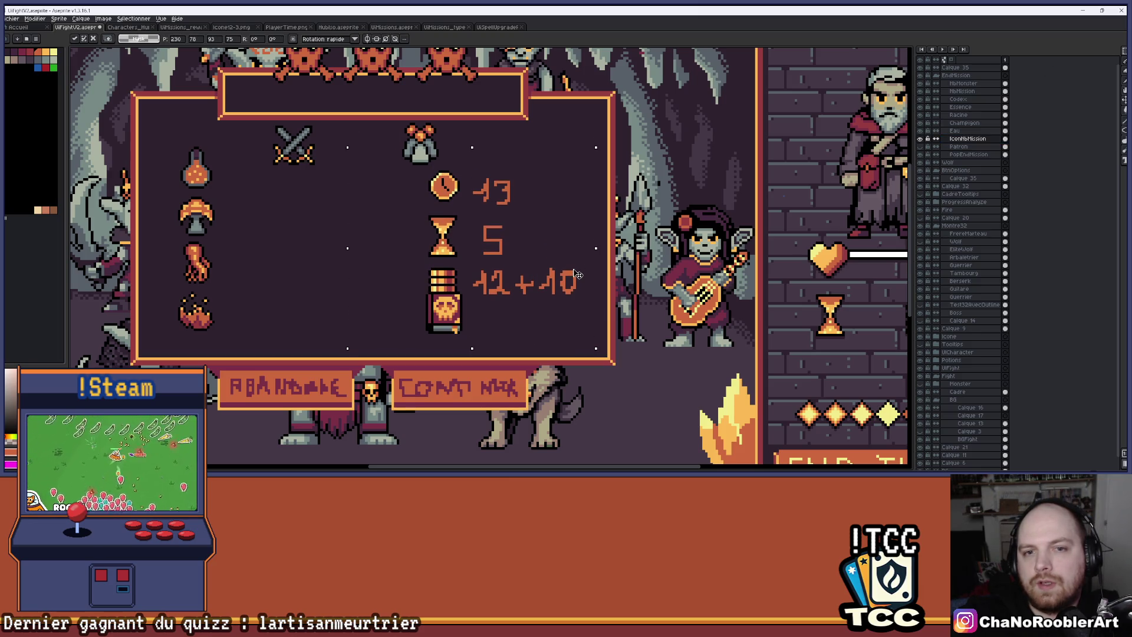
pyautogui.press('Down')
pyautogui.hotkey('ctrl', 'd')
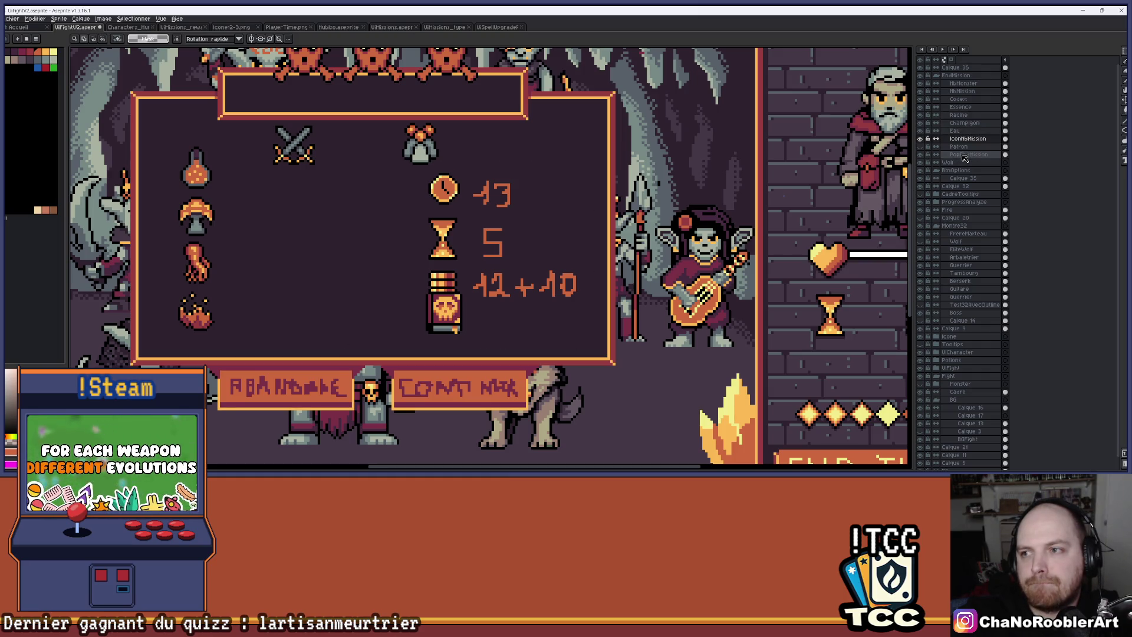
# Step: Move the Codex skull book down beneath the coins 12+10 stat
pyautogui.click(960, 99)
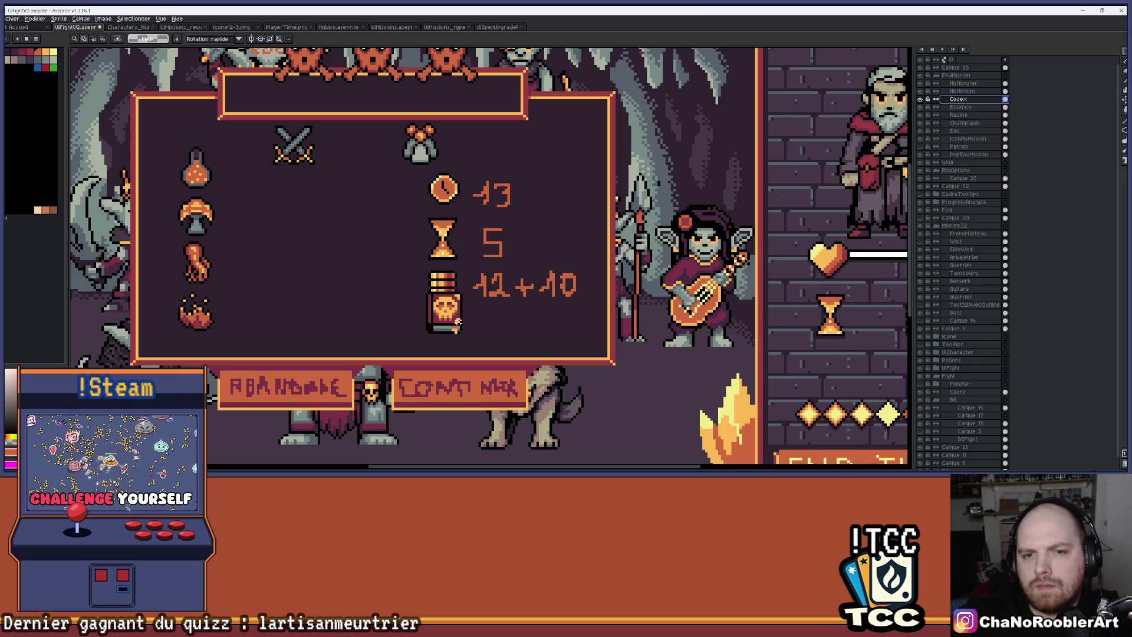
pyautogui.moveTo(525, 326); pyautogui.dragTo(526, 346)
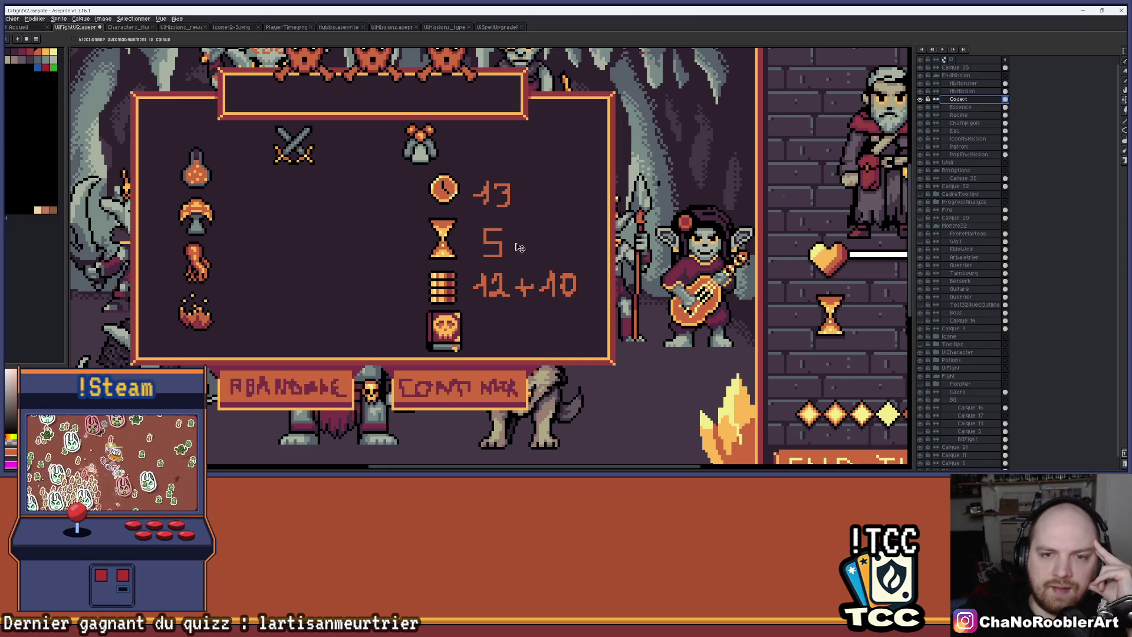
pyautogui.moveTo(356, 222); pyautogui.dragTo(376, 218)
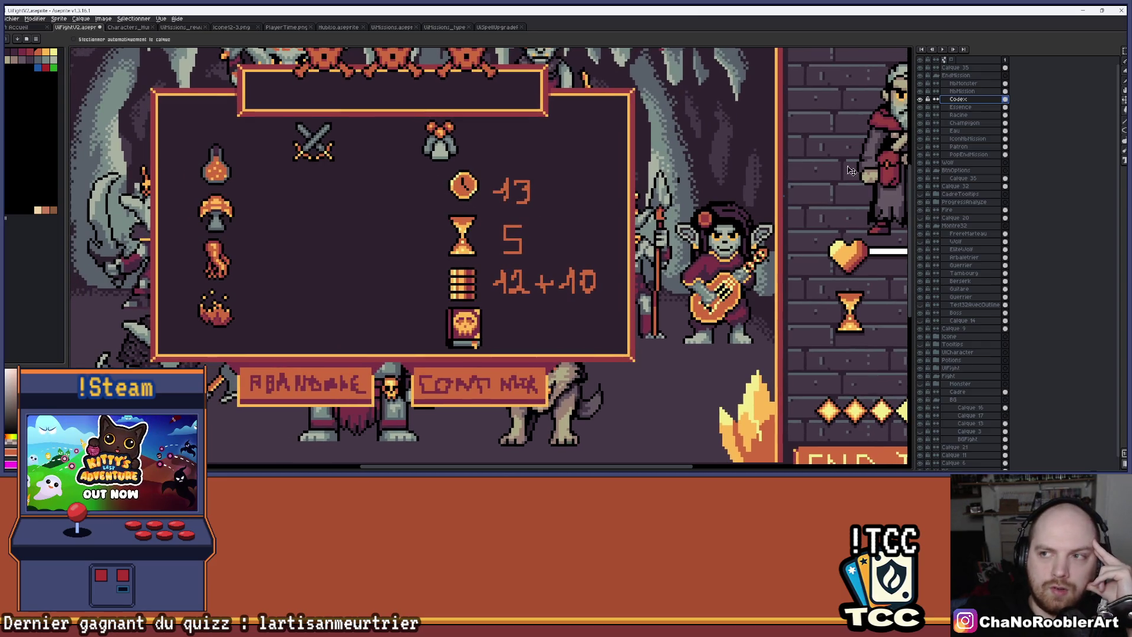
# Step: Shift the Essence, Racine, Champignon and Eau item icons slightly lower together
pyautogui.click(971, 109)
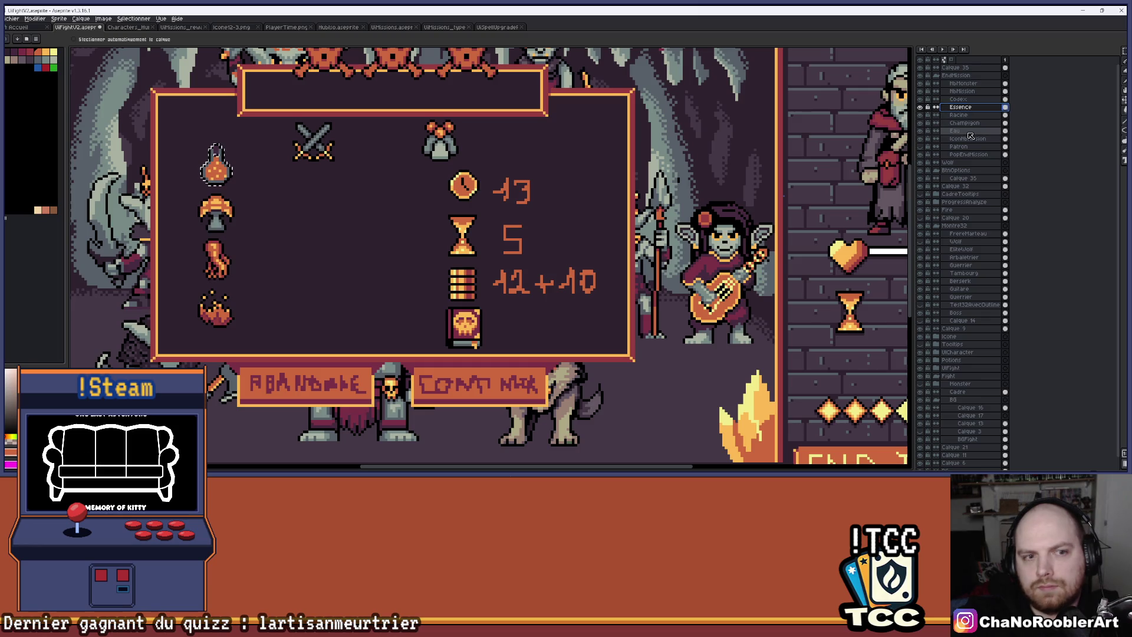
pyautogui.keyDown('shift'); pyautogui.click(975, 131); pyautogui.keyUp('shift')
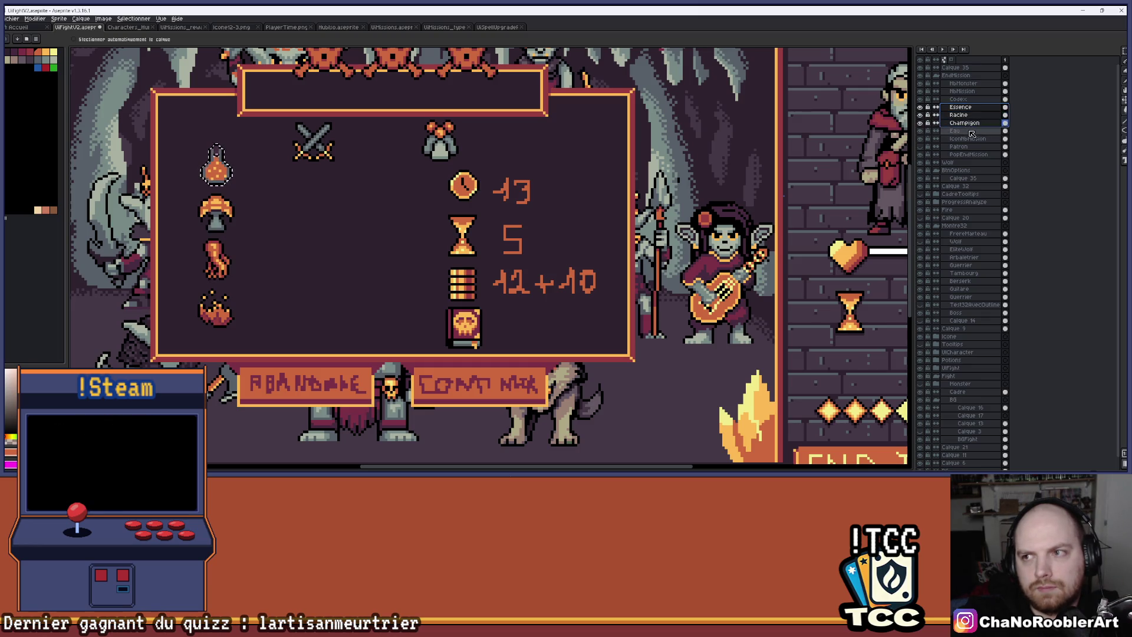
pyautogui.moveTo(378, 218)
pyautogui.mouseDown()
pyautogui.moveTo(383, 238)
pyautogui.moveTo(581, 245)
pyautogui.moveTo(391, 238)
pyautogui.mouseUp()
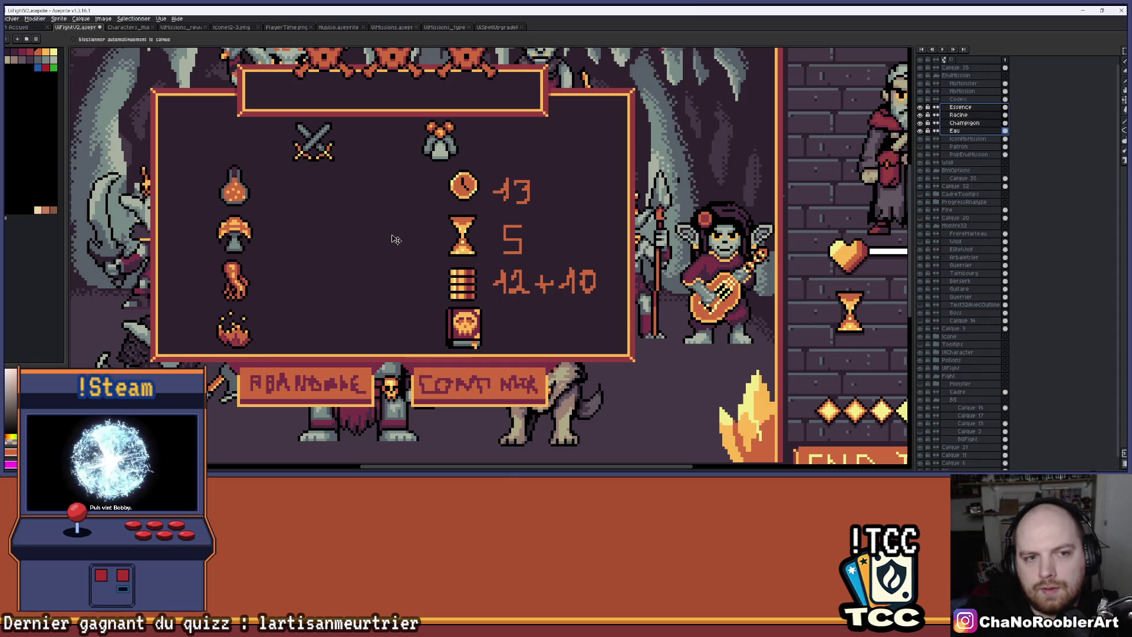
pyautogui.scroll(-1, 392, 239)
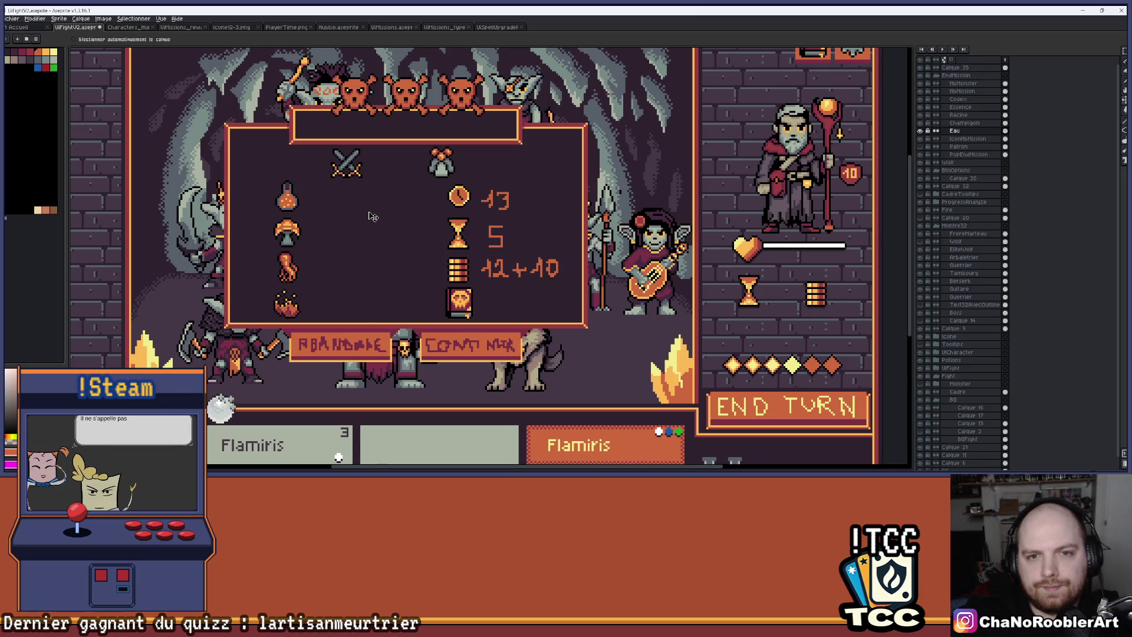
pyautogui.moveTo(372, 215); pyautogui.dragTo(410, 222)
pyautogui.scroll(2, 378, 165)
pyautogui.scroll(3, 377, 165)
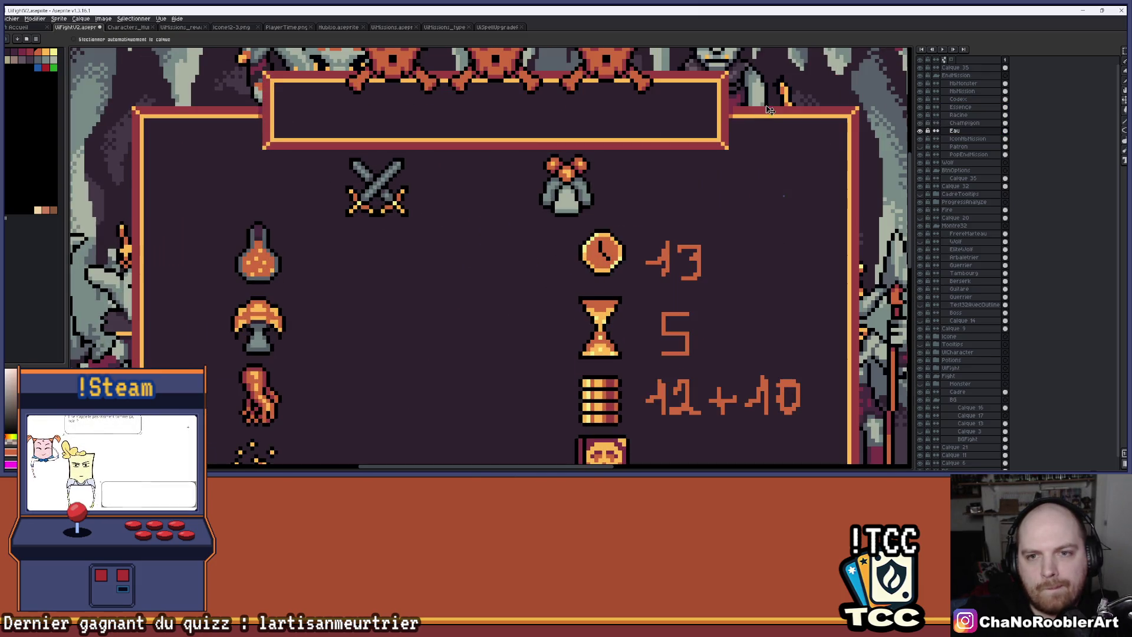
# Step: Move the NbMonster bell icon left so it sits above the clock
pyautogui.click(966, 84)
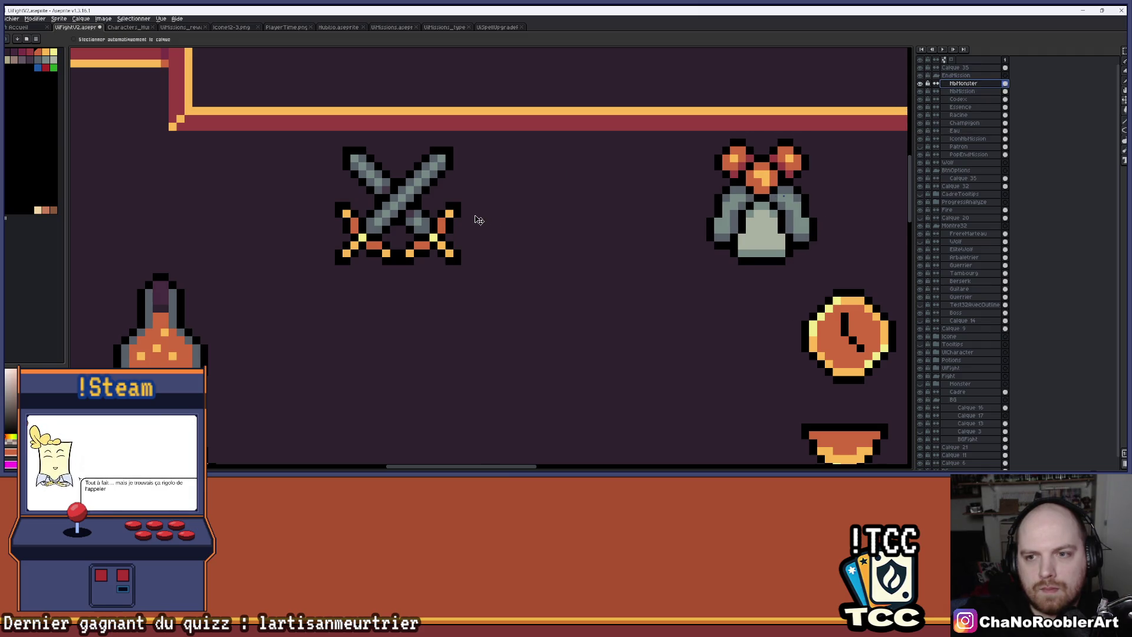
pyautogui.scroll(-1, 517, 242)
pyautogui.scroll(-3, 517, 241)
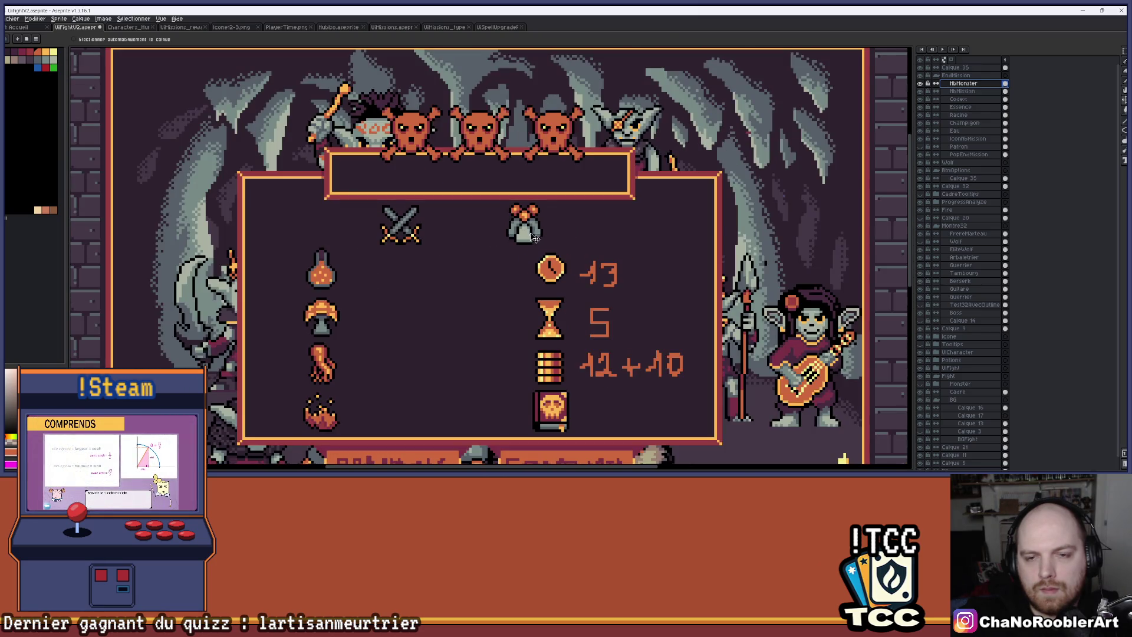
pyautogui.moveTo(533, 237)
pyautogui.mouseDown()
pyautogui.moveTo(517, 239)
pyautogui.moveTo(571, 228)
pyautogui.moveTo(468, 229)
pyautogui.moveTo(508, 229)
pyautogui.mouseUp()
pyautogui.scroll(-2, 526, 239)
pyautogui.scroll(3, 567, 238)
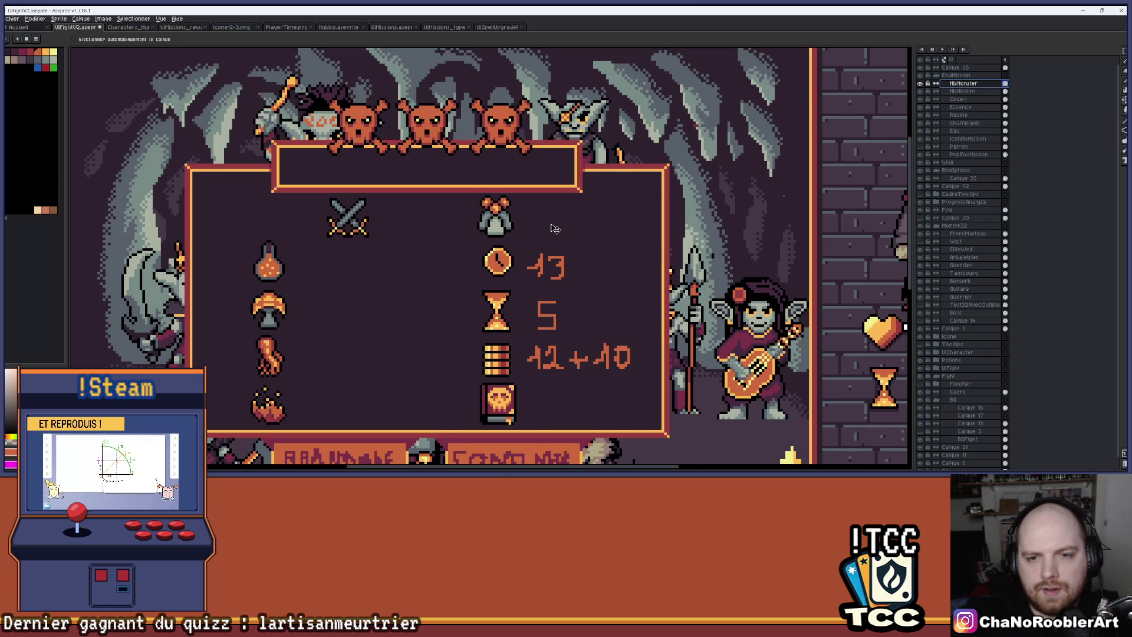
pyautogui.scroll(-1, 555, 229)
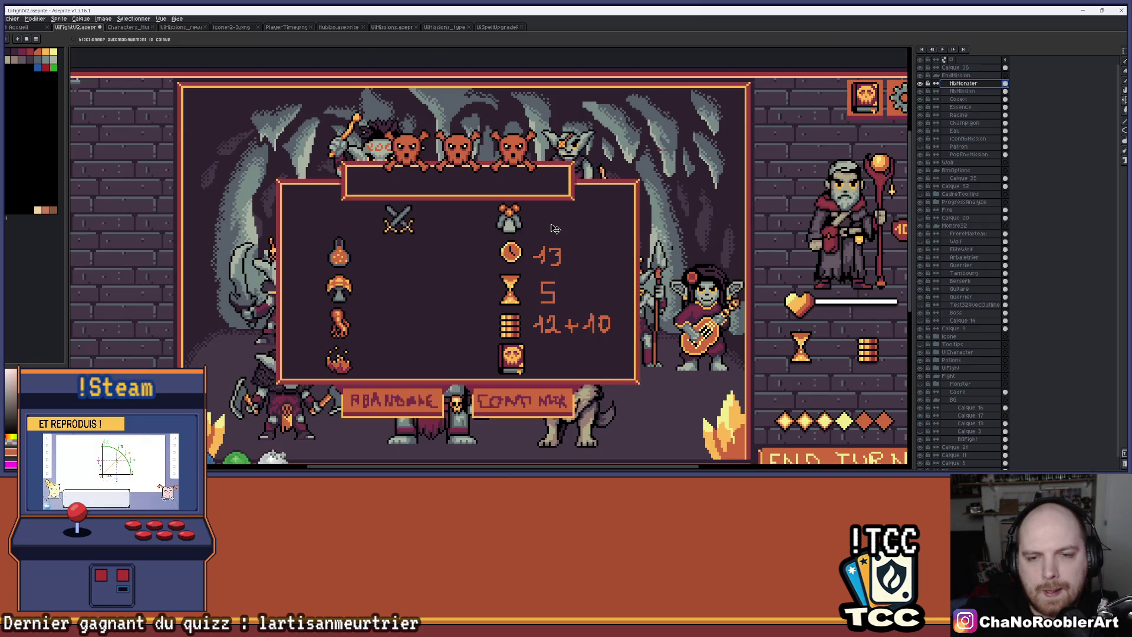
pyautogui.moveTo(512, 223); pyautogui.dragTo(487, 223)
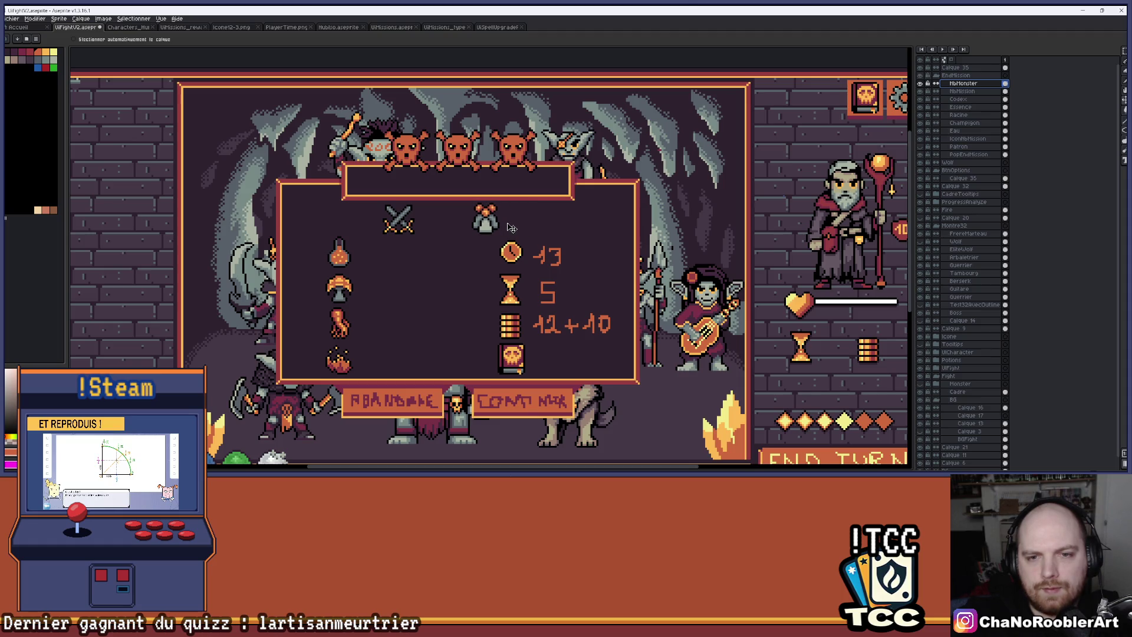
pyautogui.moveTo(508, 226); pyautogui.dragTo(504, 227)
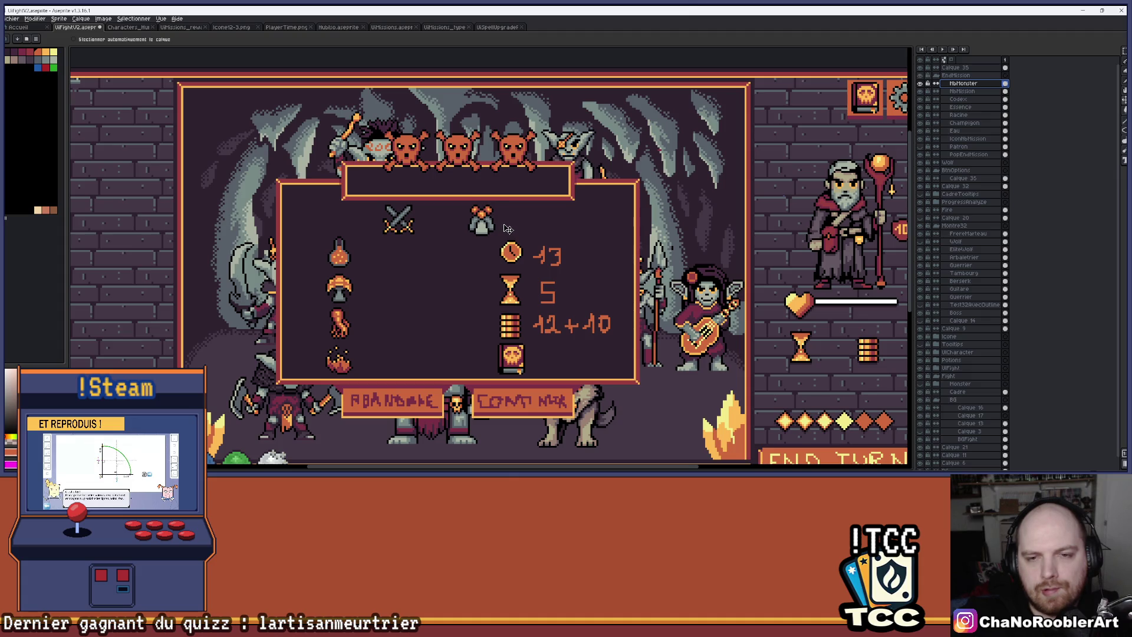
pyautogui.scroll(-1, 555, 233)
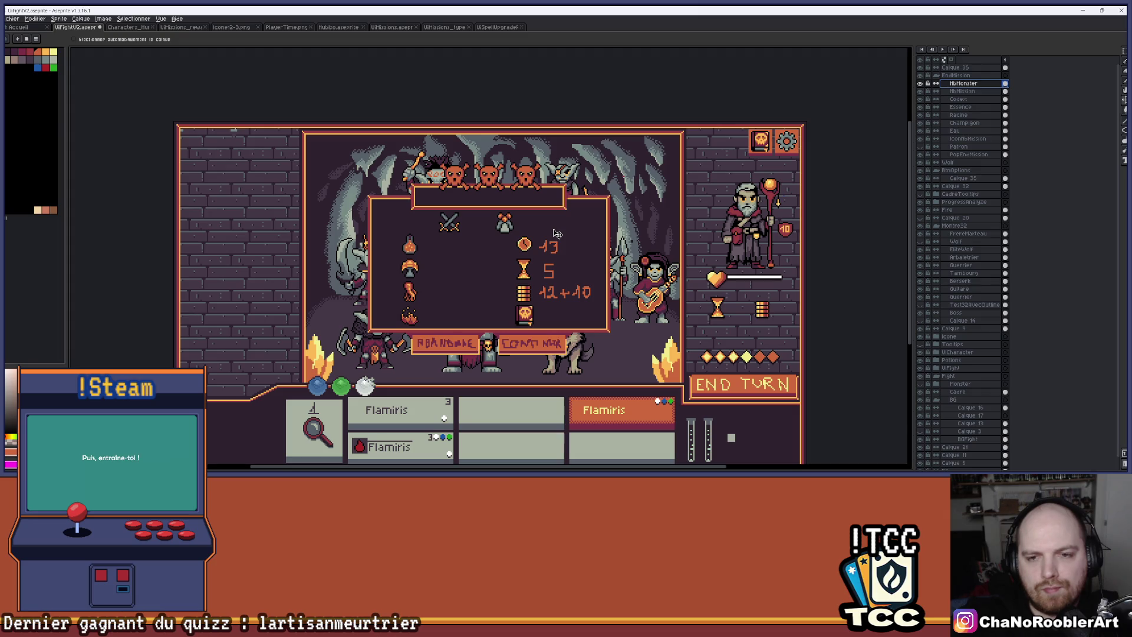
pyautogui.scroll(1, 554, 233)
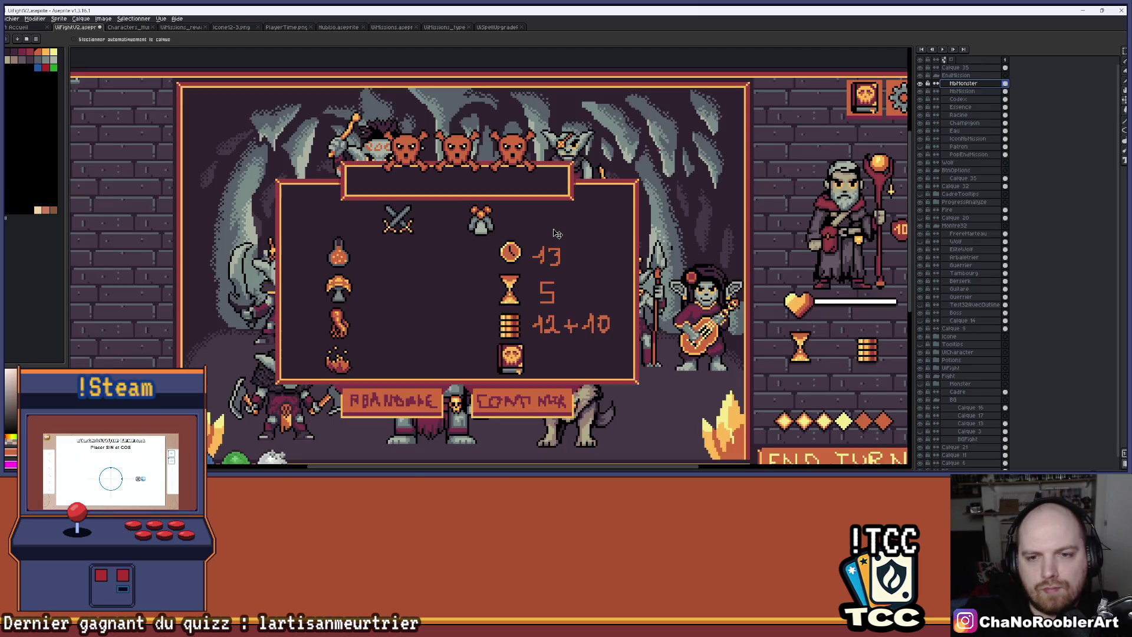
pyautogui.moveTo(661, 273)
pyautogui.mouseDown()
pyautogui.moveTo(643, 273)
pyautogui.moveTo(636, 252)
pyautogui.mouseUp()
# Step: Nudge the IconNbMission stats column slightly to the right
pyautogui.click(967, 139)
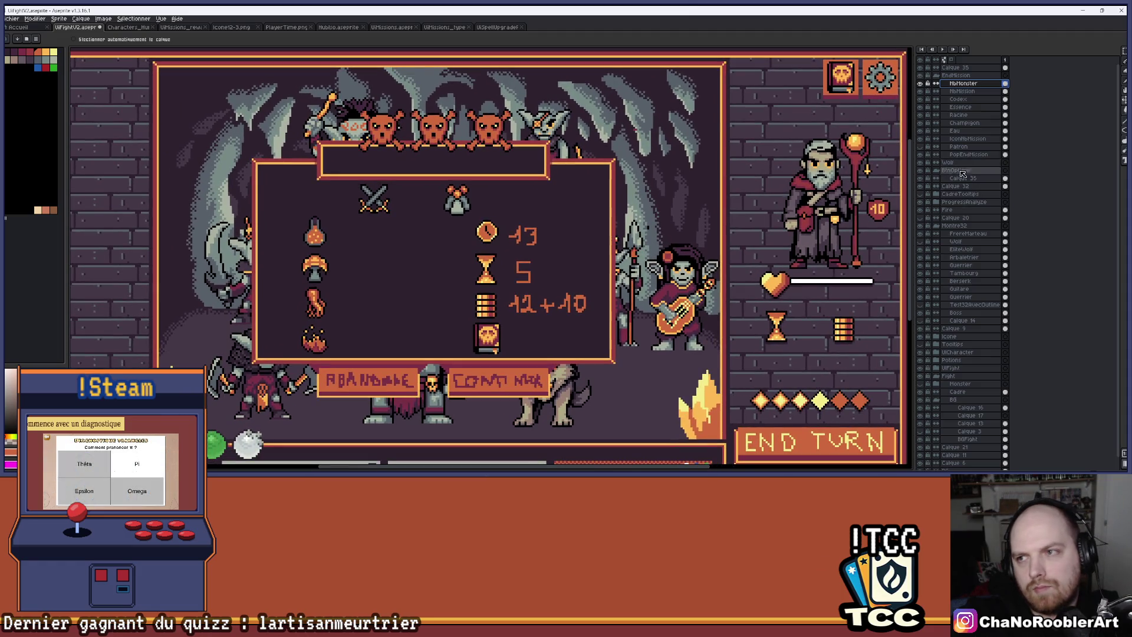
pyautogui.click(967, 123)
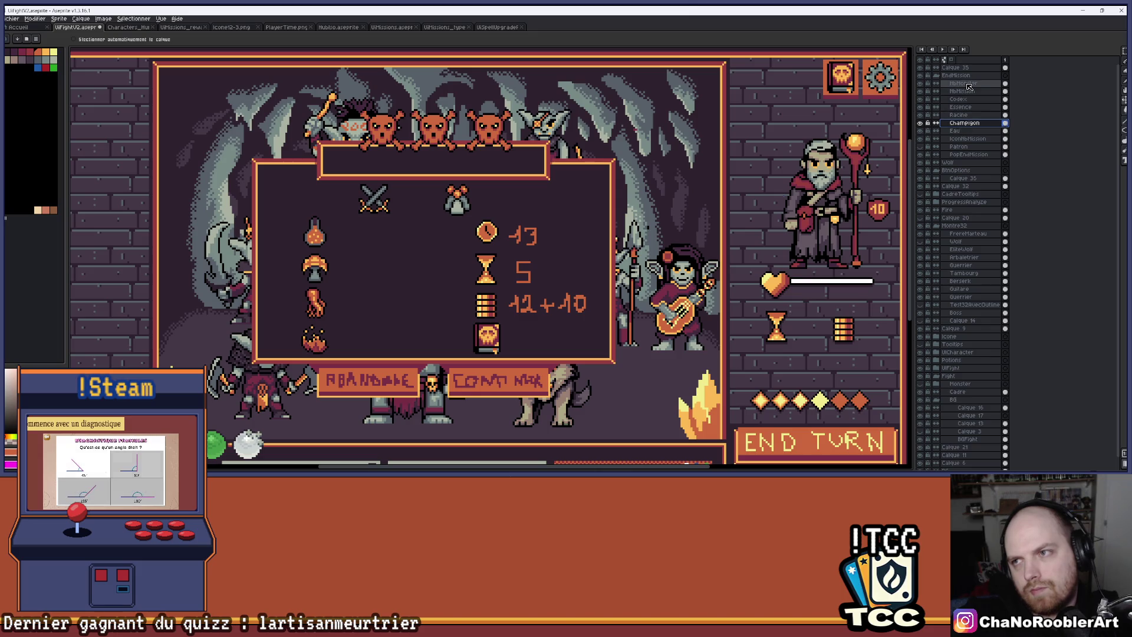
pyautogui.click(967, 139)
pyautogui.moveTo(529, 272)
pyautogui.mouseDown()
pyautogui.moveTo(556, 272)
pyautogui.moveTo(544, 268)
pyautogui.mouseUp()
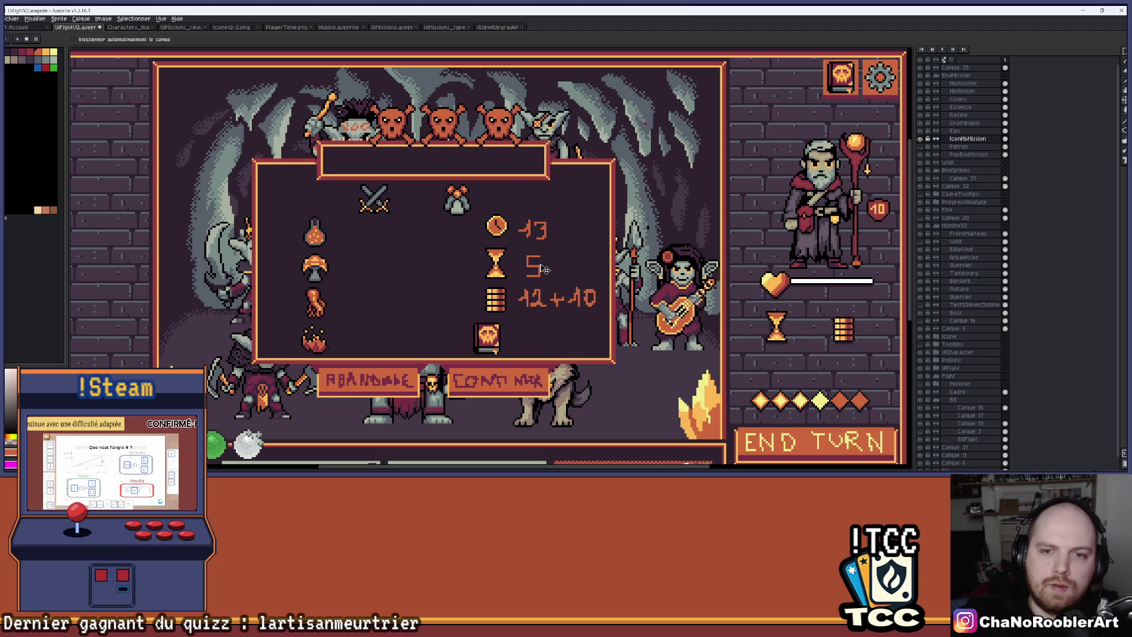
# Step: Switch to the Hublo.aseprite isometric village scene document
pyautogui.scroll(-3, 546, 268)
pyautogui.scroll(2, 547, 268)
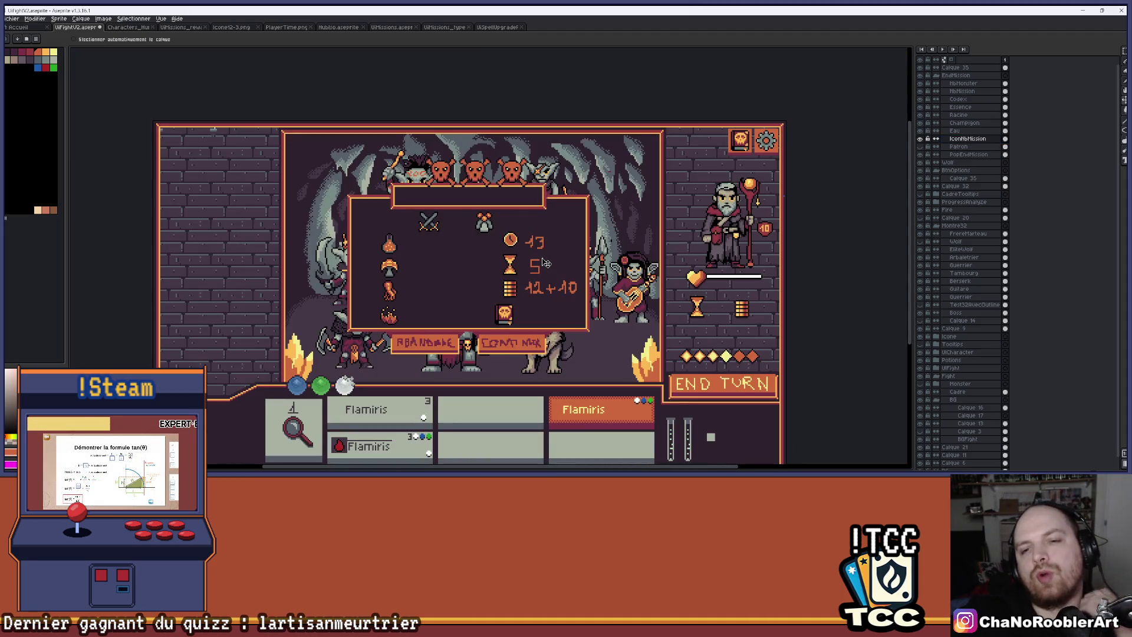
pyautogui.scroll(1, 546, 264)
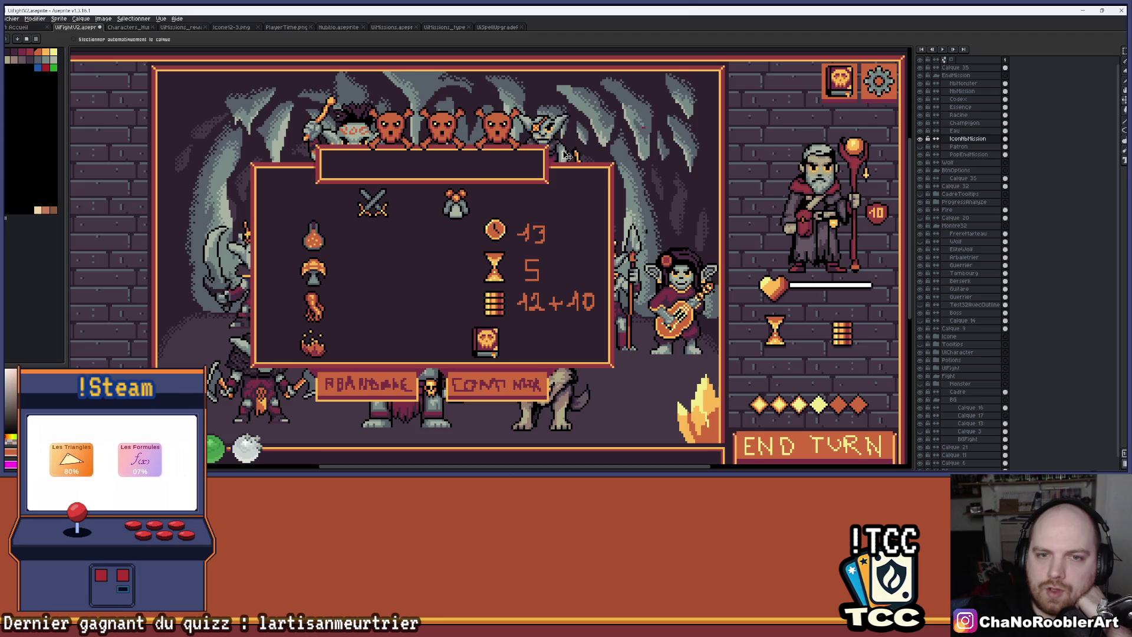
pyautogui.scroll(-1, 592, 184)
pyautogui.scroll(1, 584, 188)
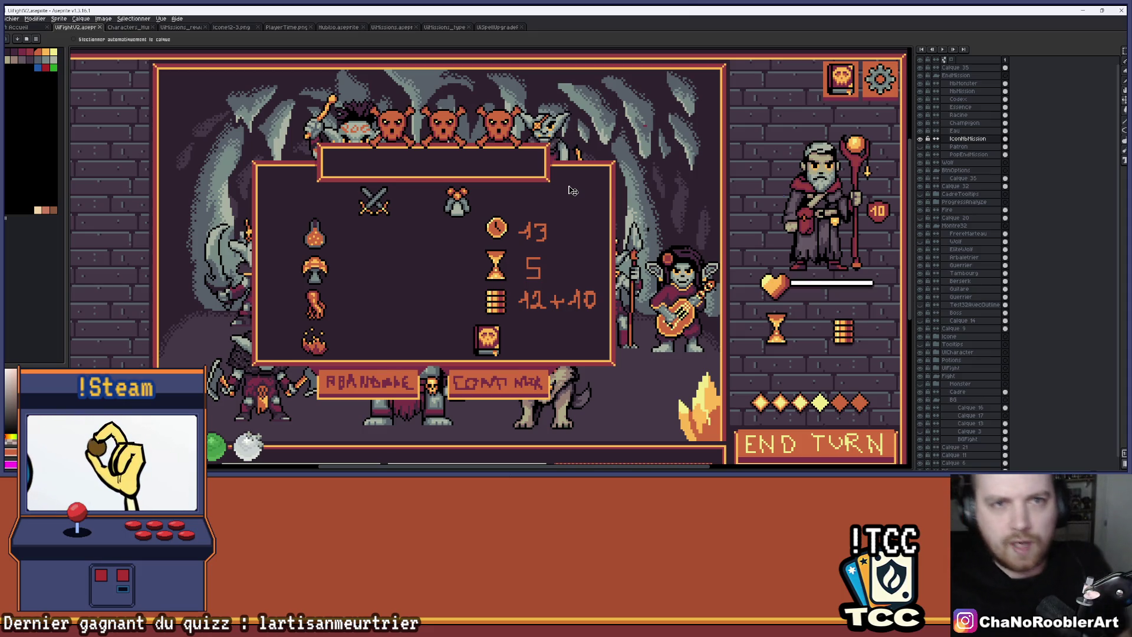
pyautogui.click(338, 27)
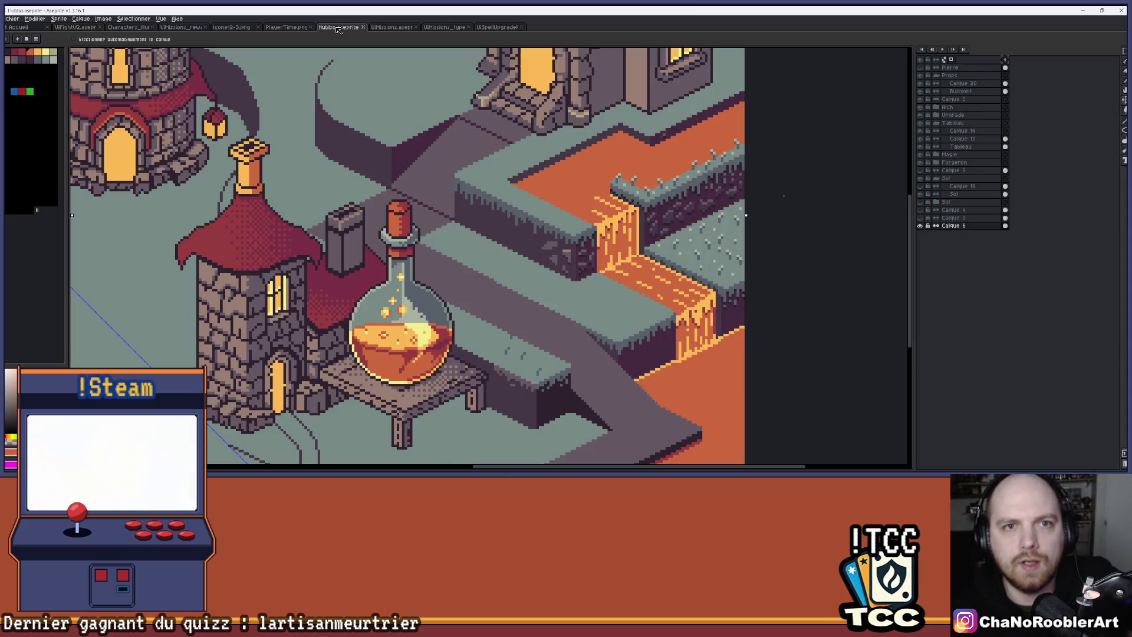
# Step: Glance at PlayerTime, mission type and UIMissions' middle card, then return to UIFightV2 zoomed out
pyautogui.click(282, 28)
pyautogui.click(389, 28)
pyautogui.click(440, 28)
pyautogui.click(375, 28)
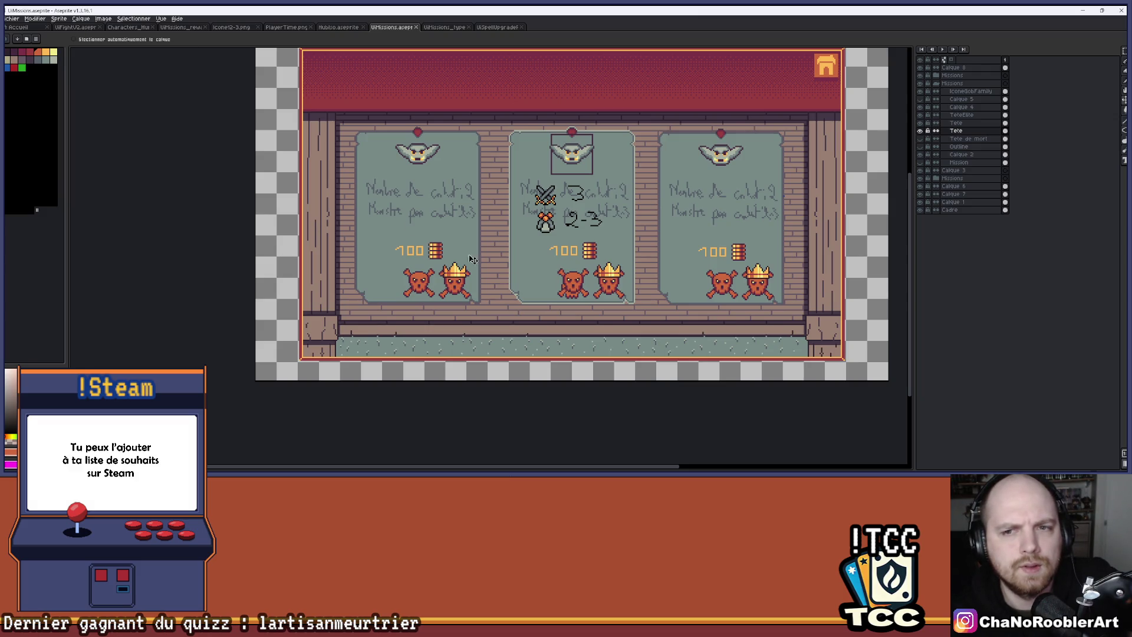
pyautogui.scroll(1, 593, 205)
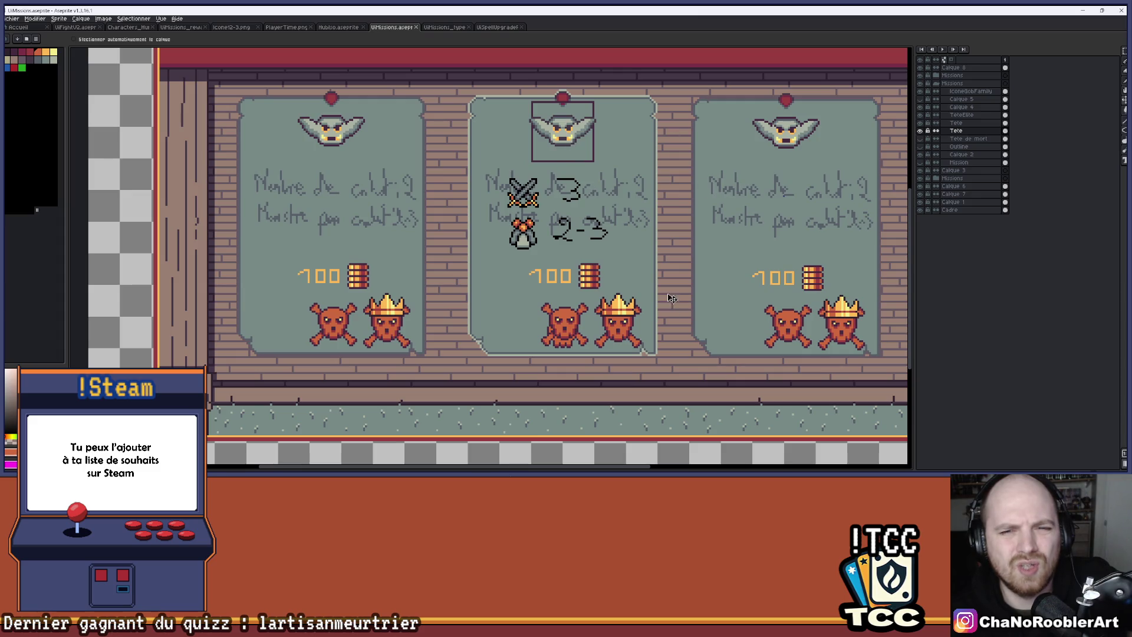
pyautogui.scroll(-1, 672, 298)
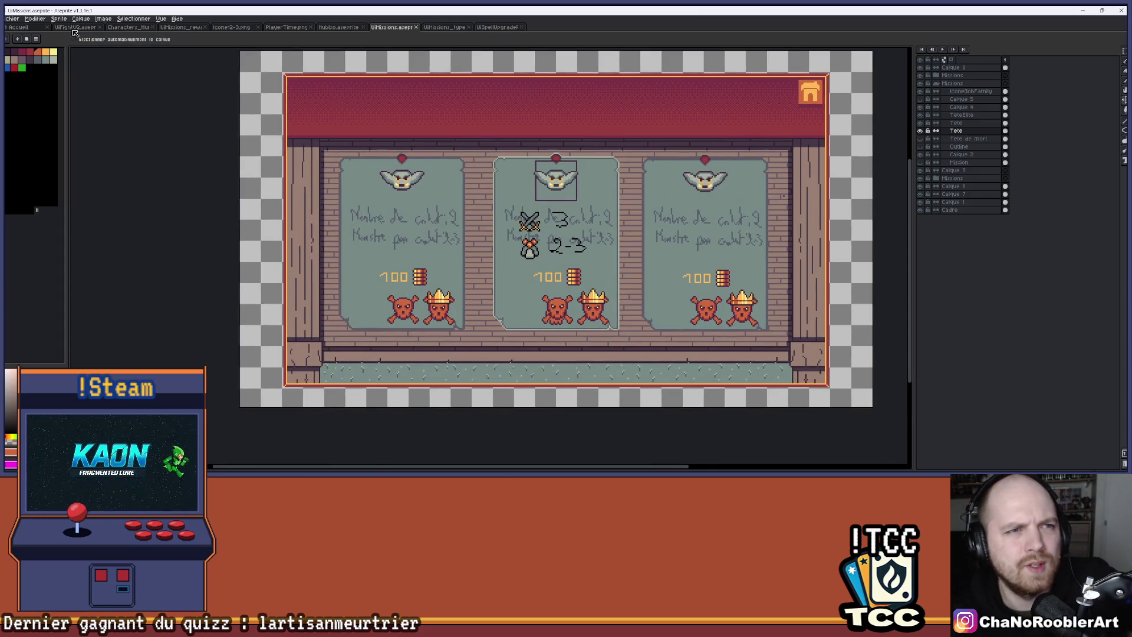
pyautogui.click(74, 27)
pyautogui.scroll(-1, 301, 289)
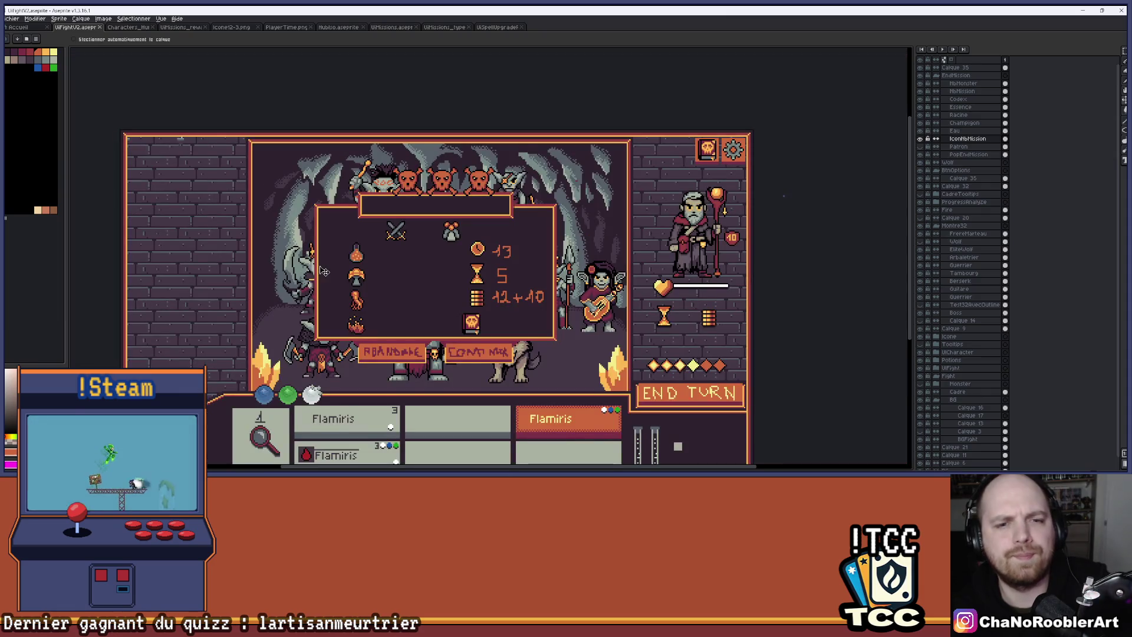
pyautogui.scroll(-1, 324, 271)
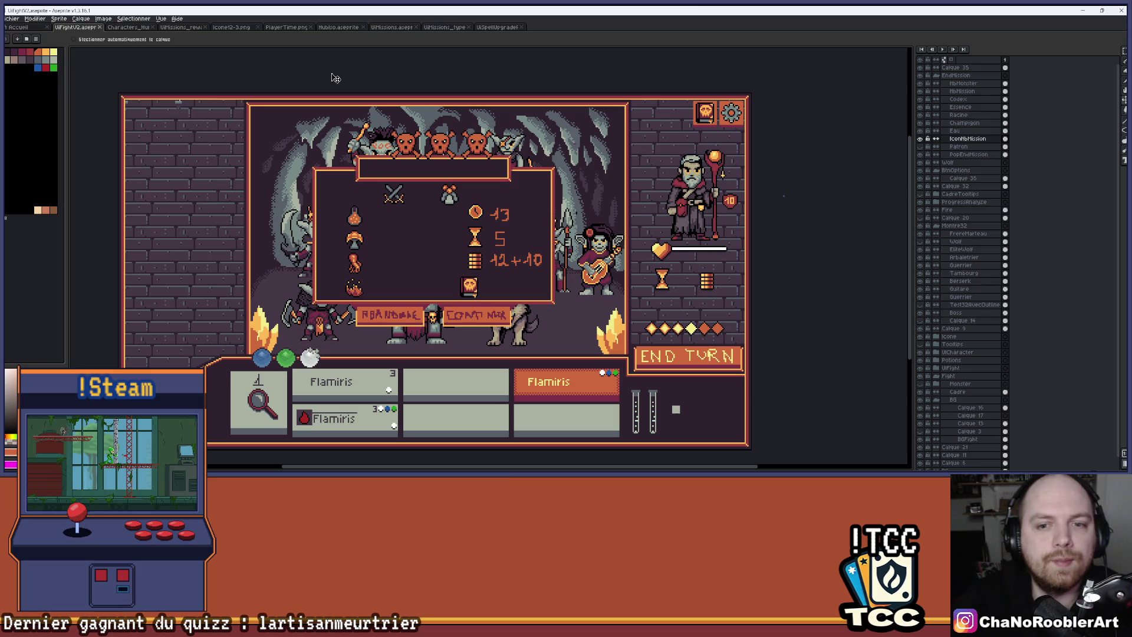
pyautogui.scroll(1, 378, 212)
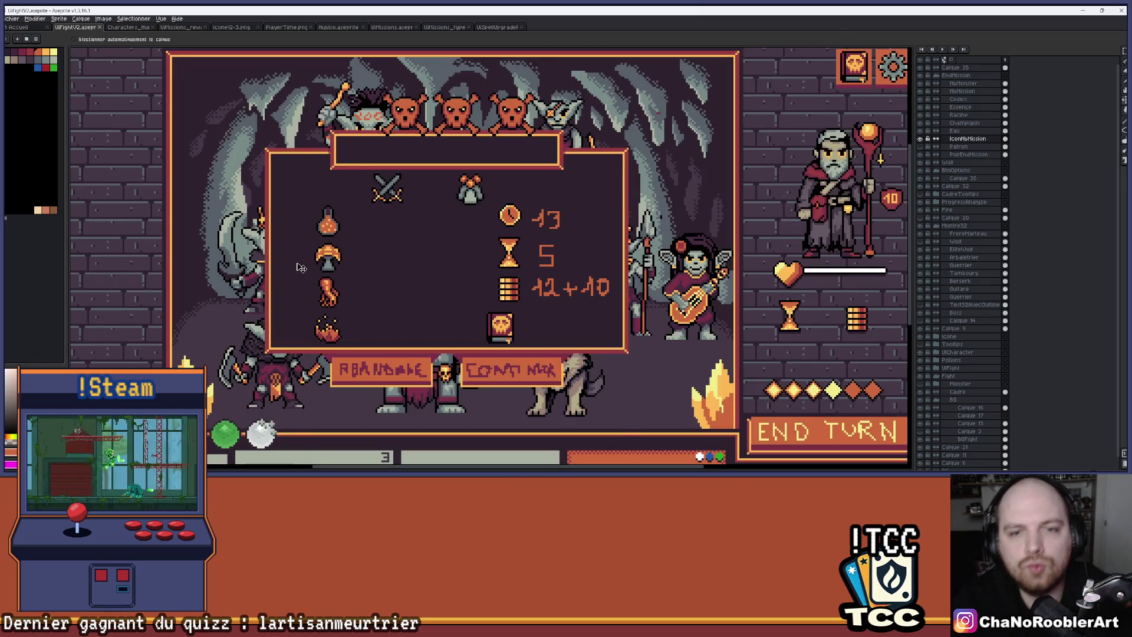
pyautogui.scroll(-1, 307, 268)
pyautogui.scroll(1, 307, 268)
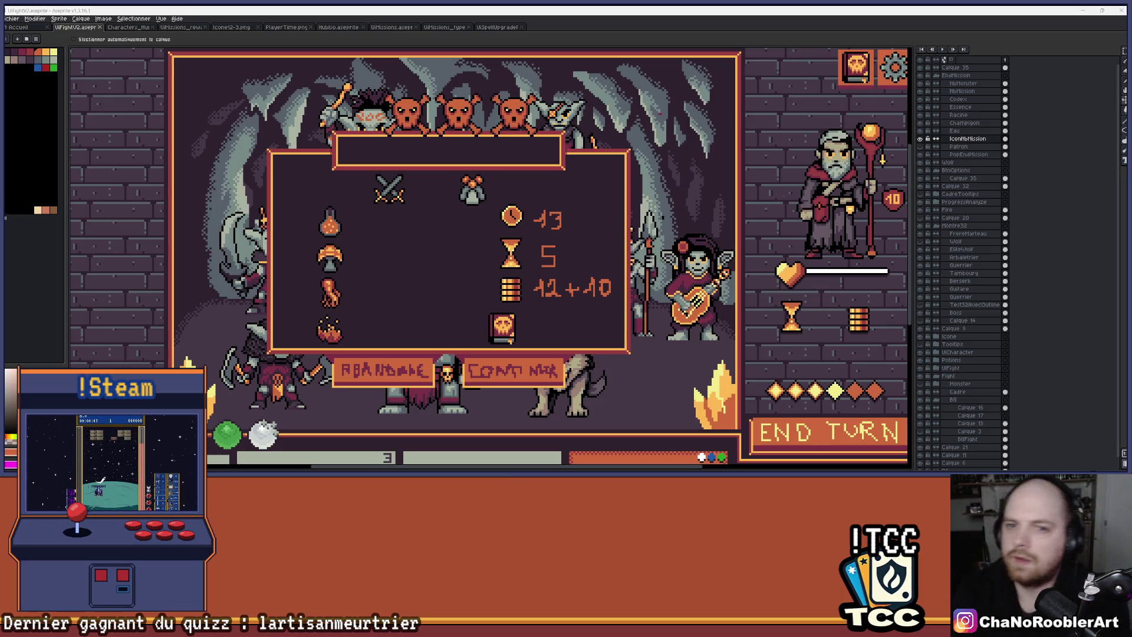
pyautogui.scroll(-3, 438, 304)
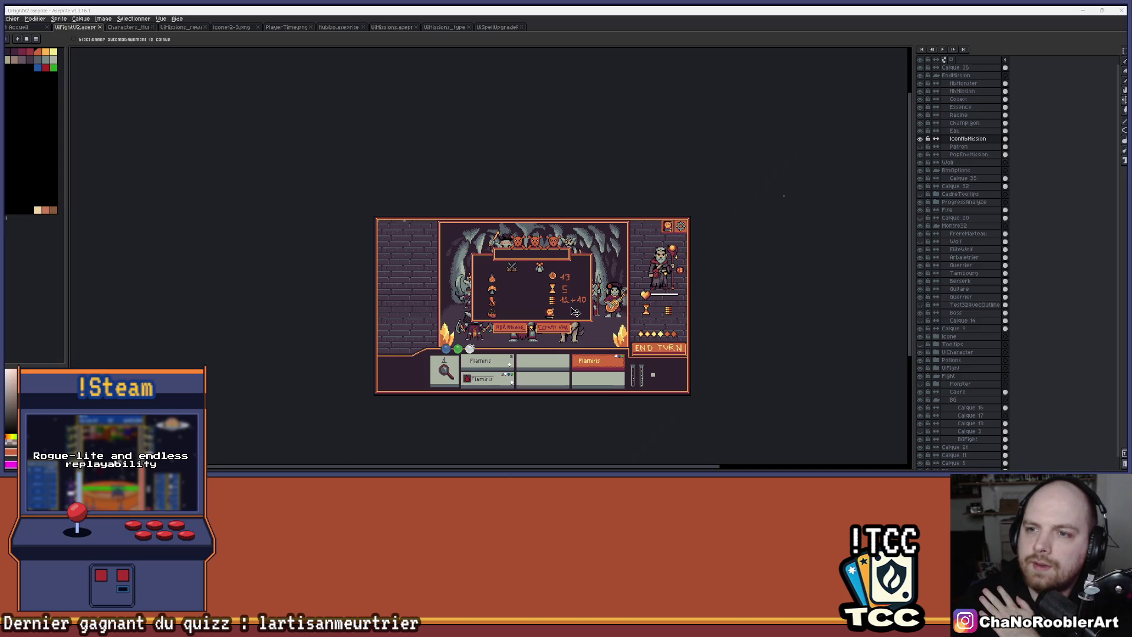
pyautogui.scroll(2, 576, 312)
pyautogui.moveTo(575, 325); pyautogui.dragTo(579, 295)
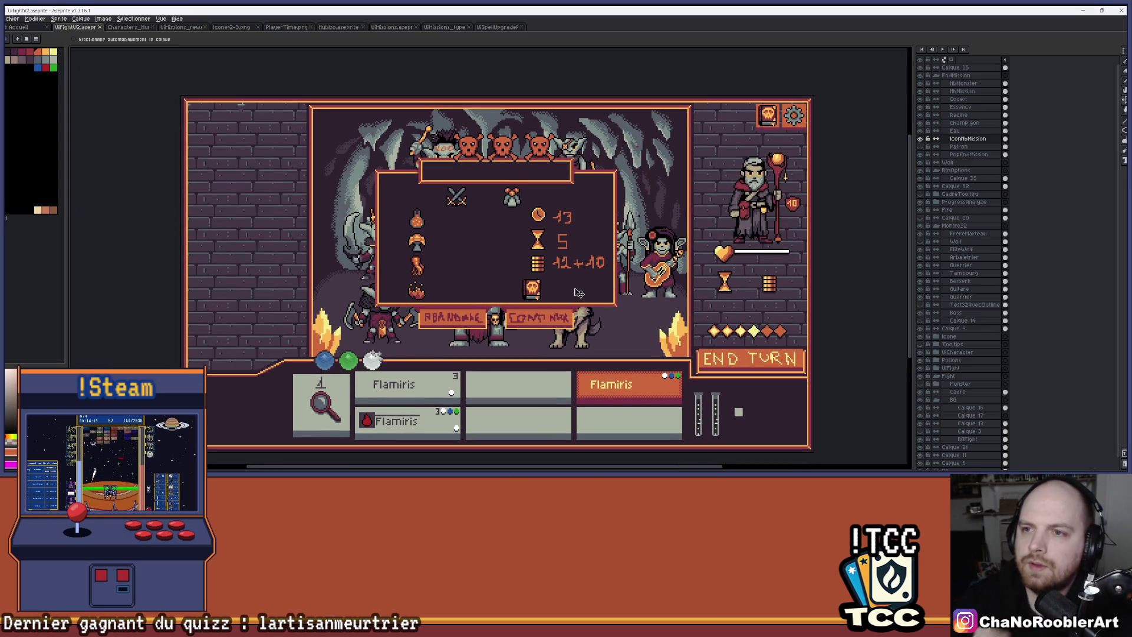
pyautogui.scroll(2, 816, 113)
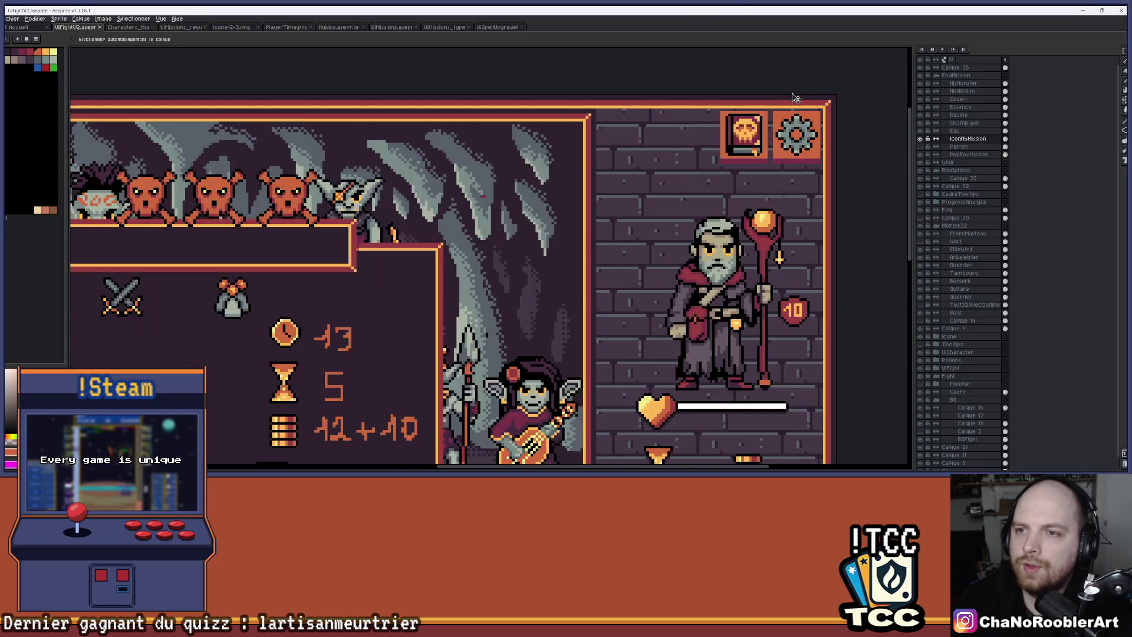
pyautogui.scroll(-2, 593, 245)
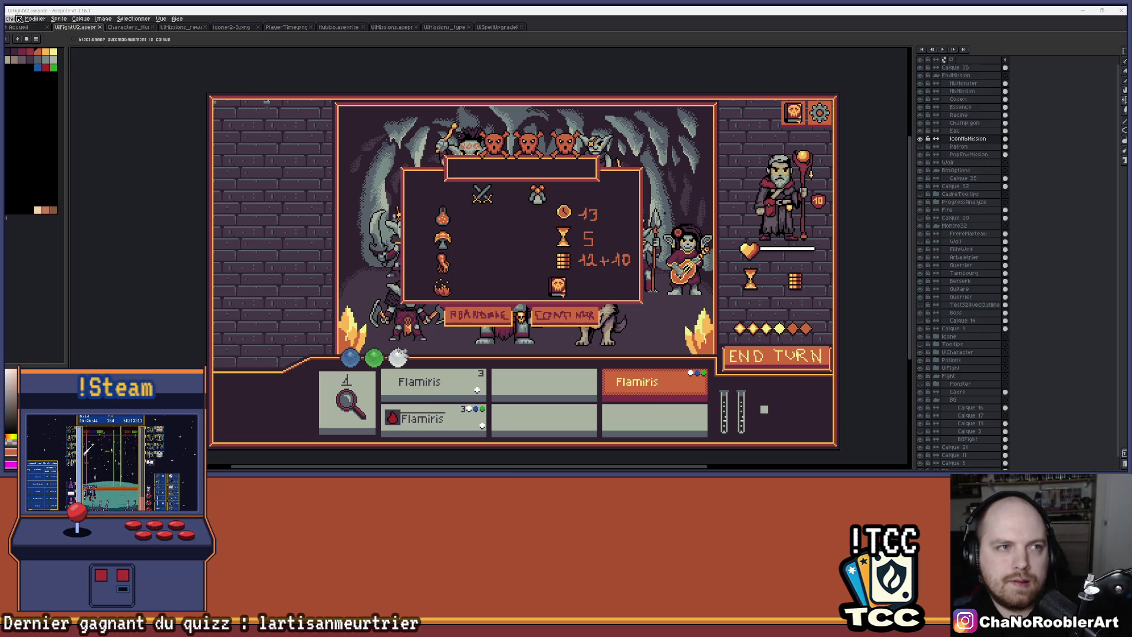
# Step: Save UIFightV2, then save the three-wizard Characters sheet
pyautogui.click(12, 18)
pyautogui.click(33, 64)
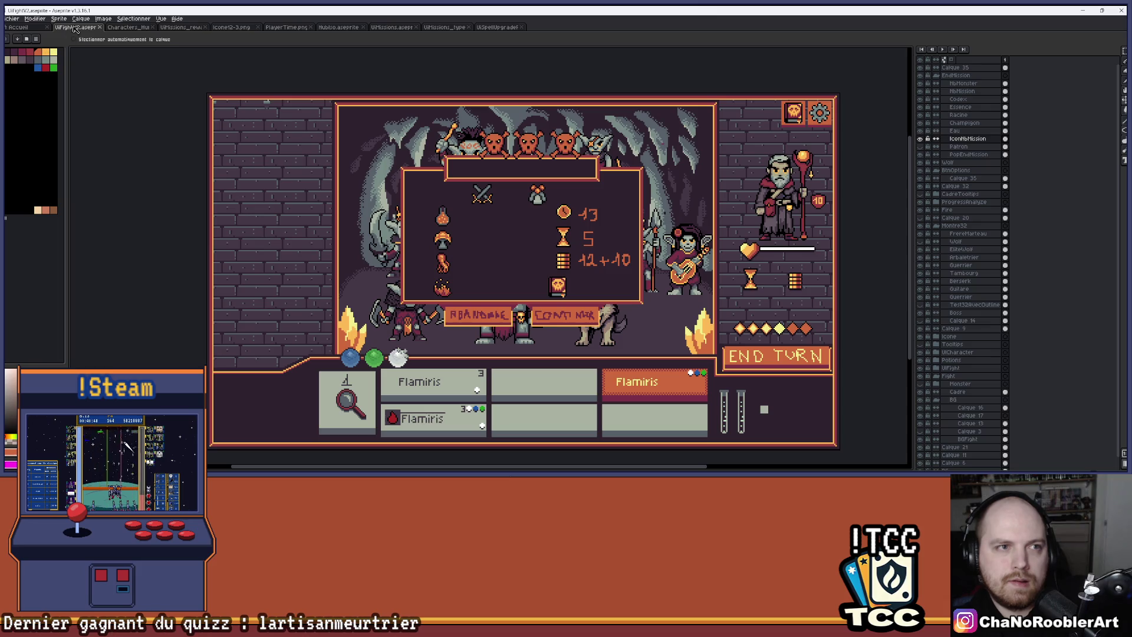
pyautogui.click(131, 27)
pyautogui.click(12, 19)
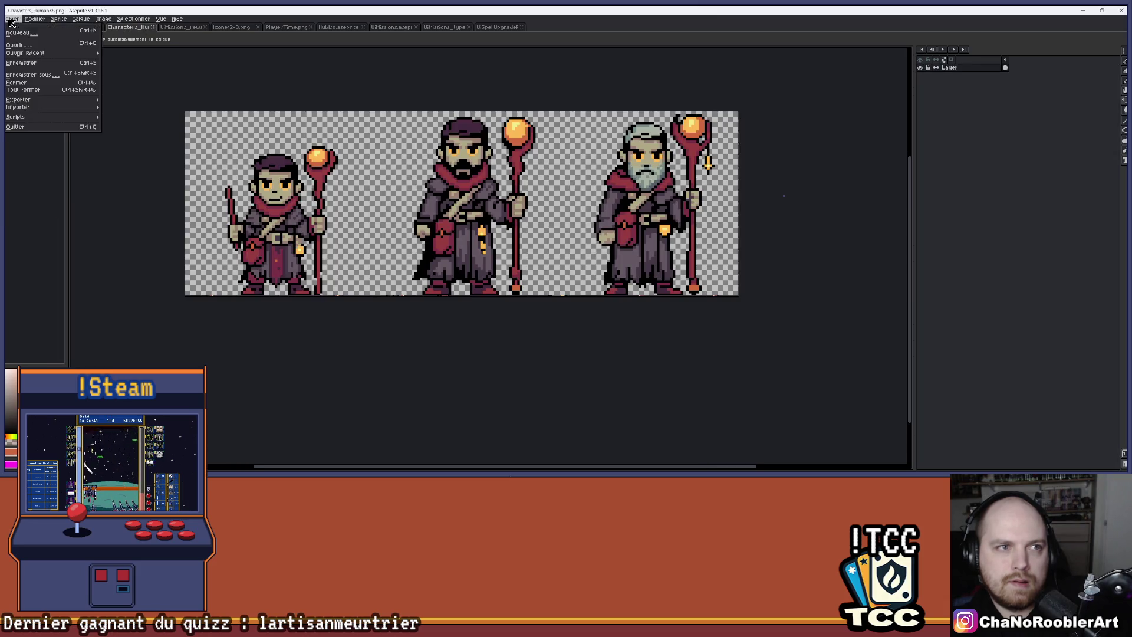
pyautogui.click(24, 62)
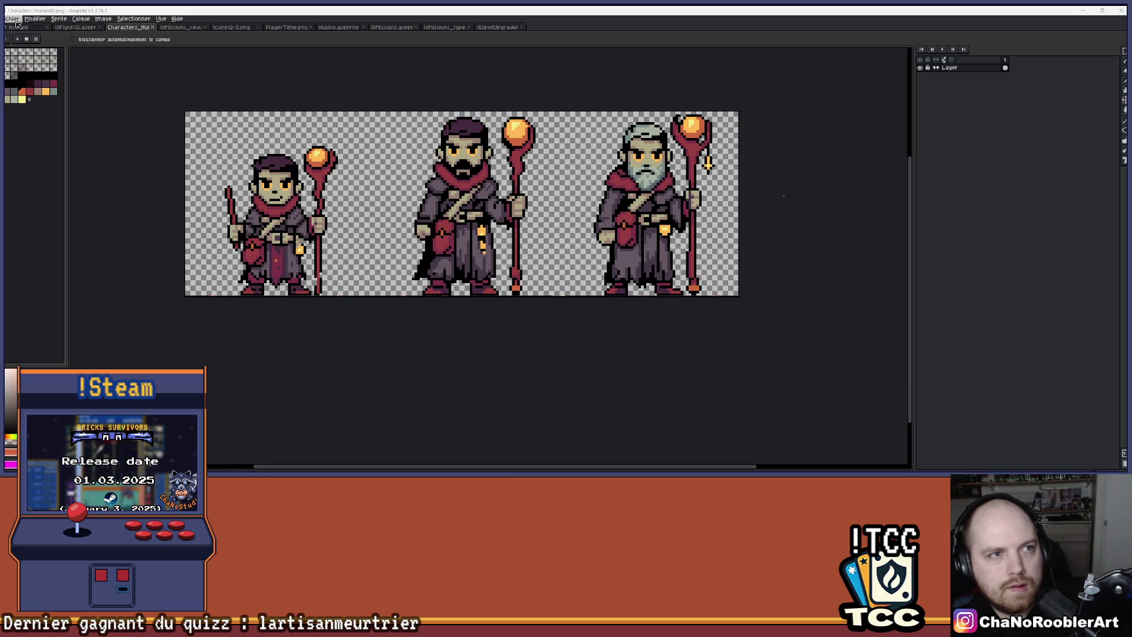
pyautogui.click(17, 23)
pyautogui.click(24, 65)
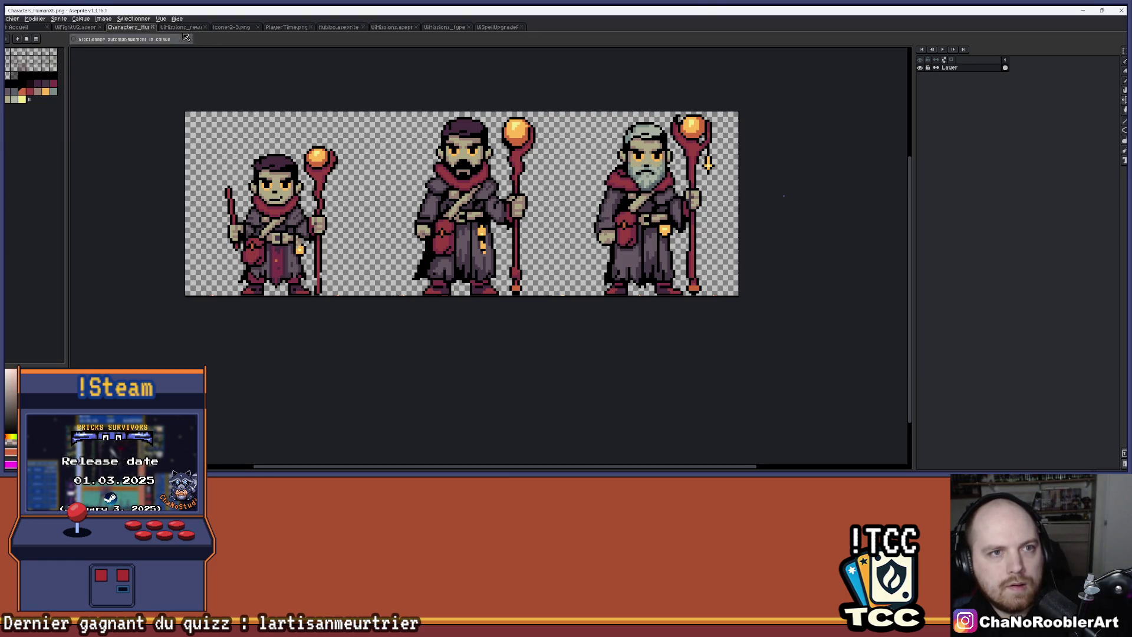
# Step: Look over the mission rewards sprite, Icone12-3 icon sheet and PlayerTime hourglass image
pyautogui.click(179, 27)
pyautogui.click(235, 27)
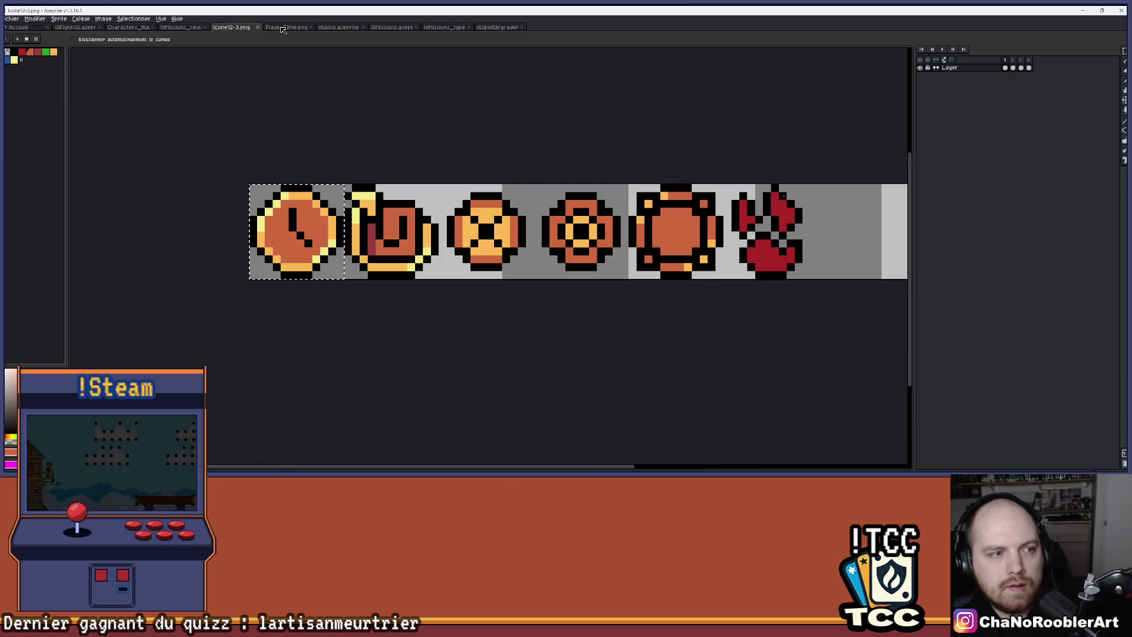
pyautogui.click(283, 28)
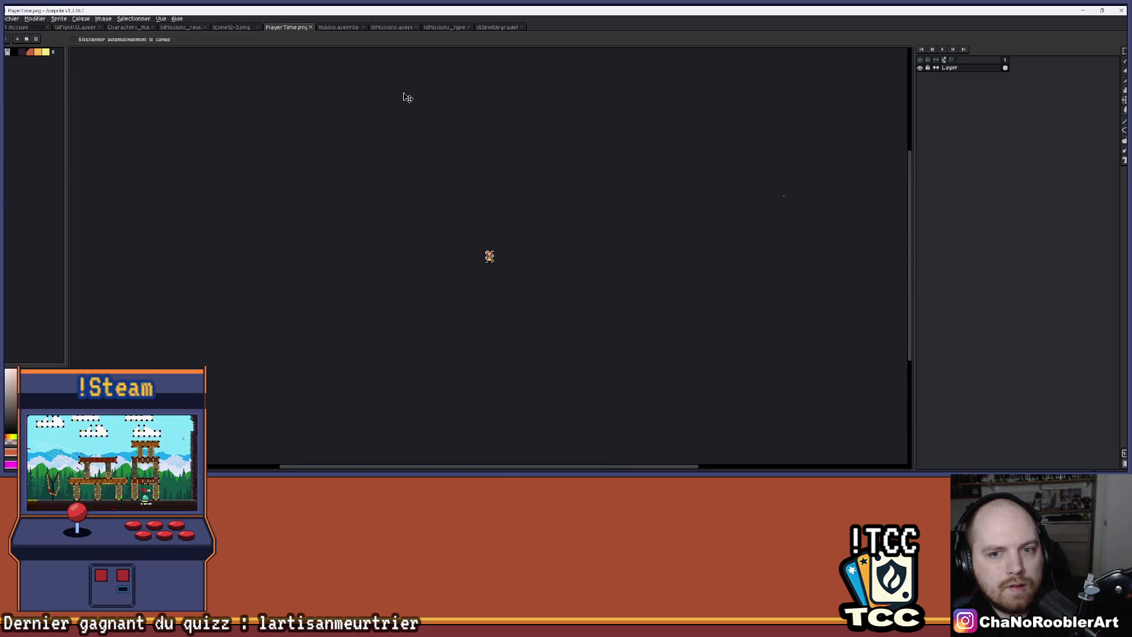
pyautogui.scroll(2, 446, 151)
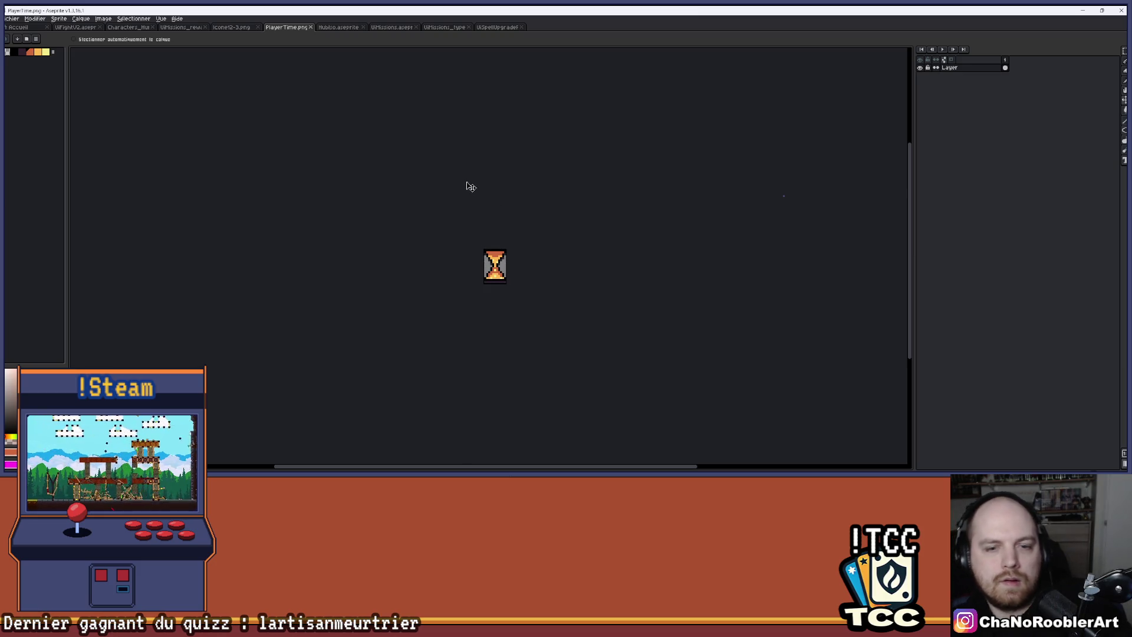
pyautogui.scroll(2, 552, 250)
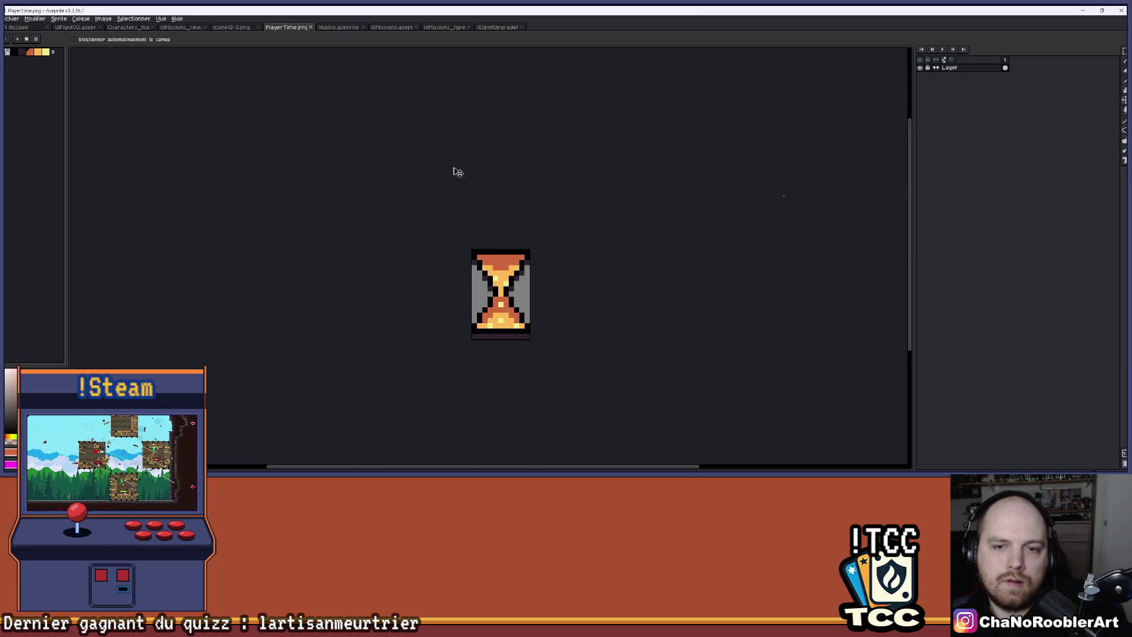
# Step: Check the missions board, mission type, spell upgrade scroll and village scene, then return to UIFightV2
pyautogui.click(389, 27)
pyautogui.click(446, 28)
pyautogui.click(498, 28)
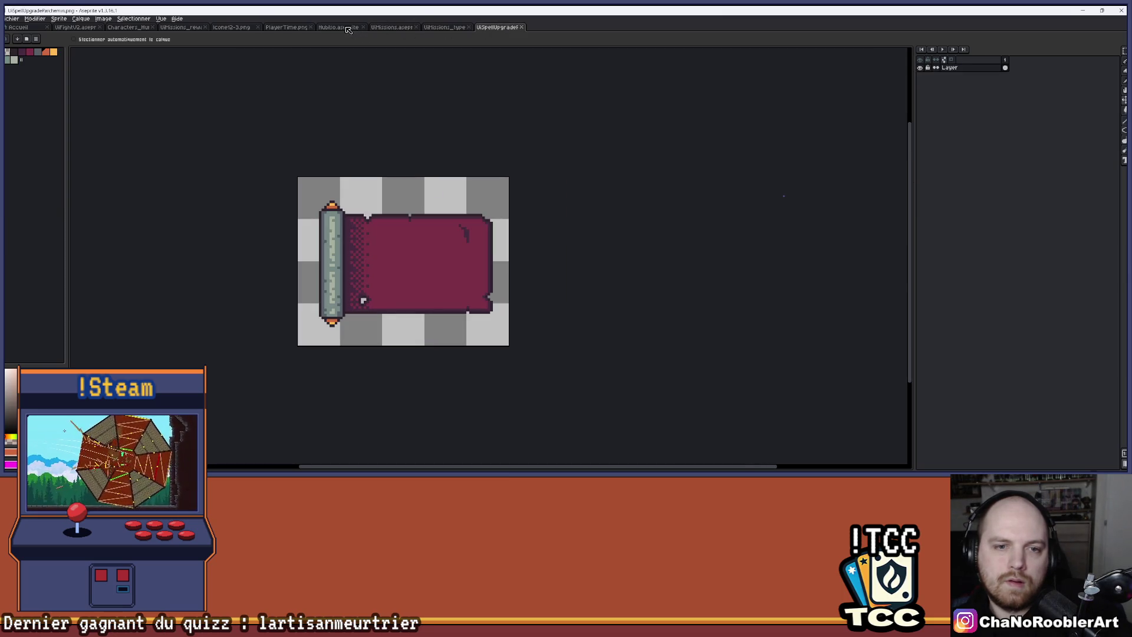
pyautogui.click(348, 27)
pyautogui.click(76, 28)
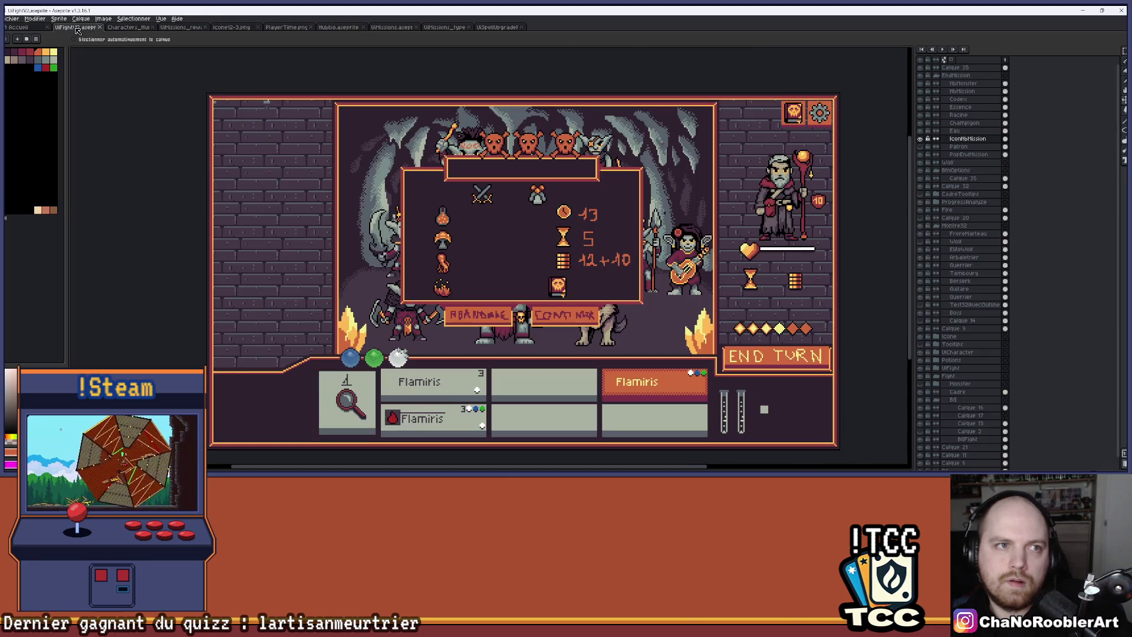
pyautogui.scroll(2, 433, 169)
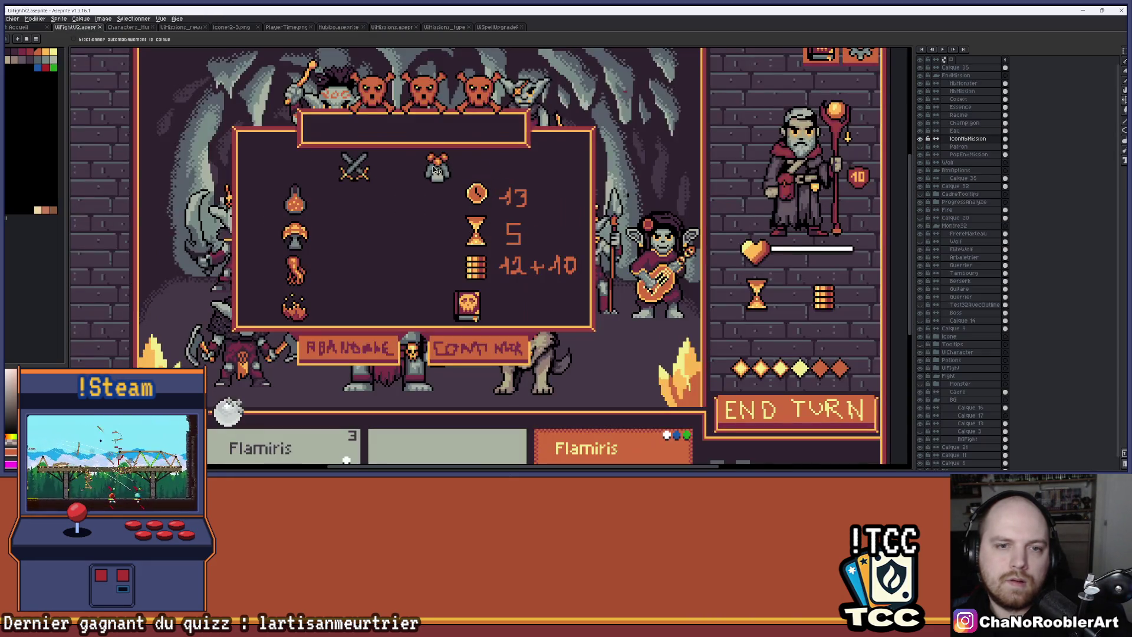
pyautogui.click(12, 18)
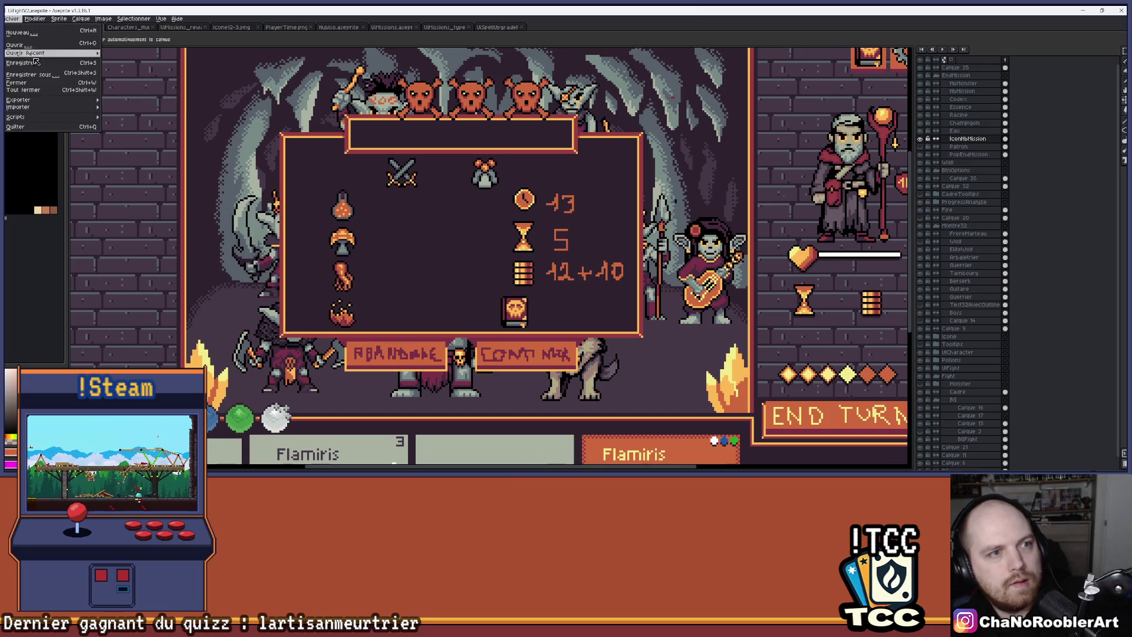